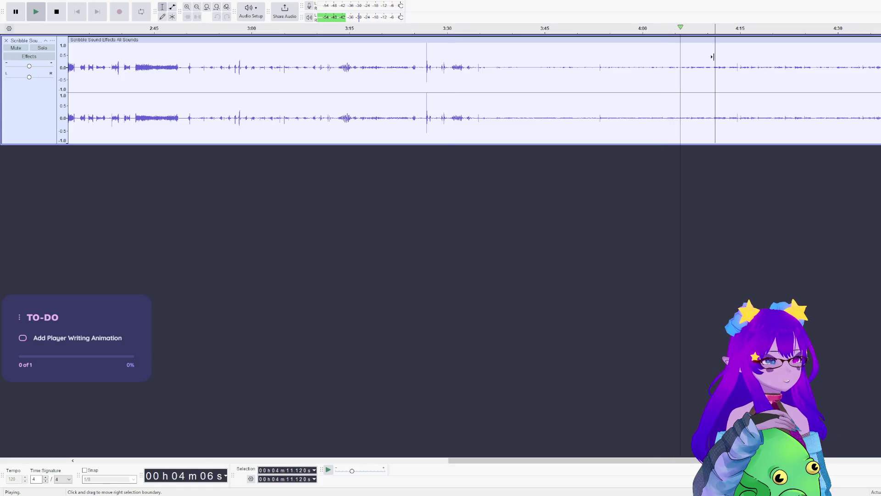
Stop the scribble sound effects playback and close the 'Scribble Sound Effects All Sounds' track.
{"action": "key", "text": "x"}
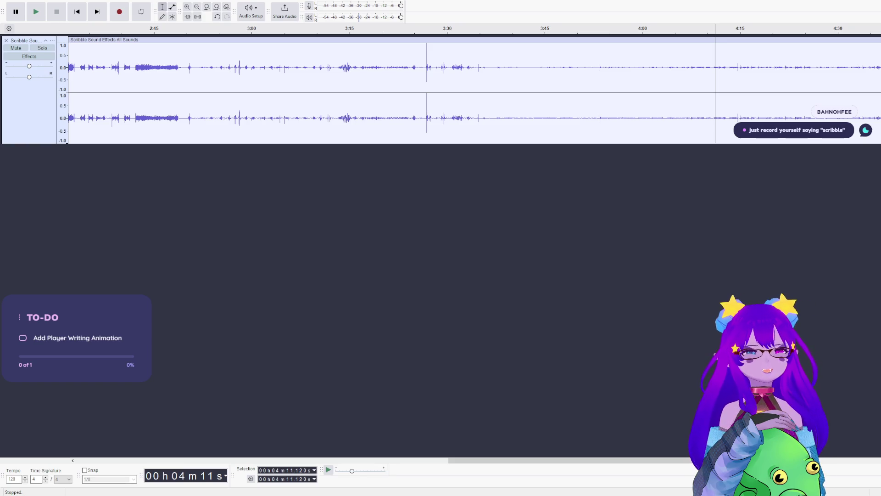
{"action": "left_click", "coordinate": [6, 41]}
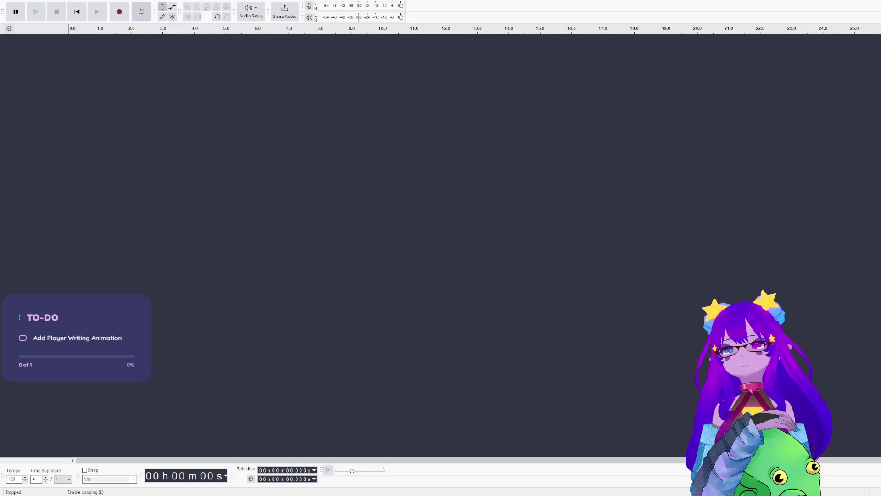
Record a new audio clip and delete its unwanted tail from about 2.27 s onward.
{"action": "left_click", "coordinate": [121, 14]}
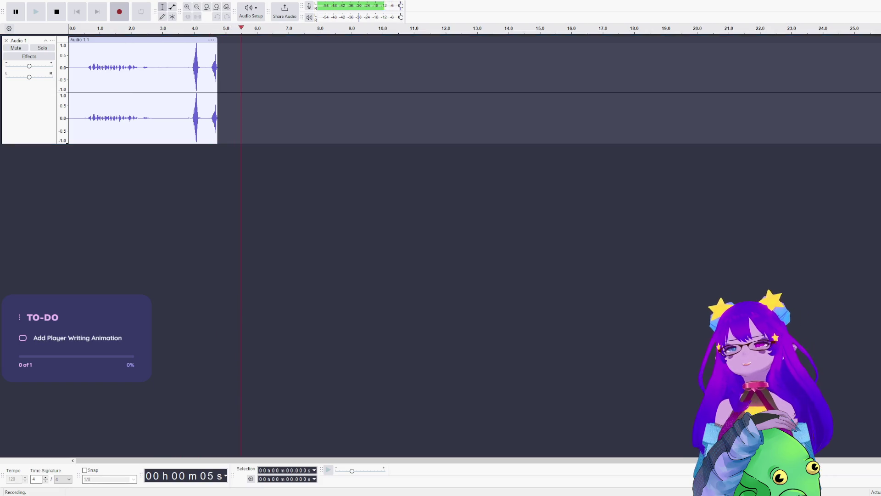
{"action": "left_click", "coordinate": [56, 11]}
{"action": "scroll", "coordinate": [145, 75], "scroll_direction": "up", "scroll_amount": 2}
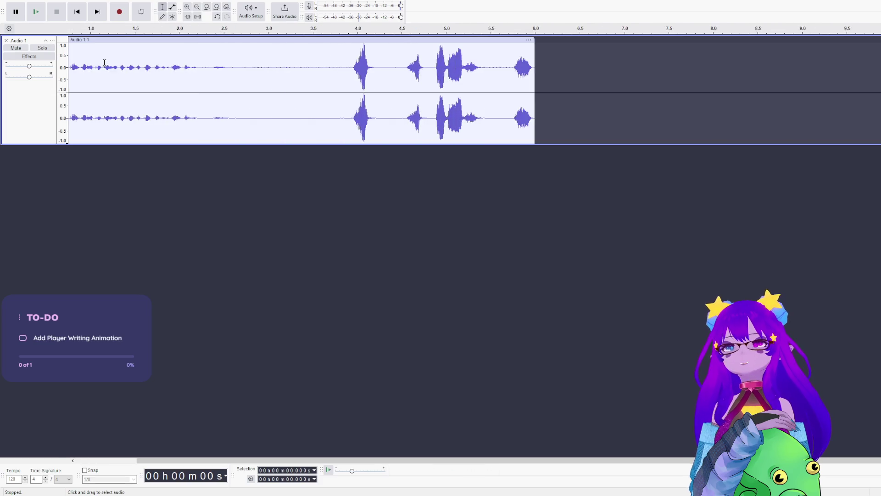
{"action": "left_click_drag", "start_coordinate": [235, 92], "coordinate": [835, 109]}
{"action": "key", "text": "Delete"}
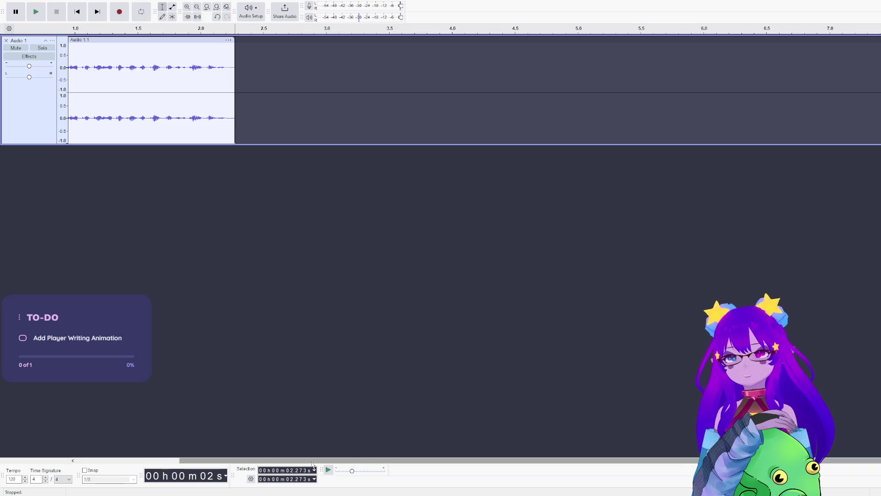
Cut the silent lead-in before 0.621 s from the start of the clip.
{"action": "left_click_drag", "start_coordinate": [267, 461], "coordinate": [163, 460]}
{"action": "left_click", "coordinate": [141, 66]}
{"action": "left_click_drag", "start_coordinate": [141, 65], "coordinate": [69, 66]}
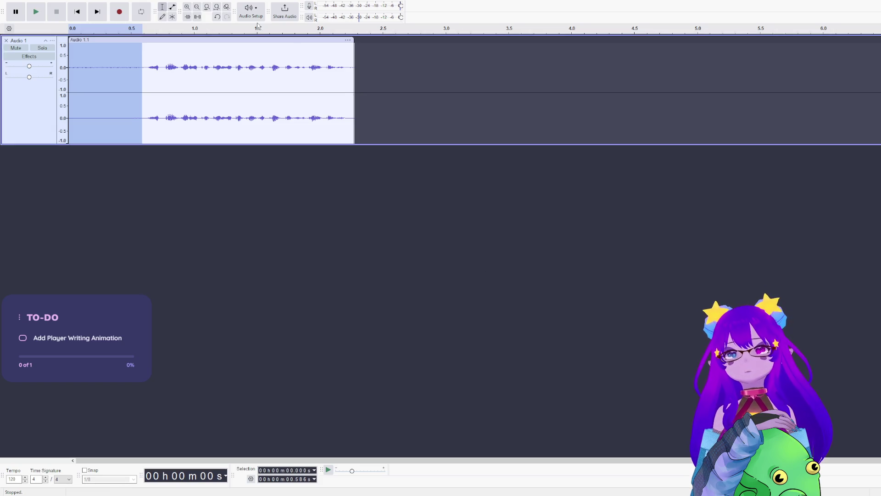
{"action": "left_click", "coordinate": [258, 39]}
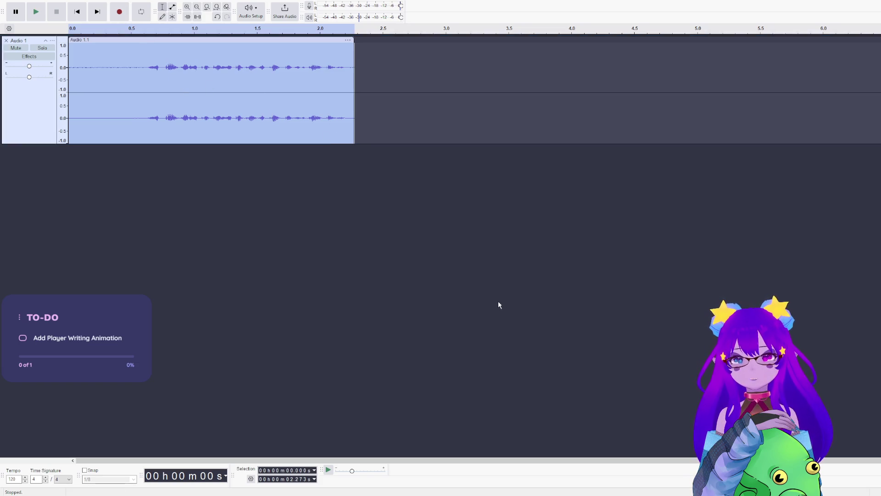
{"action": "left_click", "coordinate": [147, 65]}
{"action": "left_click_drag", "start_coordinate": [143, 66], "coordinate": [69, 65]}
{"action": "key", "text": "Delete"}
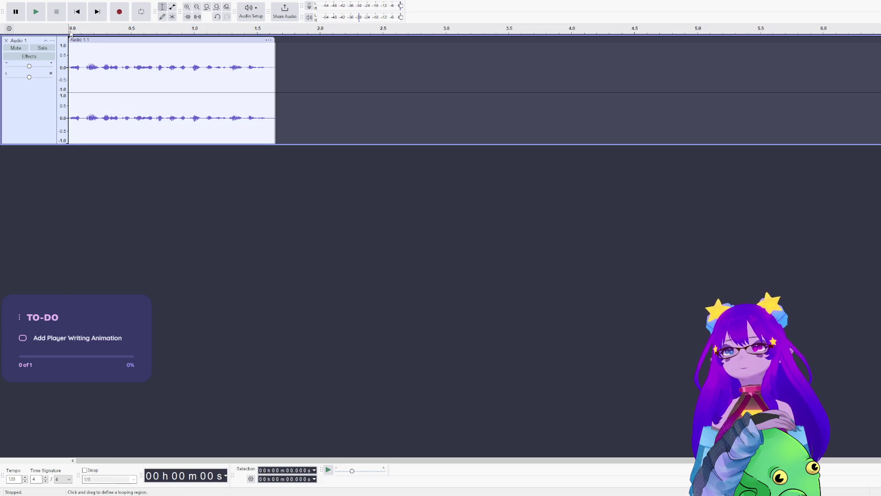
{"action": "left_click", "coordinate": [71, 34]}
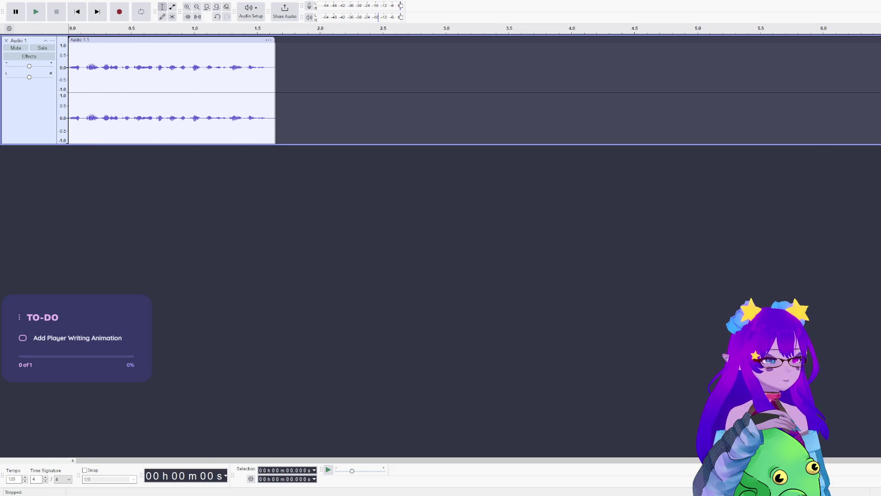
{"action": "left_click", "coordinate": [121, 40]}
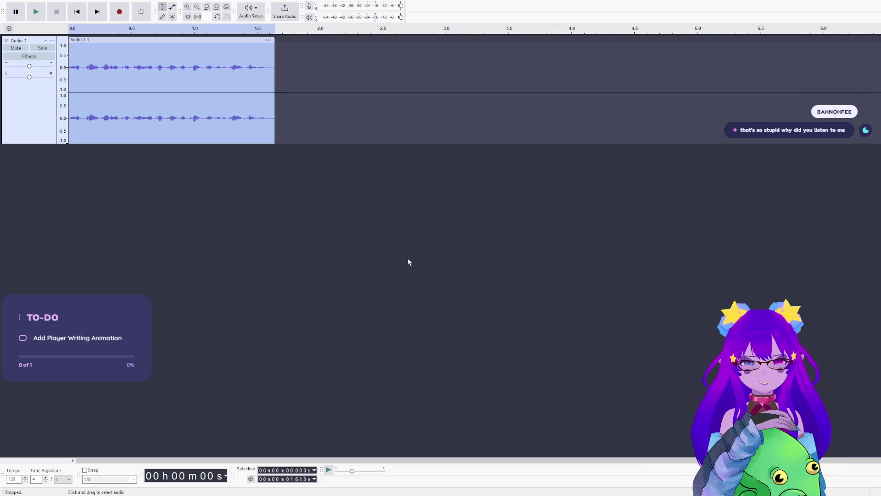
{"action": "key", "text": "space"}
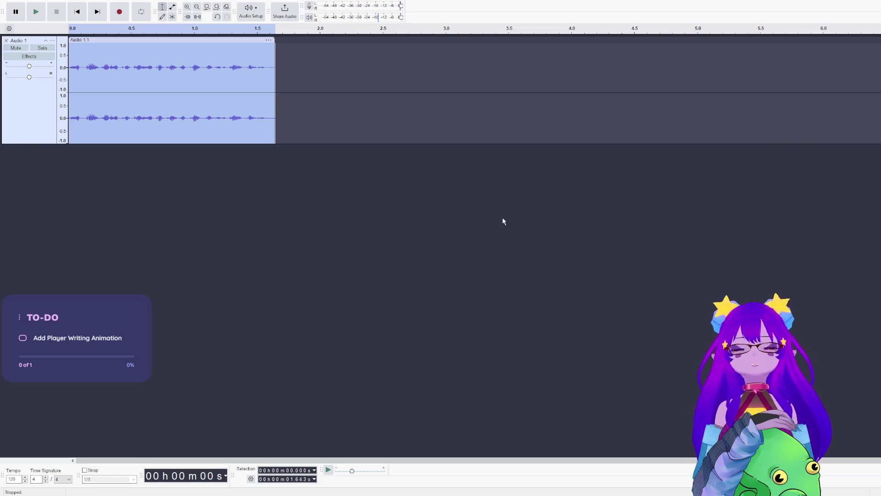
Play and pause the trimmed clip several times, then switch to the Godot editor.
{"action": "key", "text": "p"}
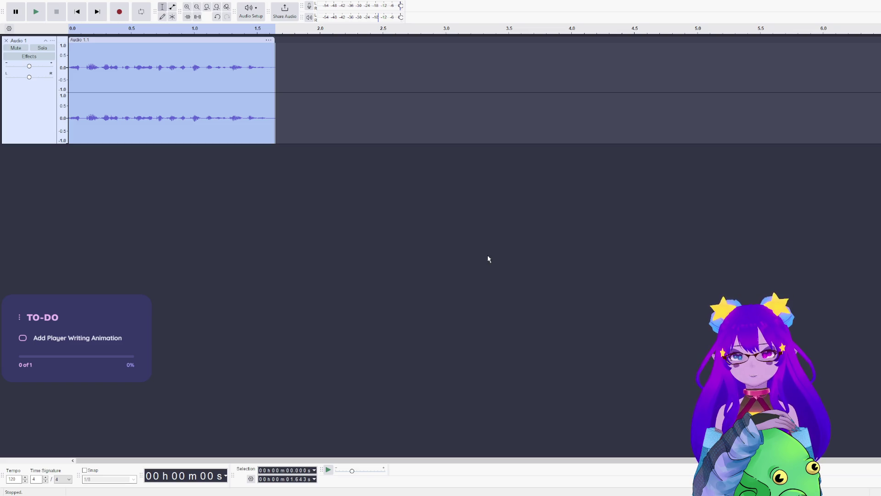
{"action": "key", "text": "space"}
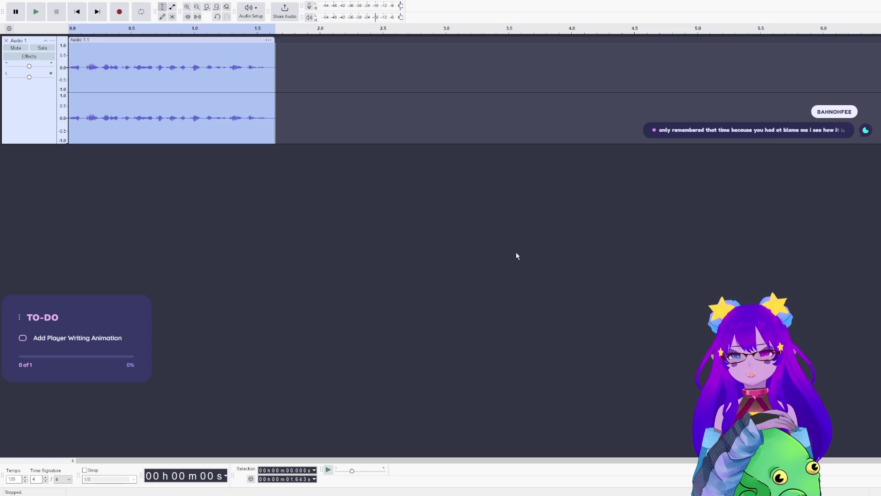
{"action": "key", "text": "p"}
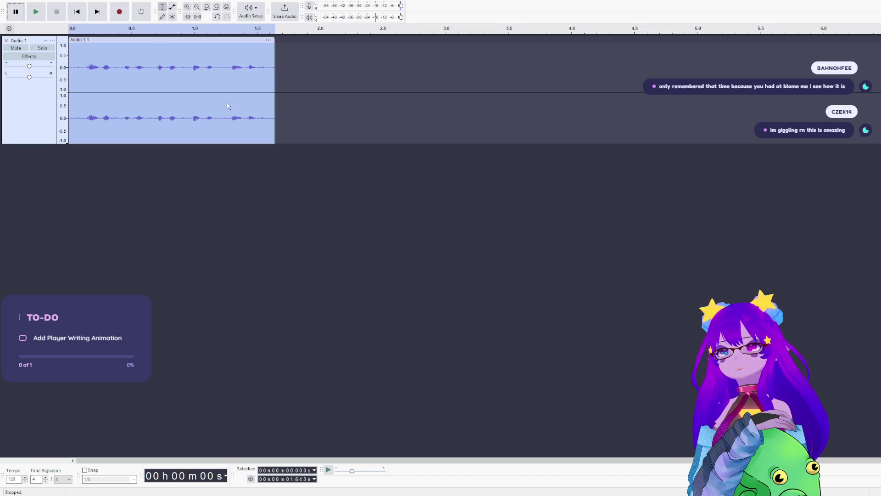
{"action": "key", "text": "p"}
{"action": "key", "text": "space"}
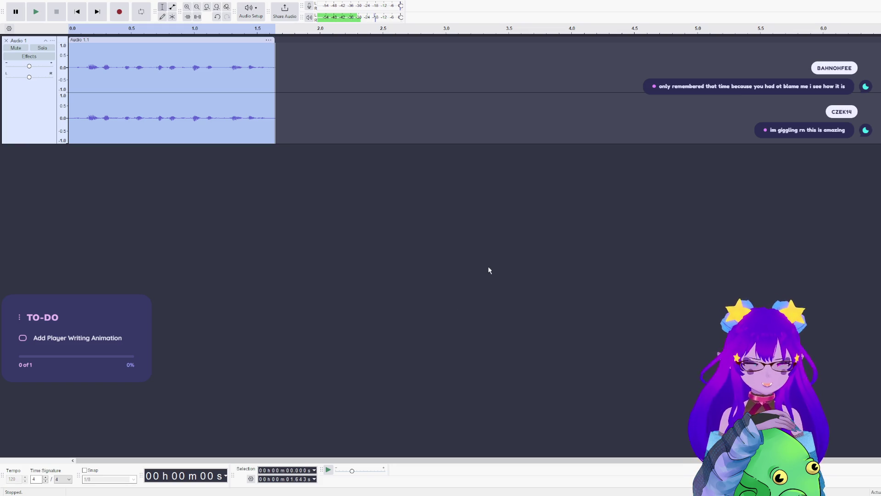
{"action": "key", "text": "p"}
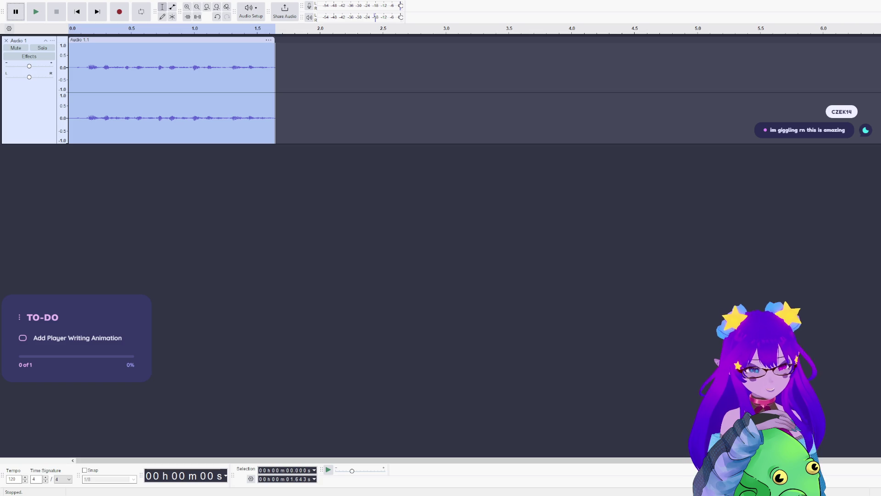
{"action": "key", "text": "alt+Tab"}
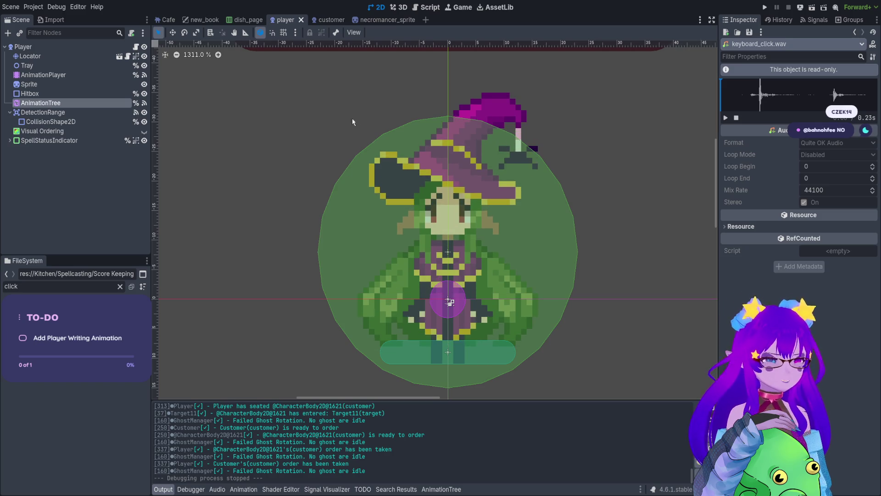
Clear the file filter, open the UI Audio SFX folder, and add an audio player node under Player.
{"action": "left_click", "coordinate": [120, 286]}
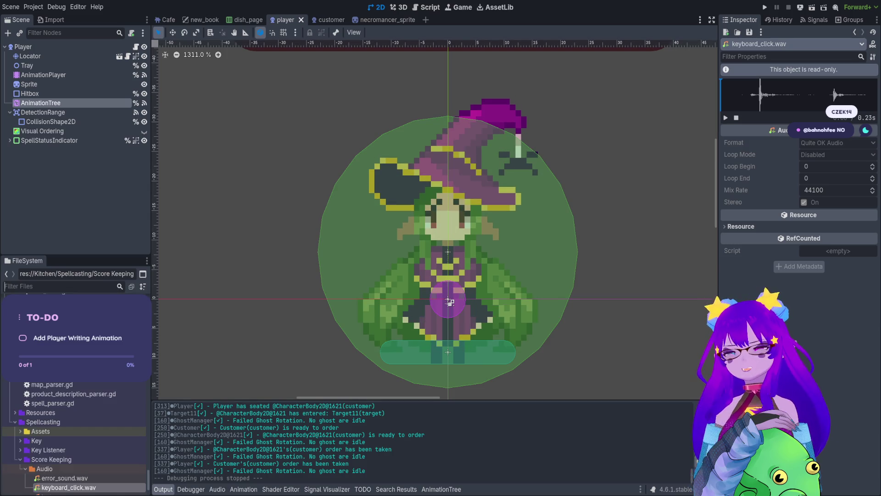
{"action": "scroll", "coordinate": [53, 405], "scroll_direction": "up", "scroll_amount": 5}
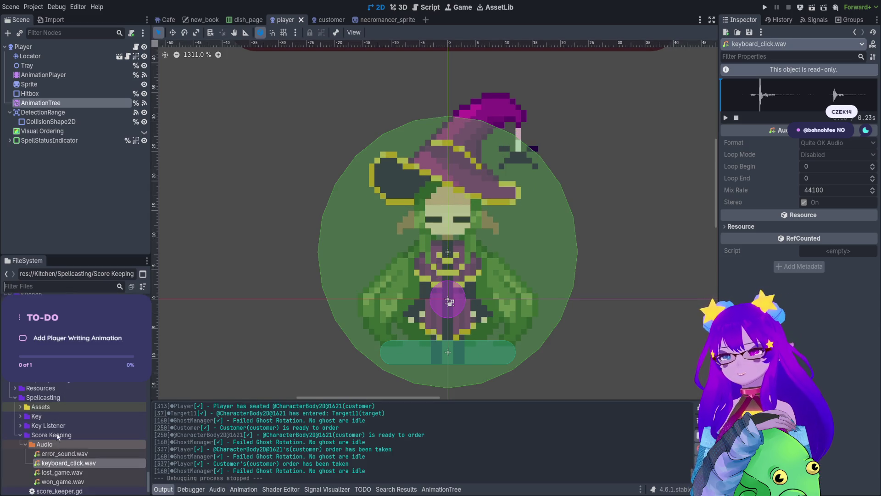
{"action": "scroll", "coordinate": [67, 413], "scroll_direction": "down", "scroll_amount": 10}
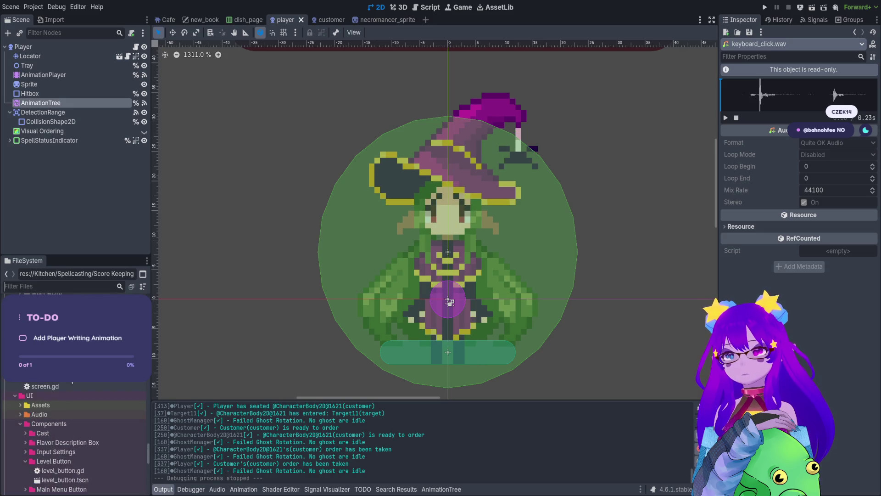
{"action": "double_click", "coordinate": [41, 414]}
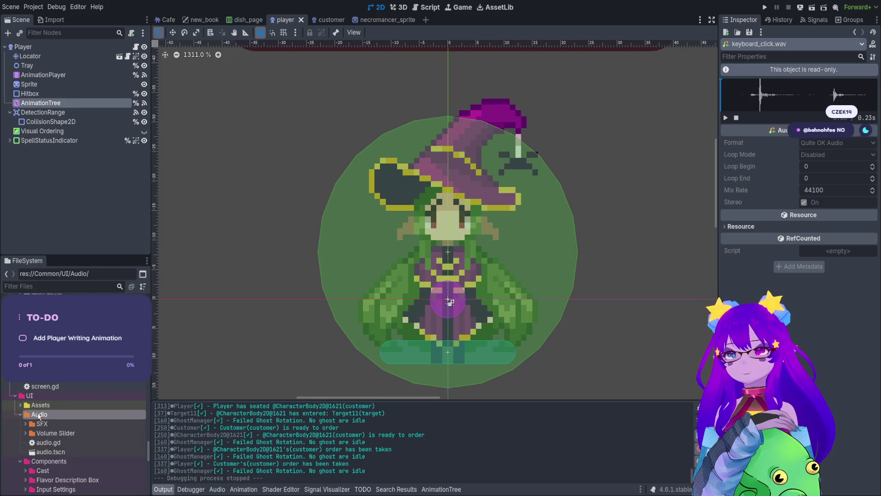
{"action": "double_click", "coordinate": [26, 424]}
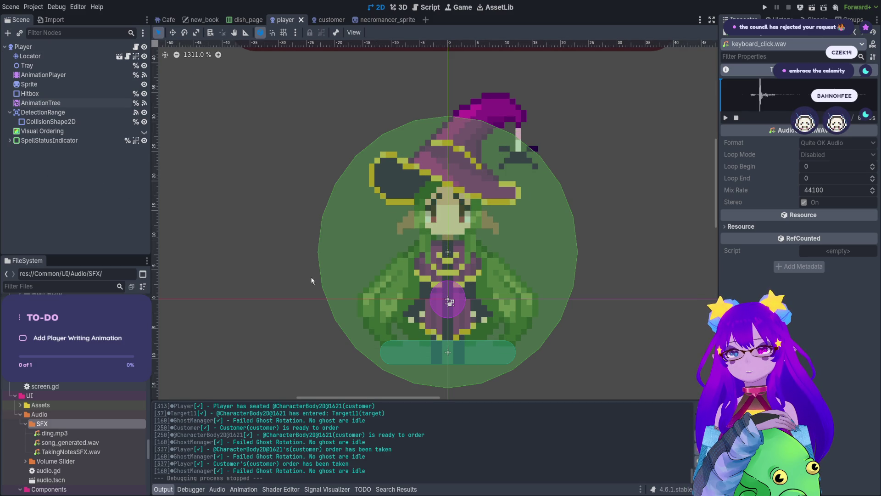
{"action": "key", "text": "ctrl+a"}
{"action": "key", "text": "Return"}
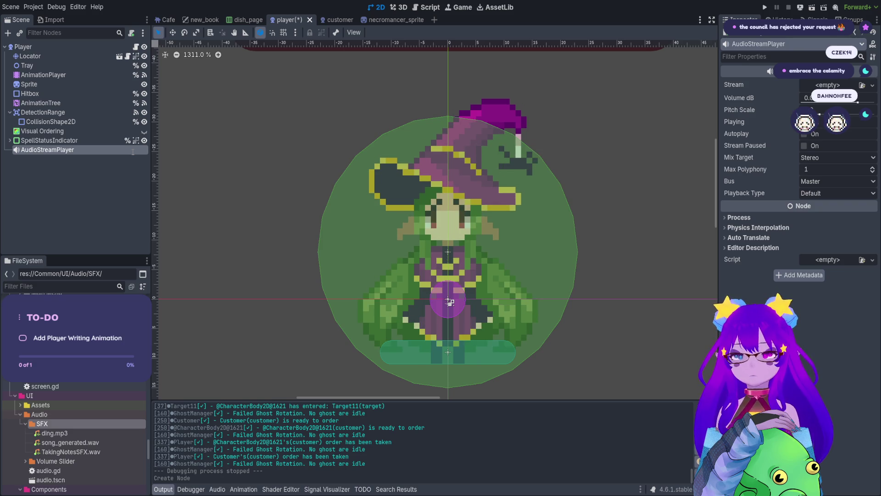
Rename the new node to SFXPlayer and find TakingNotesSFX.wav by filtering files for 'takin'.
{"action": "key", "text": "F2"}
{"action": "type", "text": "SFXPlayer"}
{"action": "key", "text": "Return"}
{"action": "scroll", "coordinate": [82, 455], "scroll_direction": "down", "scroll_amount": 5}
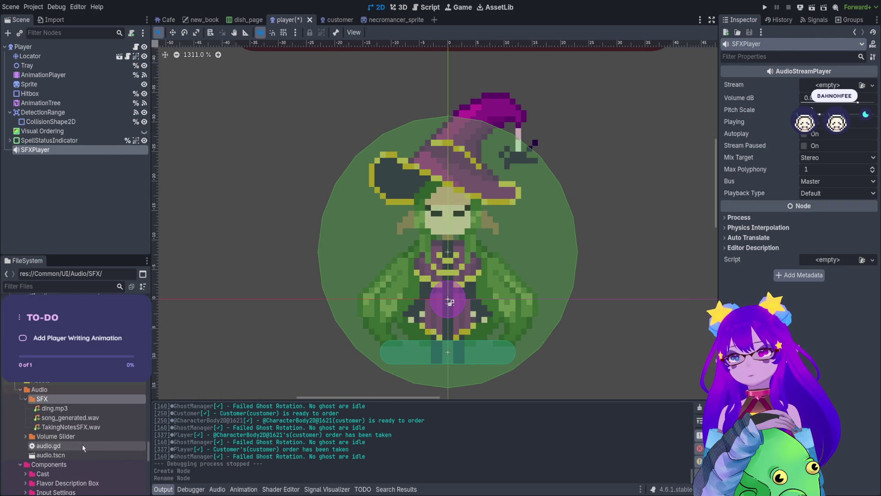
{"action": "left_click", "coordinate": [75, 286]}
{"action": "type", "text": "takin"}
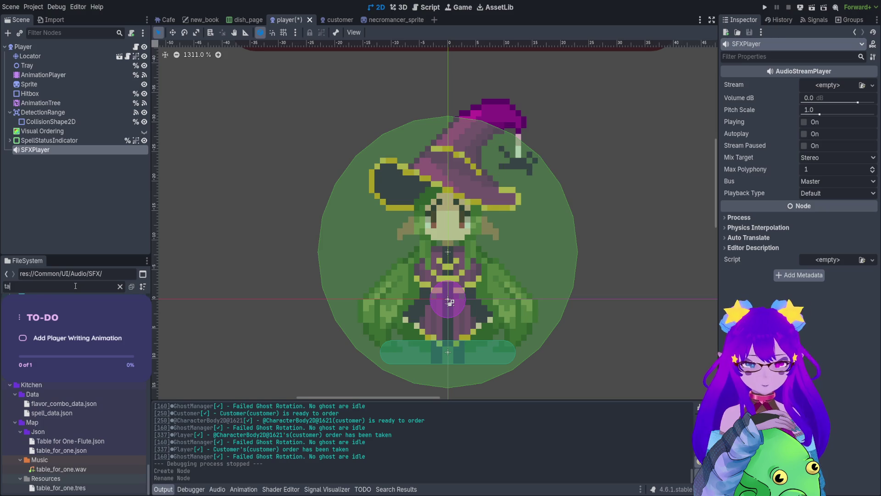
{"action": "mouse_move", "coordinate": [55, 300]}
{"action": "left_mouse_down"}
{"action": "mouse_move", "coordinate": [211, 206]}
{"action": "mouse_move", "coordinate": [229, 206]}
{"action": "mouse_move", "coordinate": [117, 156]}
{"action": "mouse_move", "coordinate": [117, 147]}
{"action": "left_mouse_up"}
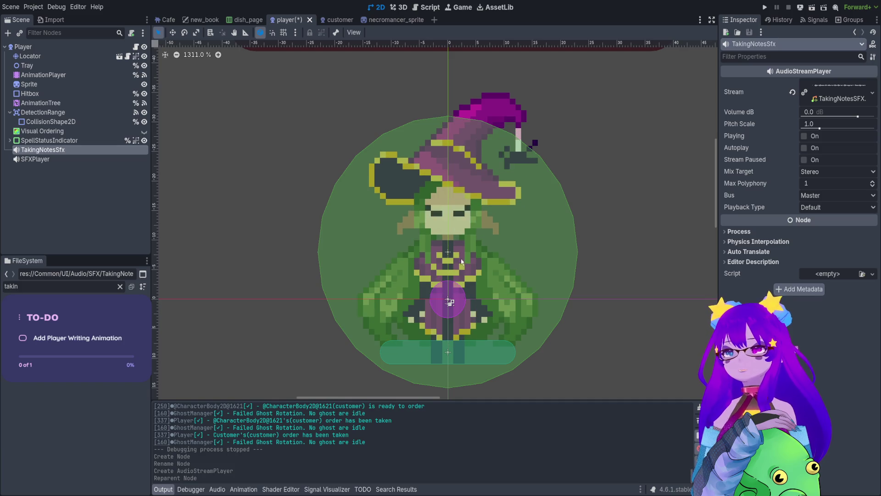
{"action": "key", "text": "Delete"}
Give SFXPlayer the TakingNotesSFX.wav stream, volume -38.066 dB, and the SFX bus.
{"action": "left_click", "coordinate": [91, 151]}
{"action": "mouse_move", "coordinate": [74, 301]}
{"action": "left_mouse_down"}
{"action": "mouse_move", "coordinate": [721, 186]}
{"action": "mouse_move", "coordinate": [828, 86]}
{"action": "left_mouse_up"}
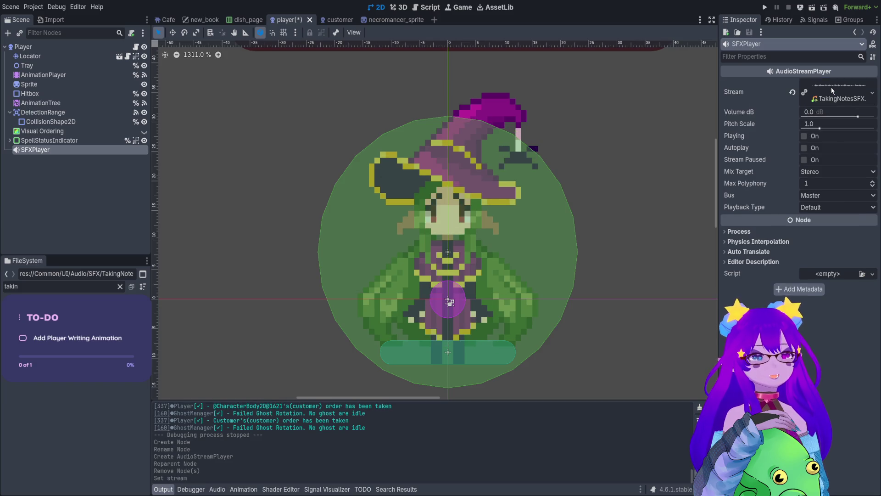
{"action": "mouse_move", "coordinate": [838, 119]}
{"action": "left_mouse_down"}
{"action": "mouse_move", "coordinate": [822, 120]}
{"action": "mouse_move", "coordinate": [831, 122]}
{"action": "left_mouse_up"}
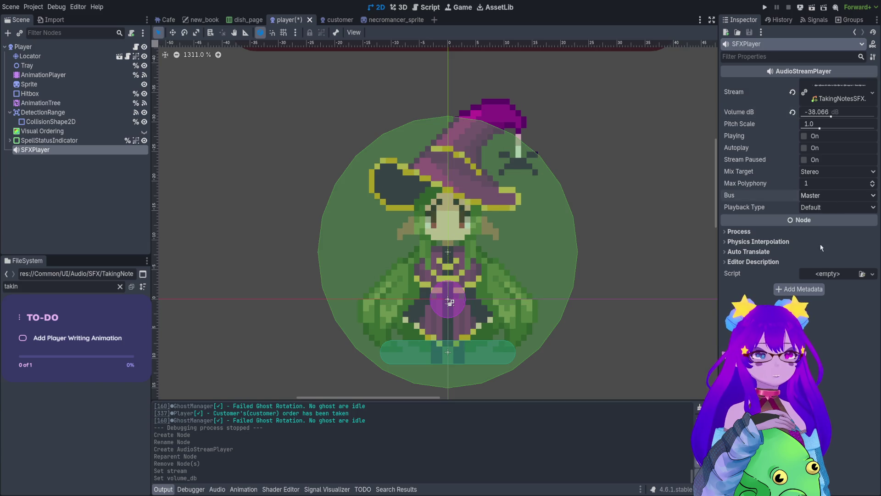
{"action": "left_click", "coordinate": [114, 204]}
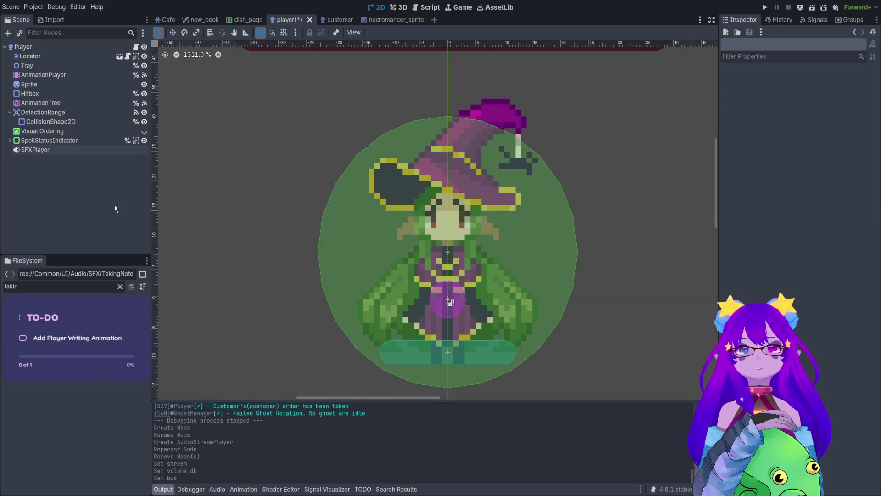
{"action": "left_click", "coordinate": [64, 149]}
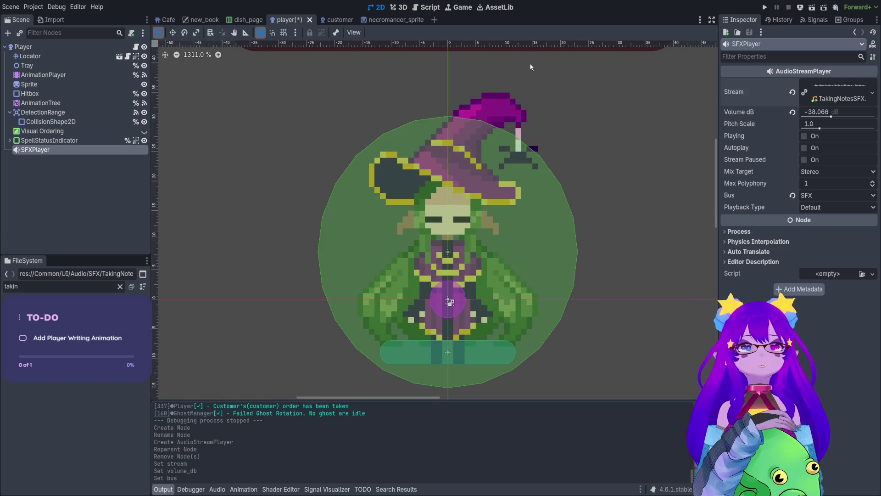
Replace SFXPlayer's stream with an AudioStreamRandomizer holding TakingNotesSFX.wav as its element.
{"action": "left_click", "coordinate": [793, 92]}
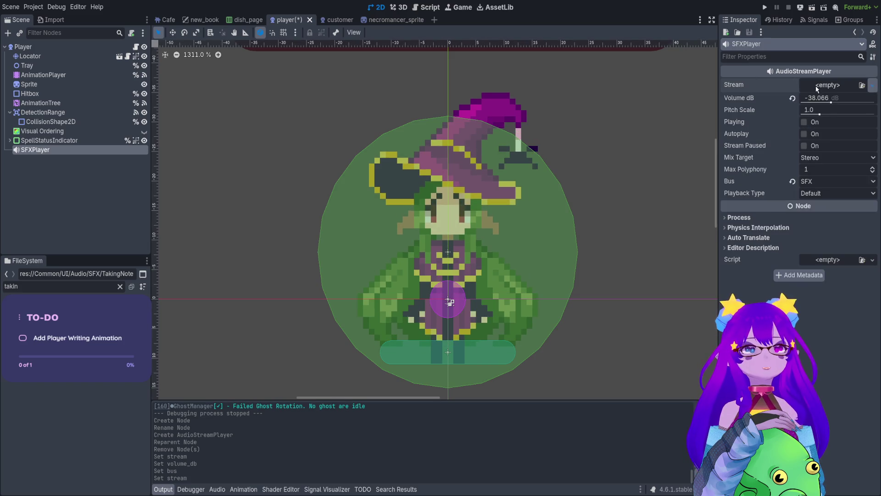
{"action": "key", "text": "ctrl+v"}
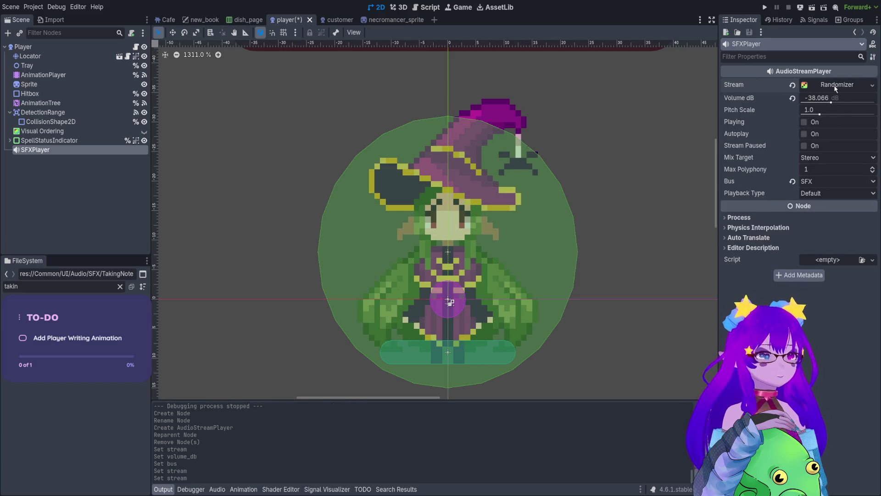
{"action": "left_click", "coordinate": [835, 88]}
{"action": "left_click", "coordinate": [831, 86]}
{"action": "left_click", "coordinate": [821, 87]}
{"action": "left_click", "coordinate": [742, 136]}
{"action": "left_click", "coordinate": [776, 156]}
{"action": "left_click", "coordinate": [789, 157]}
{"action": "left_click", "coordinate": [798, 146]}
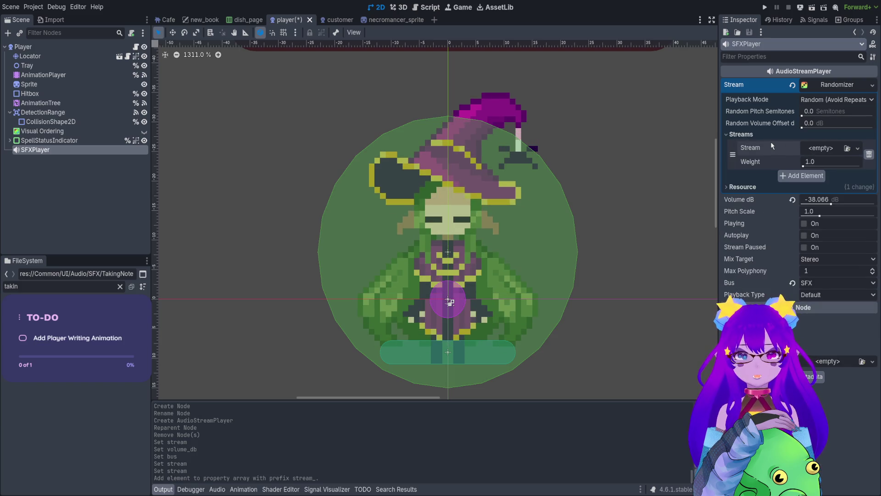
{"action": "mouse_move", "coordinate": [50, 307]}
{"action": "left_mouse_down"}
{"action": "mouse_move", "coordinate": [399, 245]}
{"action": "mouse_move", "coordinate": [826, 148]}
{"action": "left_mouse_up"}
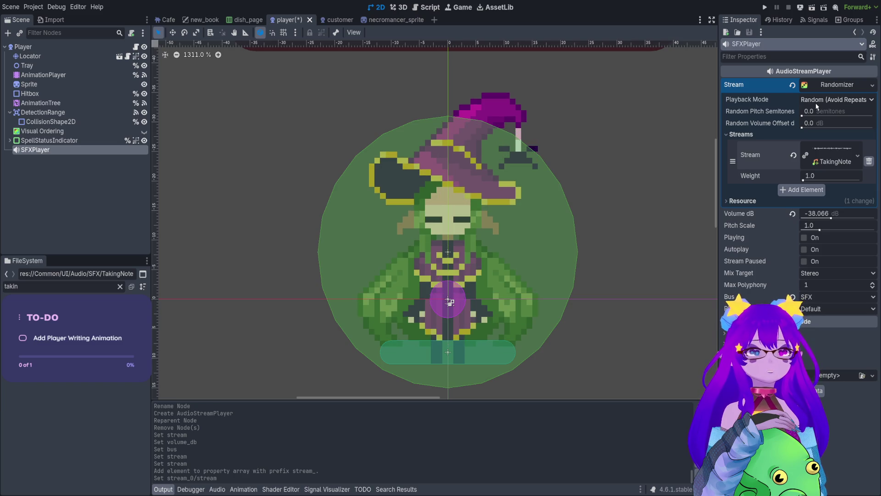
Preview the sound while raising its volume from 0 to 10.132 dB.
{"action": "left_click", "coordinate": [805, 237]}
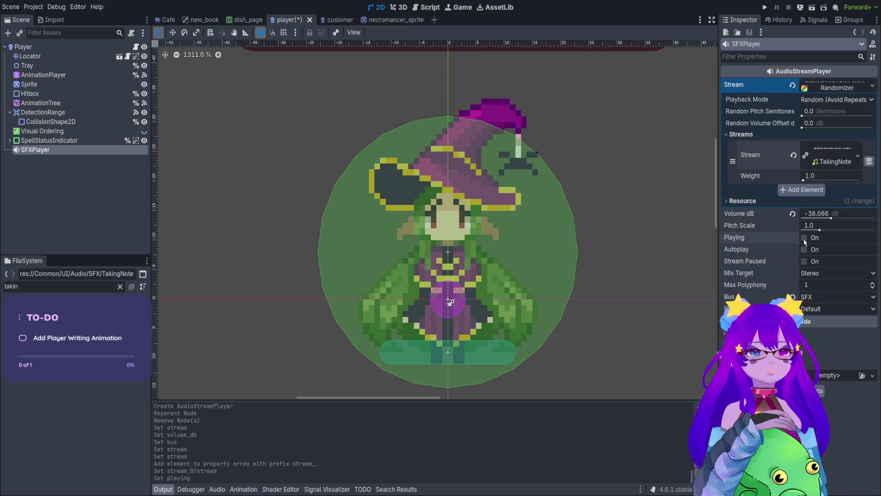
{"action": "left_click", "coordinate": [804, 238]}
{"action": "left_click", "coordinate": [804, 237]}
{"action": "left_click", "coordinate": [792, 214]}
{"action": "left_click", "coordinate": [804, 237]}
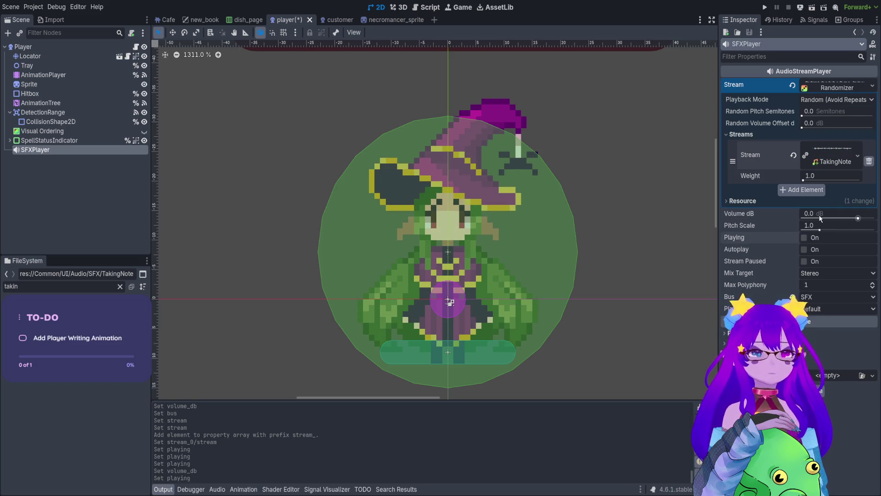
{"action": "left_click_drag", "start_coordinate": [857, 218], "coordinate": [861, 218]}
{"action": "left_click", "coordinate": [804, 238]}
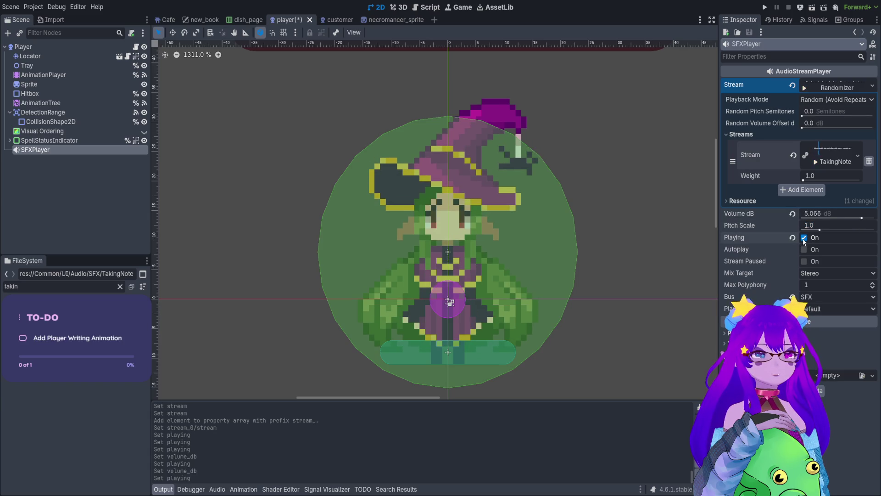
{"action": "left_click_drag", "start_coordinate": [862, 218], "coordinate": [866, 219]}
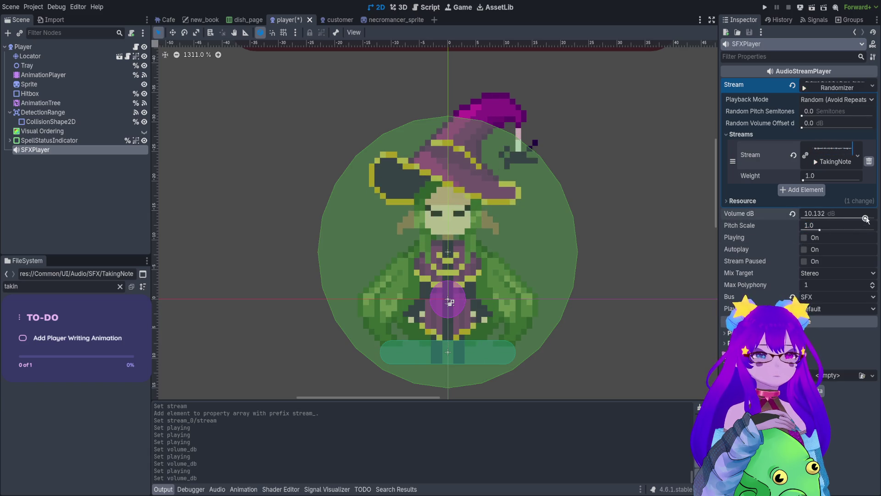
{"action": "left_click", "coordinate": [805, 239]}
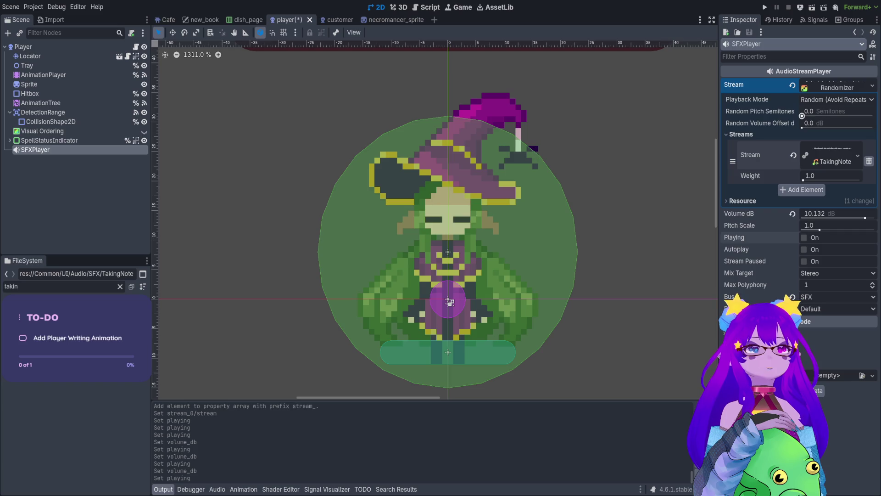
Add random pitch variation, widening it to about 7.8 semitones while previewing.
{"action": "left_click_drag", "start_coordinate": [803, 116], "coordinate": [810, 116]}
{"action": "left_click", "coordinate": [804, 237]}
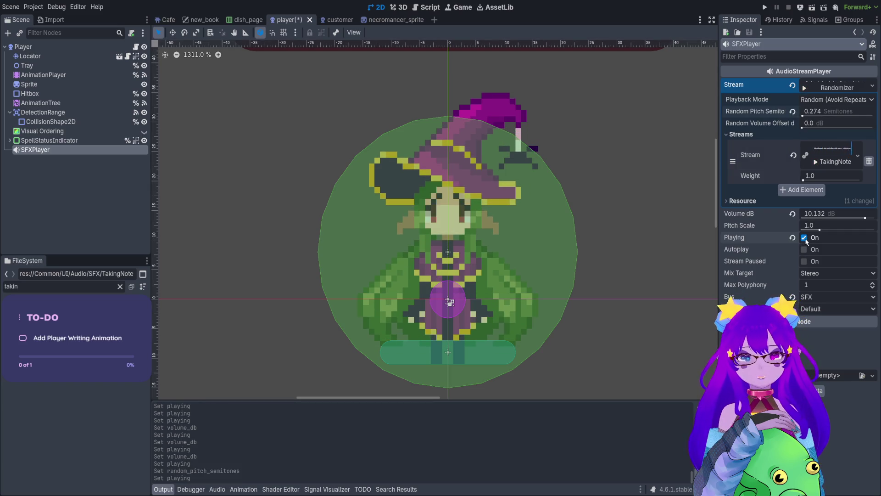
{"action": "left_click", "coordinate": [803, 238]}
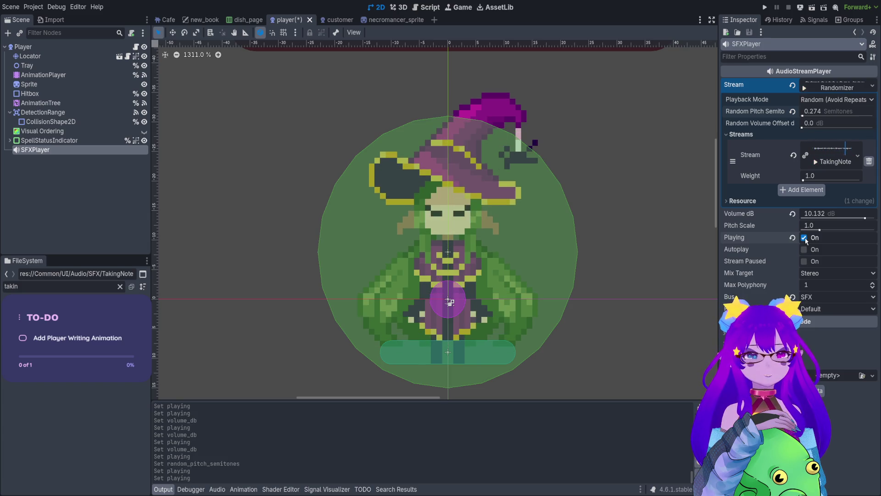
{"action": "left_click", "coordinate": [804, 238]}
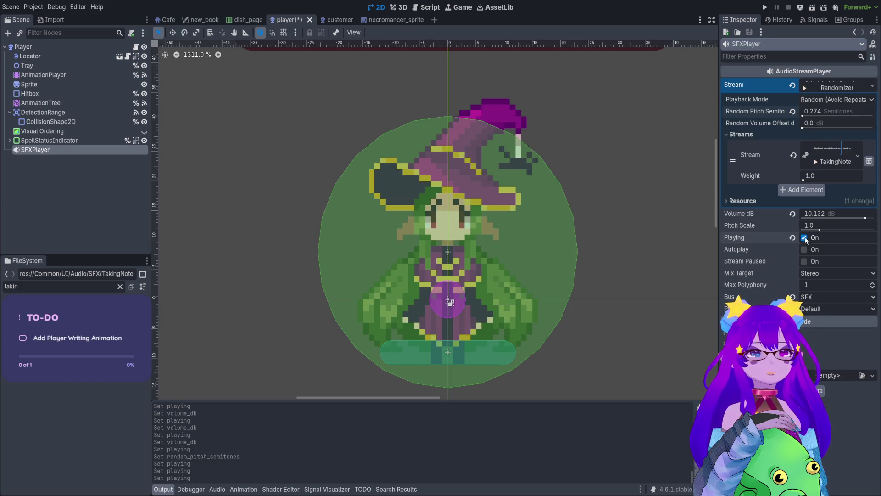
{"action": "left_click_drag", "start_coordinate": [803, 115], "coordinate": [831, 117]}
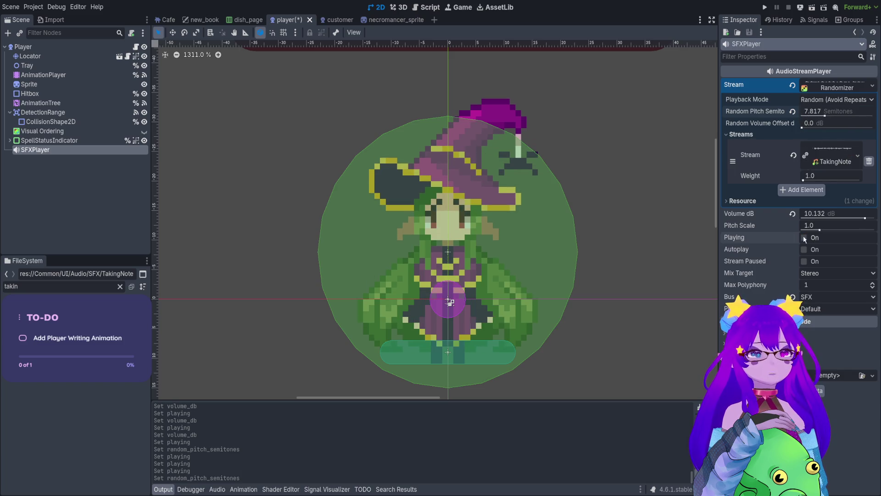
{"action": "left_click", "coordinate": [804, 238]}
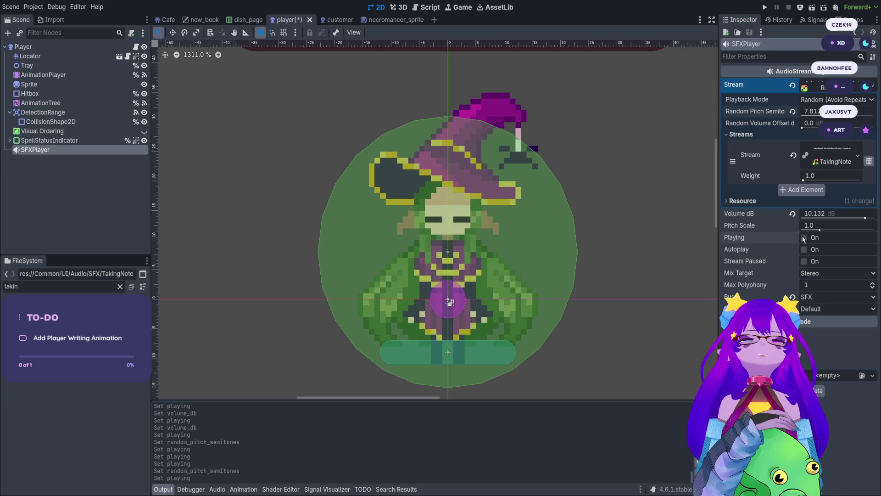
Lower the random pitch range to about 2 semitones and preview the result.
{"action": "left_click", "coordinate": [815, 112]}
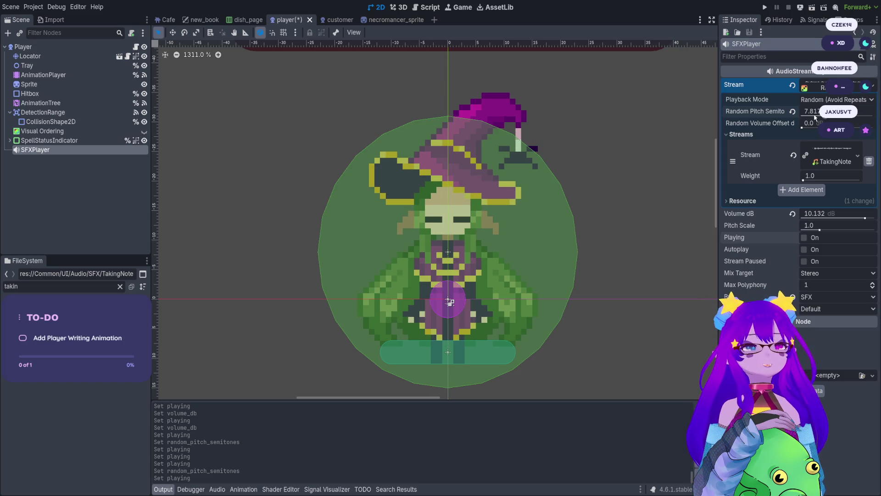
{"action": "left_click", "coordinate": [781, 135]}
{"action": "left_click", "coordinate": [782, 135]}
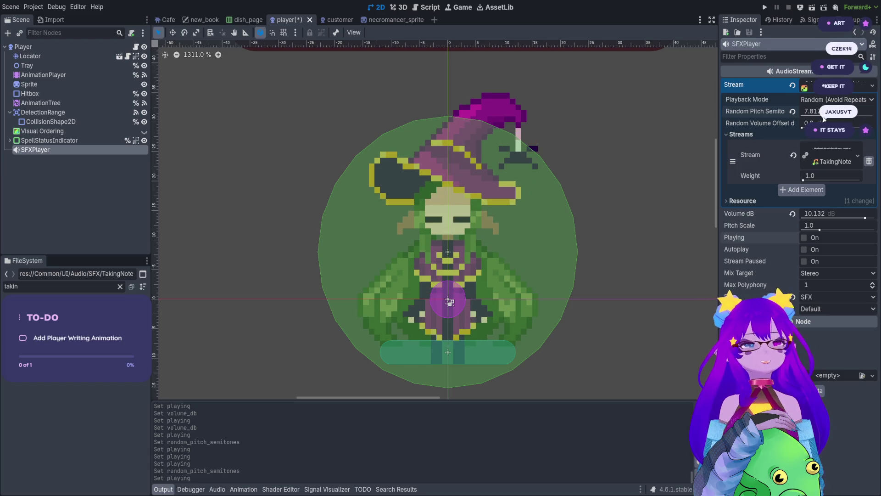
{"action": "left_click_drag", "start_coordinate": [823, 118], "coordinate": [805, 116]}
{"action": "left_click", "coordinate": [804, 237]}
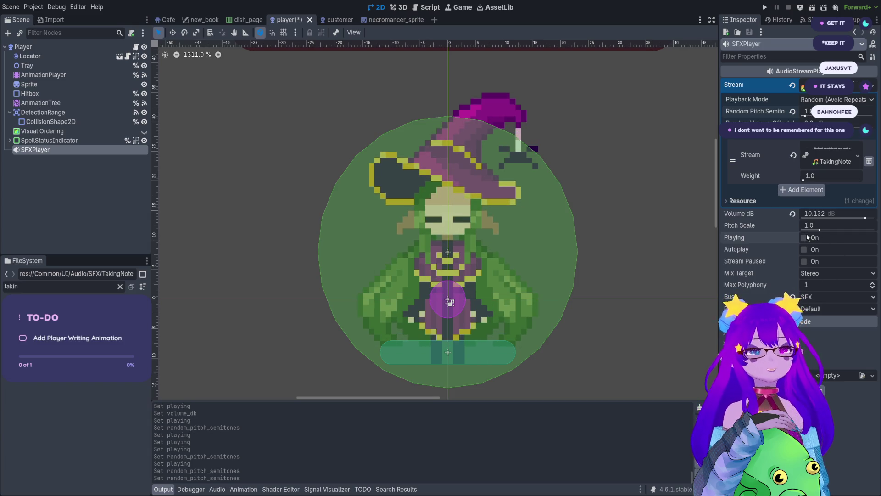
{"action": "left_click_drag", "start_coordinate": [805, 117], "coordinate": [809, 116]}
{"action": "left_click", "coordinate": [804, 238]}
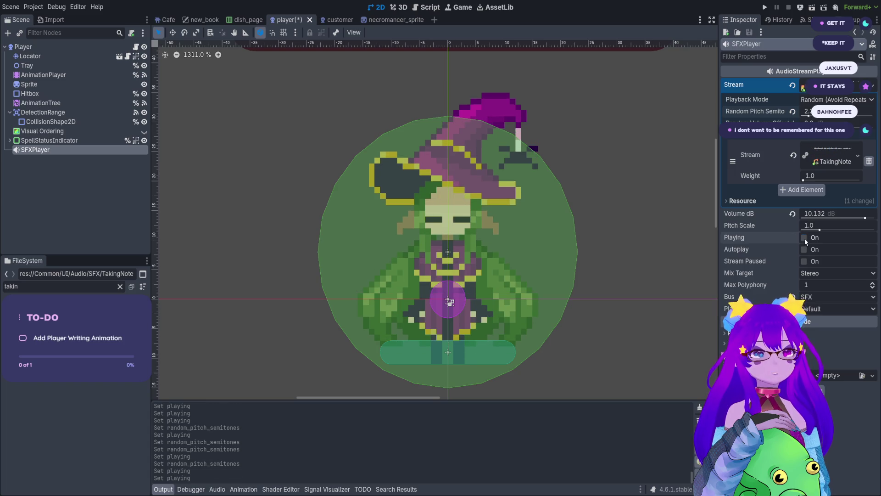
{"action": "left_click", "coordinate": [804, 238]}
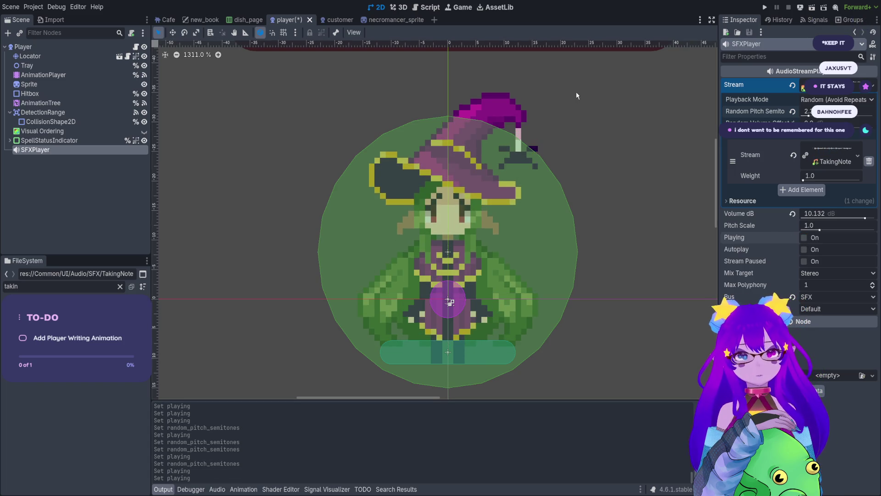
Save the player scene and open the Player node's script.
{"action": "key", "text": "ctrl+s"}
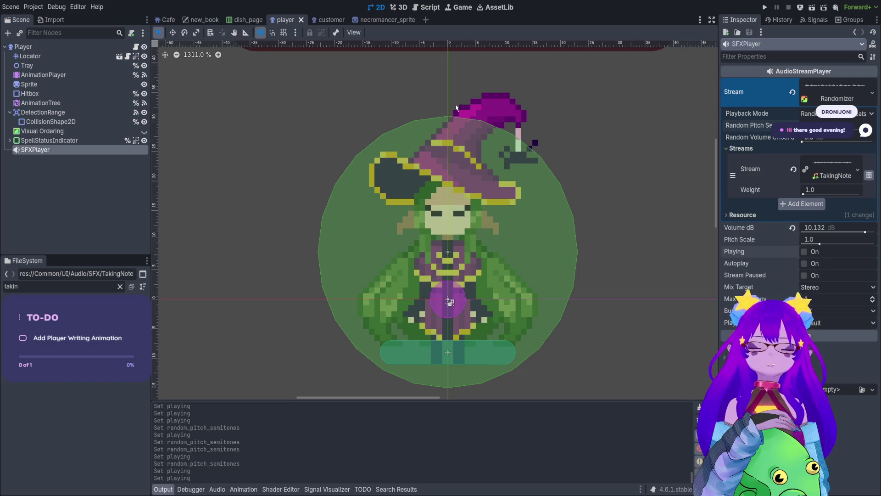
{"action": "key", "text": "ctrl+s"}
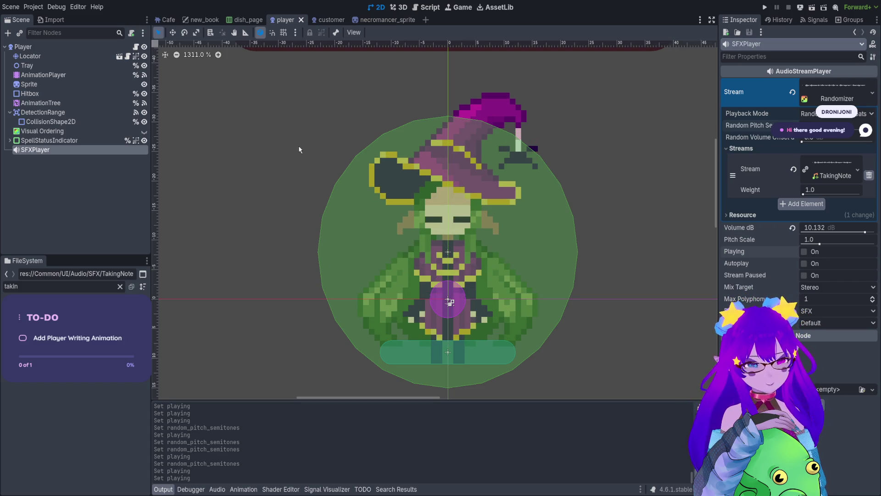
{"action": "left_click", "coordinate": [135, 47]}
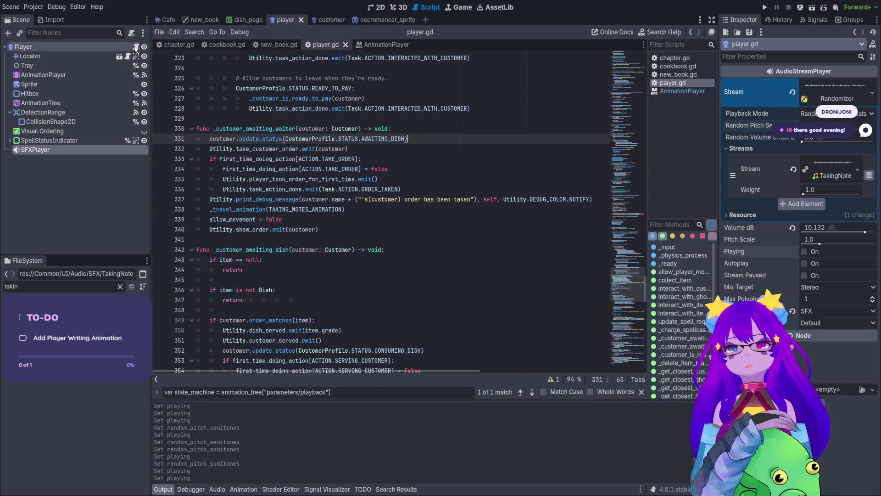
Add an sfx_player reference to the unique-named SFXPlayer below the TakingNotes constant.
{"action": "key", "text": "ctrl+shift+u"}
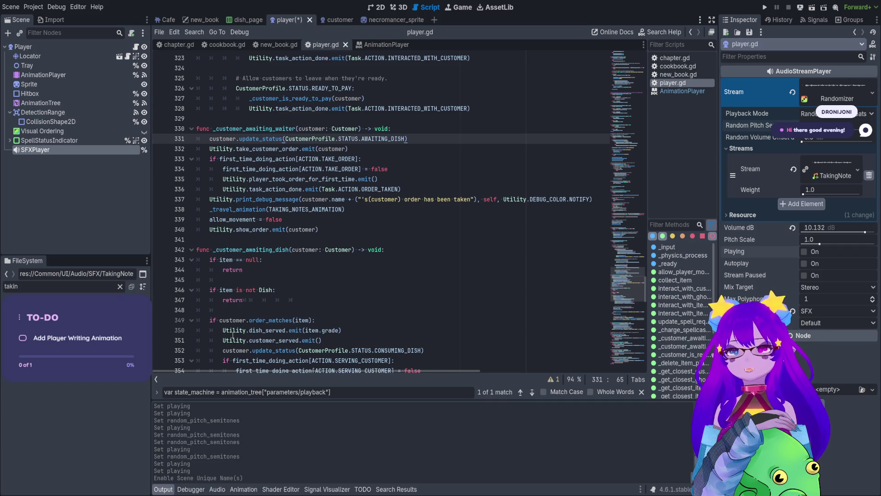
{"action": "scroll", "coordinate": [546, 235], "scroll_direction": "up", "scroll_amount": 9}
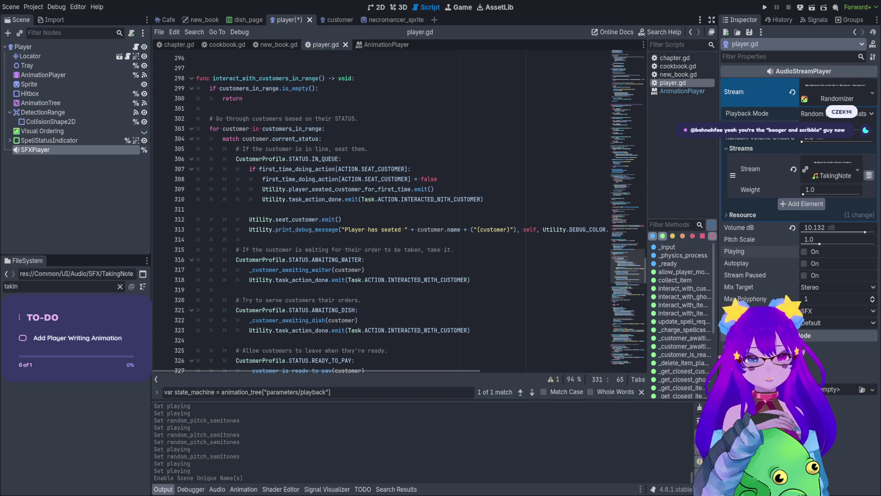
{"action": "scroll", "coordinate": [627, 84], "scroll_direction": "up", "scroll_amount": 20}
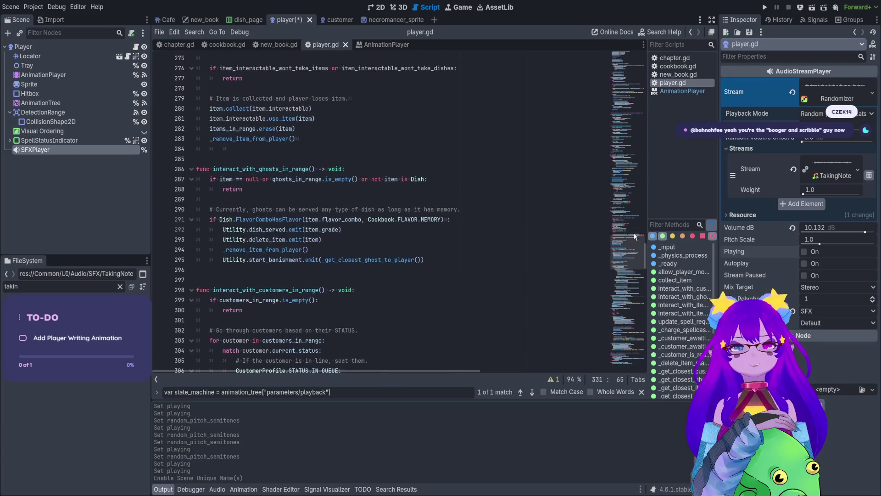
{"action": "scroll", "coordinate": [627, 84], "scroll_direction": "up", "scroll_amount": 7}
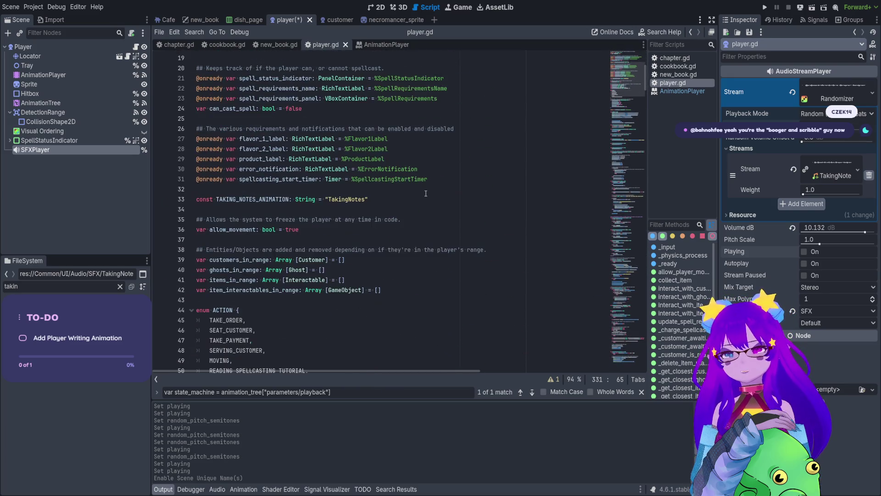
{"action": "left_click", "coordinate": [428, 194]}
{"action": "left_click", "coordinate": [428, 200]}
{"action": "key", "text": "Return"}
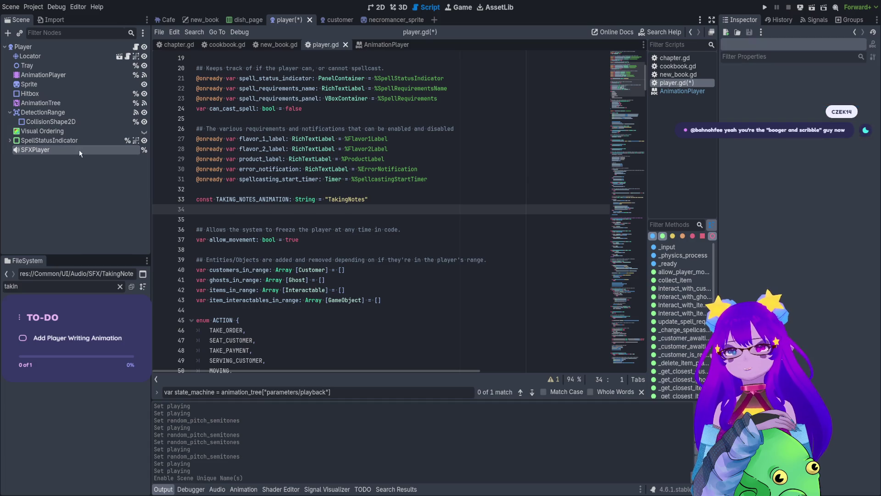
{"action": "left_click_drag", "start_coordinate": [86, 154], "coordinate": [206, 209]}
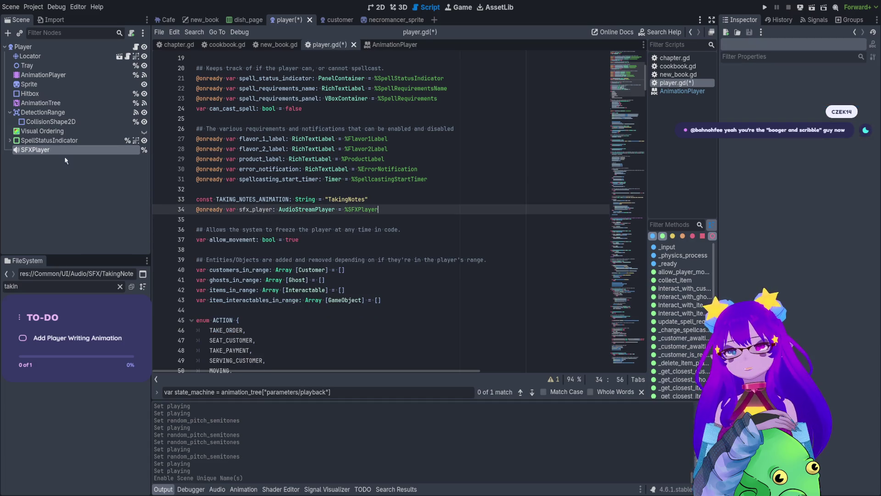
{"action": "left_click", "coordinate": [40, 153]}
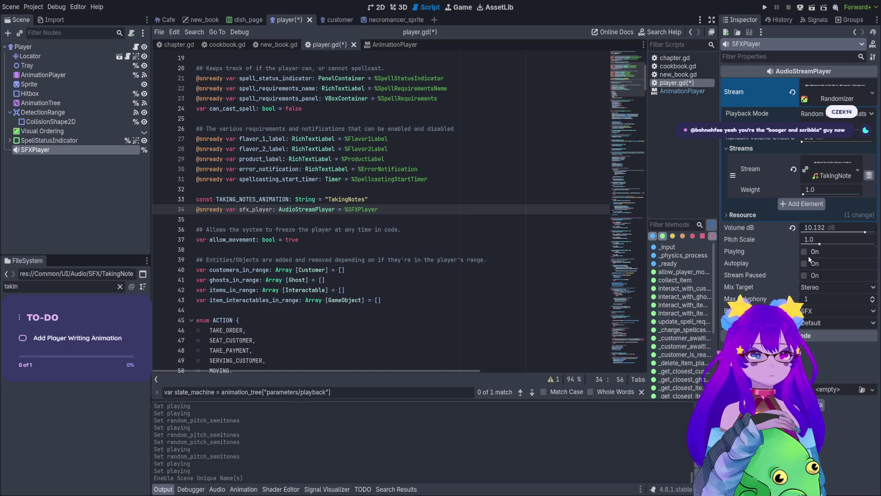
{"action": "double_click", "coordinate": [263, 212]}
{"action": "key", "text": "ctrl+s"}
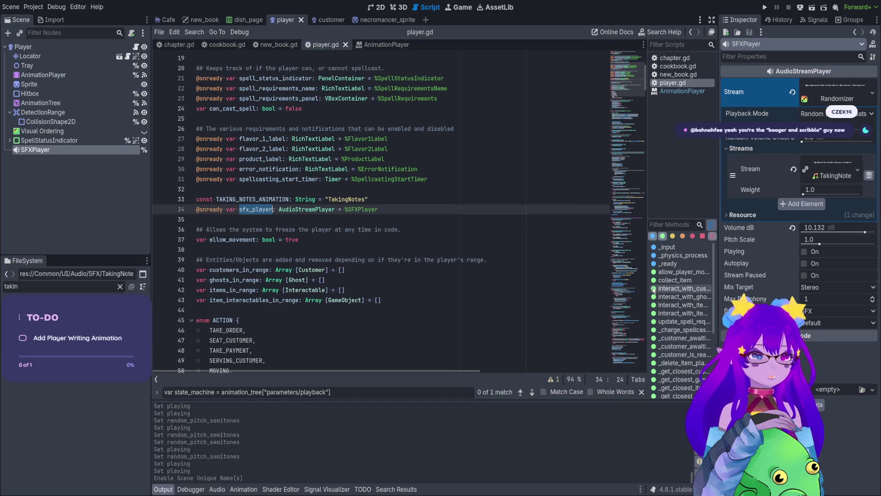
Browse the script's methods list, then filter the methods by 'tak'.
{"action": "left_click", "coordinate": [684, 313]}
{"action": "left_click", "coordinate": [686, 304]}
{"action": "scroll", "coordinate": [685, 305], "scroll_direction": "down", "scroll_amount": 3}
{"action": "left_click", "coordinate": [686, 331]}
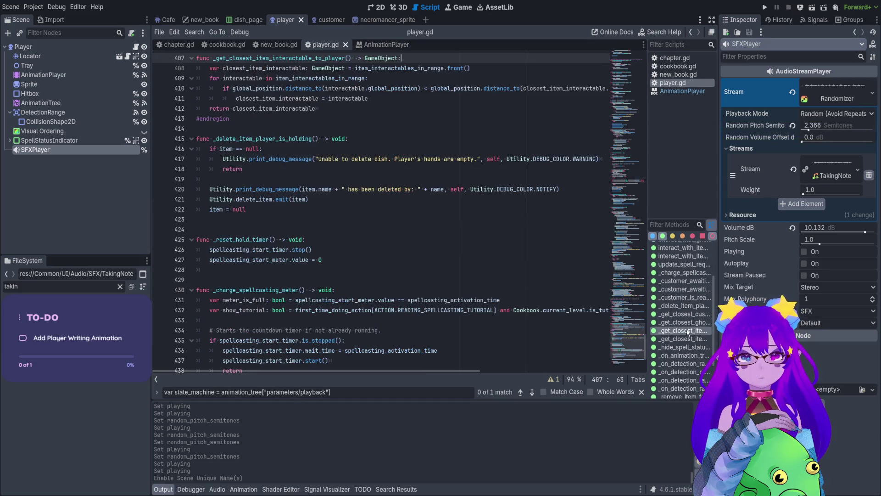
{"action": "scroll", "coordinate": [687, 321], "scroll_direction": "down", "scroll_amount": 1}
{"action": "left_click", "coordinate": [691, 294]}
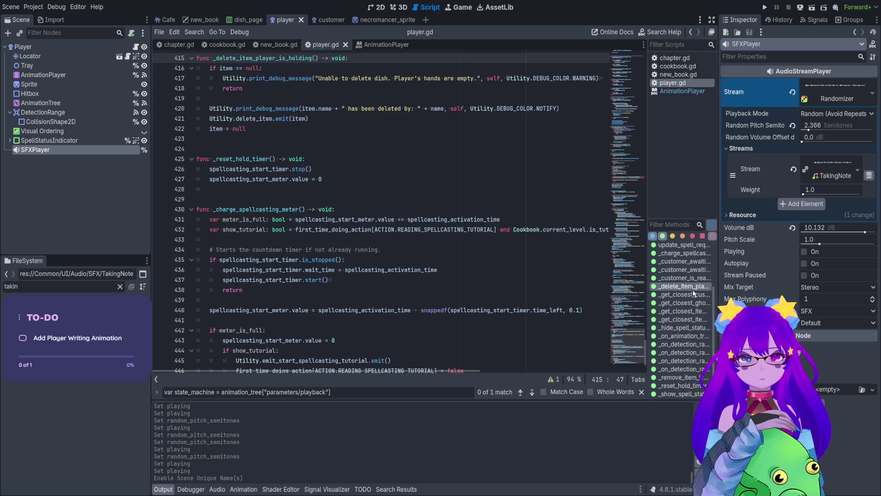
{"action": "scroll", "coordinate": [693, 293], "scroll_direction": "down", "scroll_amount": 3}
{"action": "left_click", "coordinate": [675, 224]}
{"action": "type", "text": "tak"}
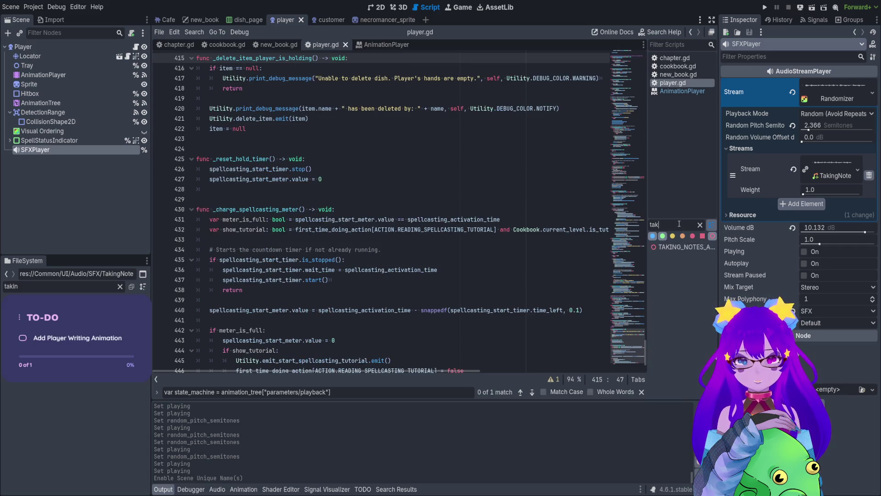
{"action": "double_click", "coordinate": [679, 224]}
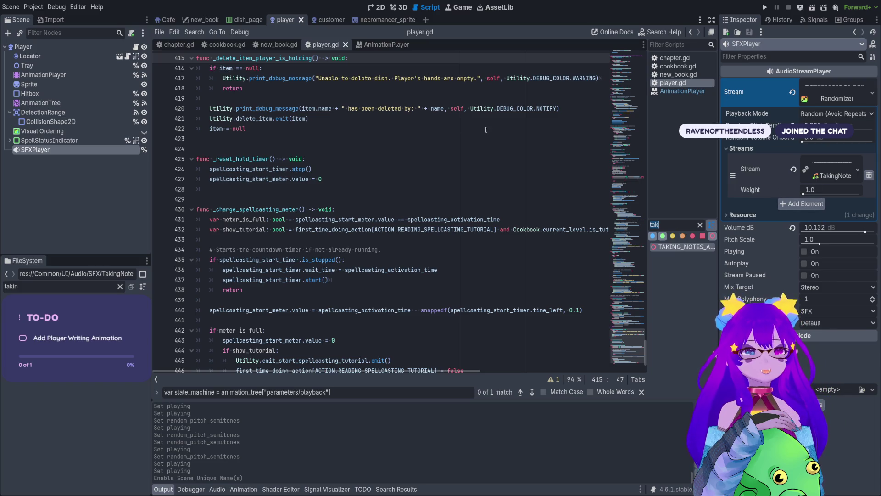
Filter methods by 'customer' and jump to _customer_awaiting_waiter.
{"action": "left_click", "coordinate": [700, 225]}
{"action": "type", "text": "customer"}
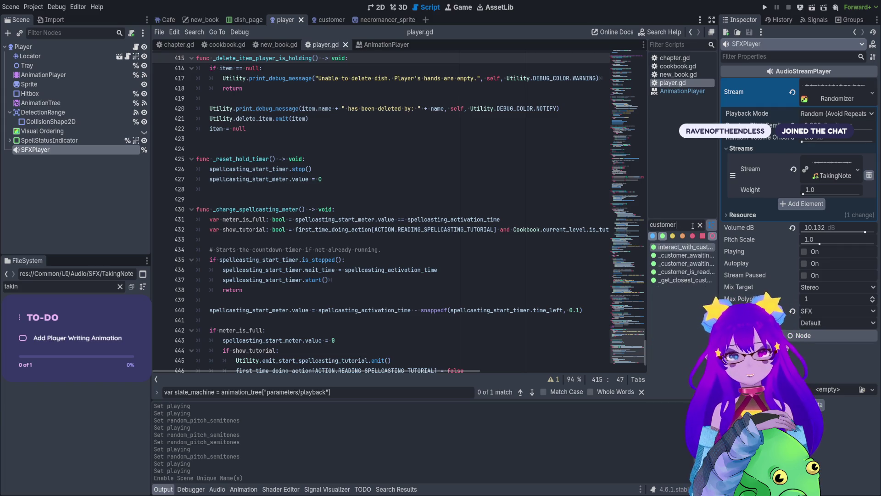
{"action": "left_click", "coordinate": [688, 256]}
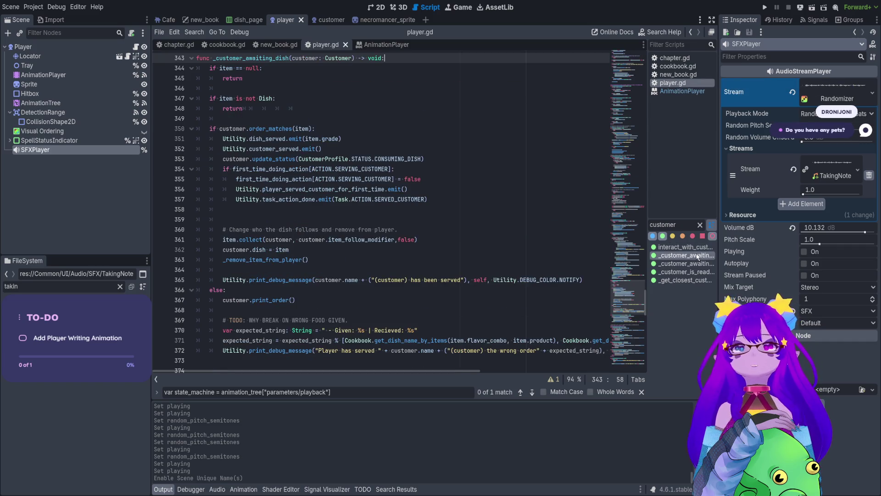
{"action": "left_click", "coordinate": [696, 264]}
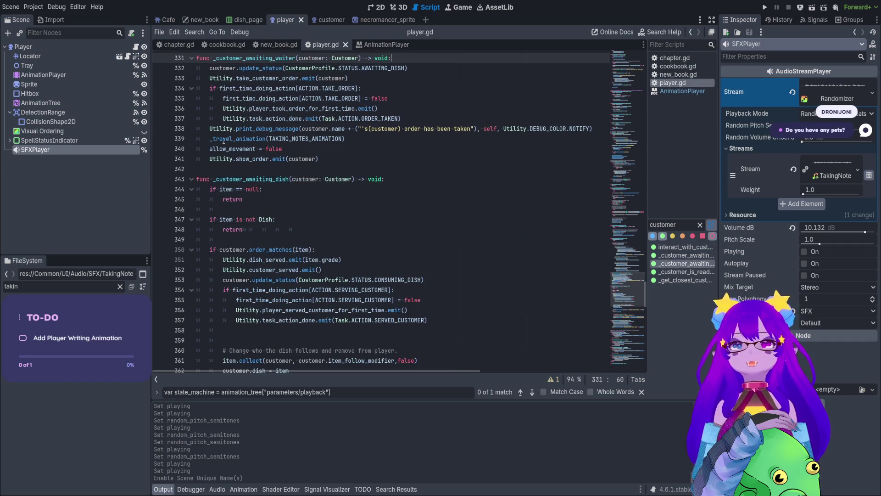
Add a sfx_player.play() line right after the _travel_animation call.
{"action": "left_click", "coordinate": [349, 141]}
{"action": "key", "text": "Return"}
{"action": "type", "text": "sfx_player.pla"}
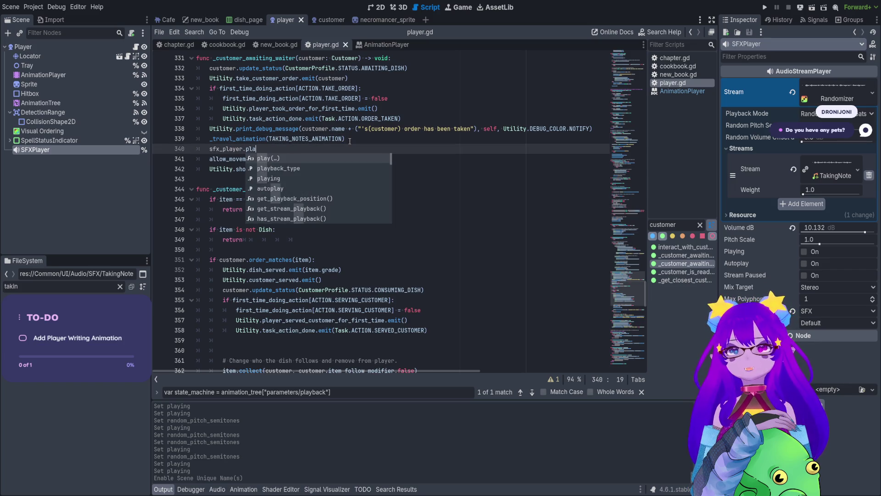
{"action": "key", "text": "Return"}
{"action": "left_click", "coordinate": [349, 129]}
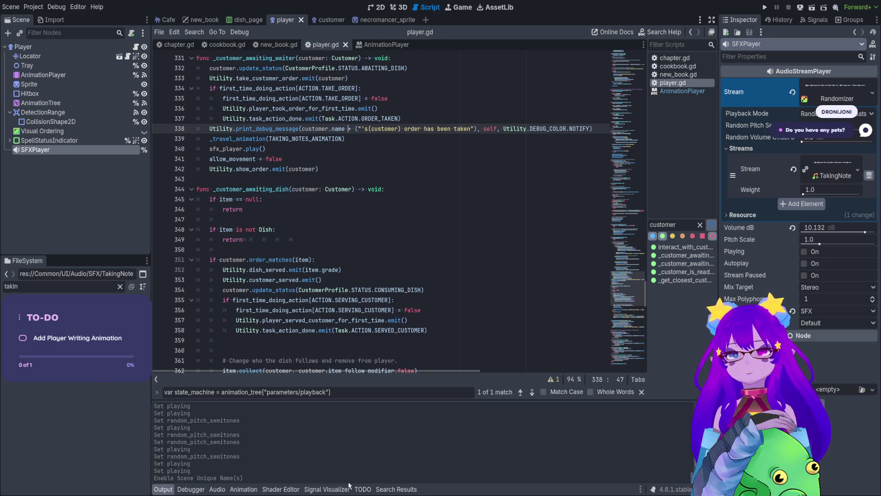
{"action": "left_click", "coordinate": [244, 489]}
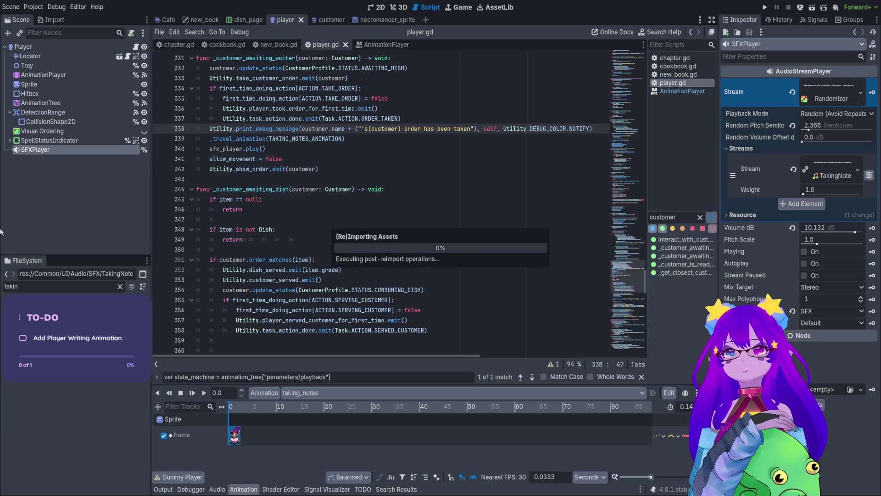
Select the player's Sprite node to view its properties in the Inspector.
{"action": "left_click", "coordinate": [30, 84]}
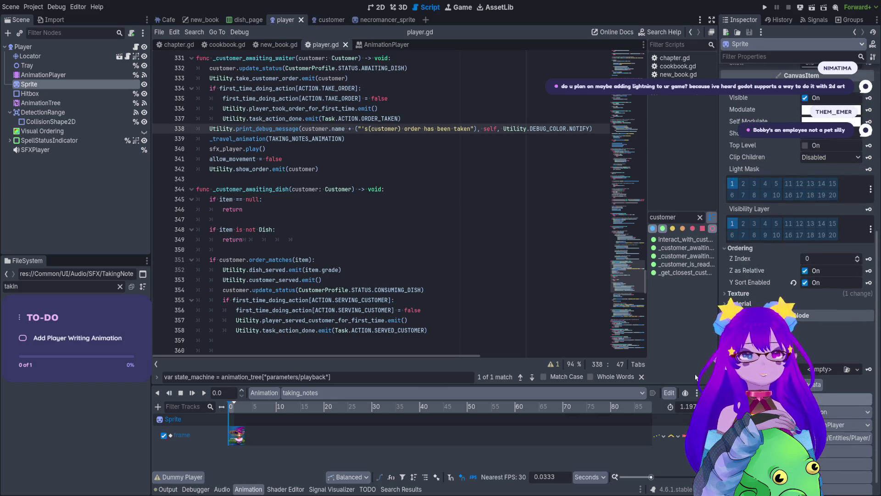
Look over the Cafe scene in the 2D view, then run the game.
{"action": "left_click", "coordinate": [376, 8]}
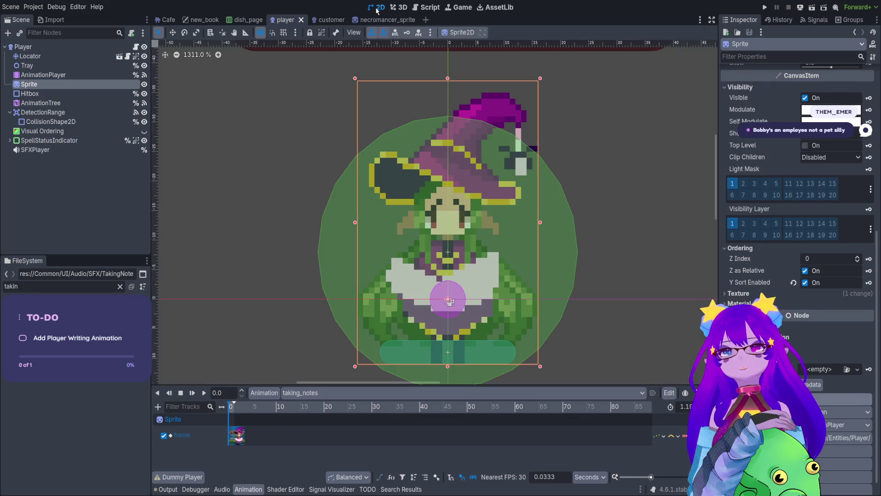
{"action": "left_click", "coordinate": [165, 20]}
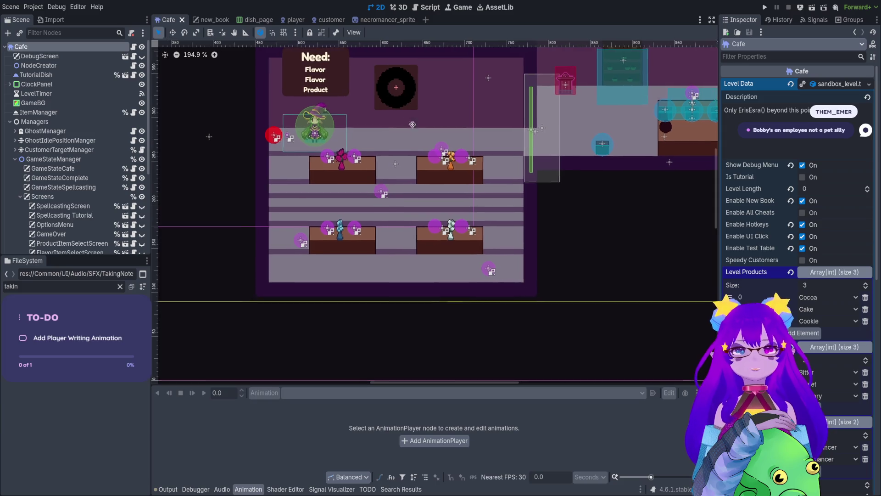
{"action": "scroll", "coordinate": [503, 119], "scroll_direction": "up", "scroll_amount": 3}
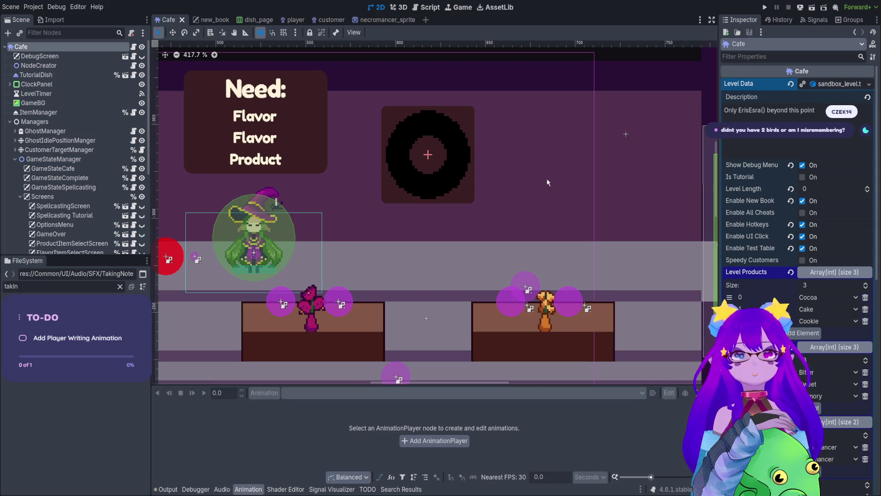
{"action": "scroll", "coordinate": [546, 182], "scroll_direction": "down", "scroll_amount": 6}
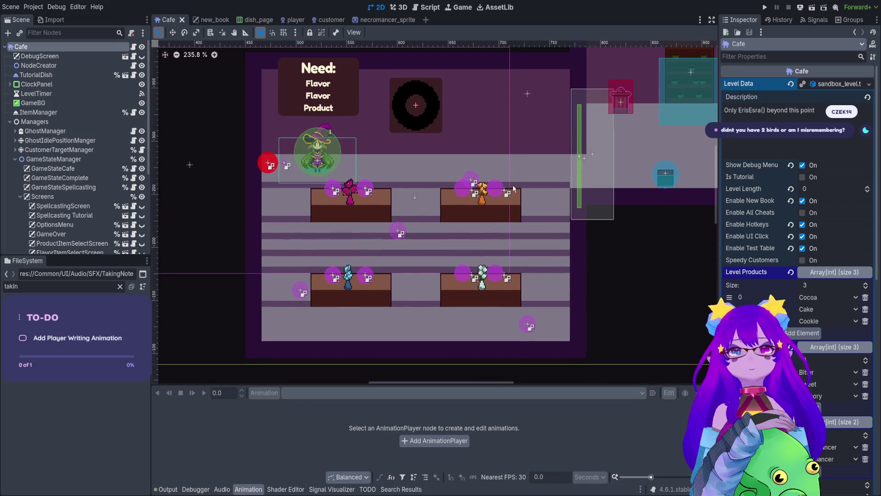
{"action": "left_click_drag", "start_coordinate": [514, 189], "coordinate": [495, 193]}
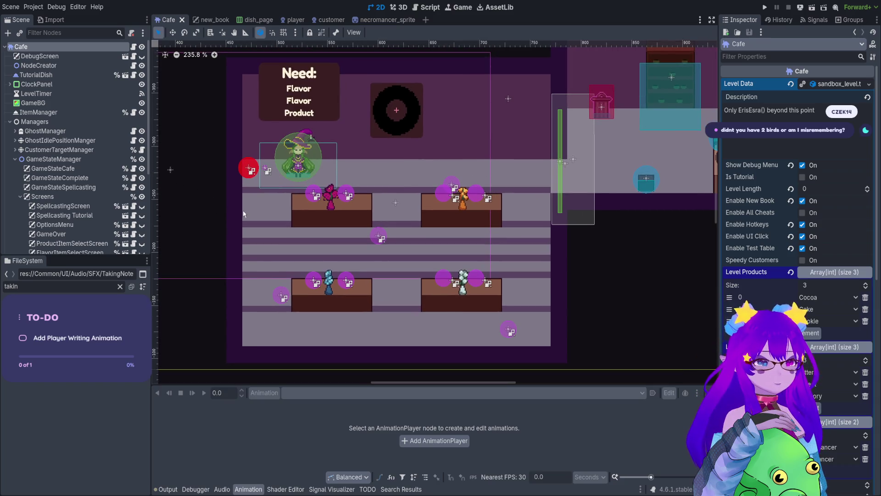
{"action": "scroll", "coordinate": [315, 303], "scroll_direction": "up", "scroll_amount": 6}
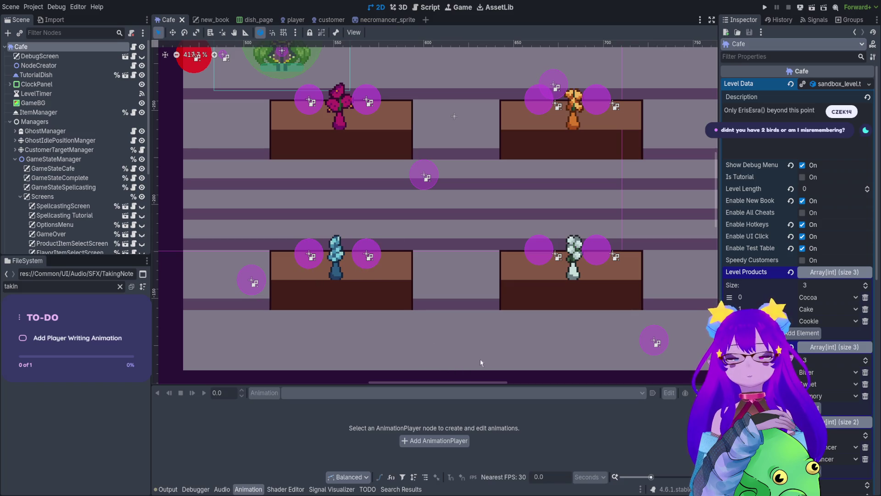
{"action": "scroll", "coordinate": [472, 291], "scroll_direction": "down", "scroll_amount": 3}
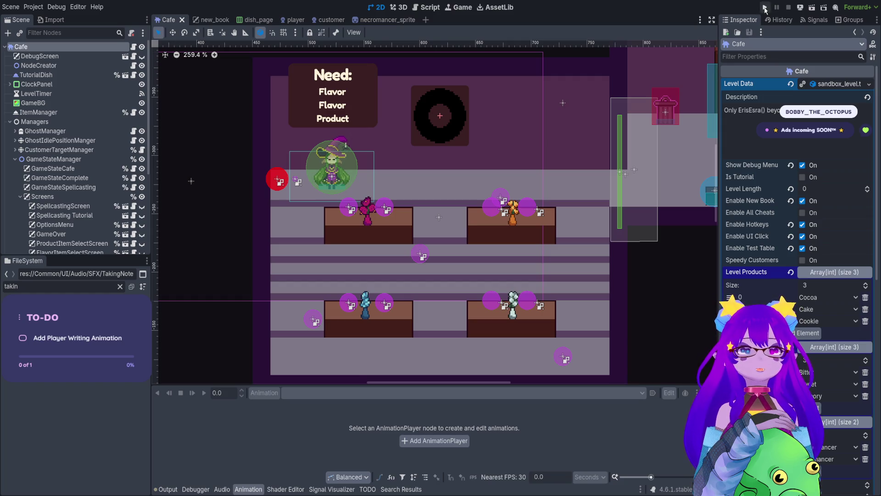
{"action": "left_click", "coordinate": [765, 8]}
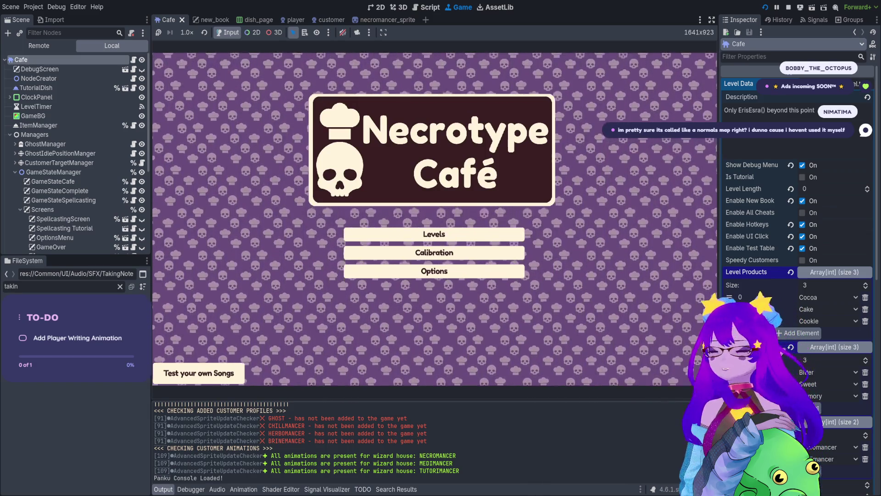
Start level 4 from the title menu and walk the witch to the right.
{"action": "key", "text": "Return"}
{"action": "key", "text": "Down"}
{"action": "key", "text": "Return"}
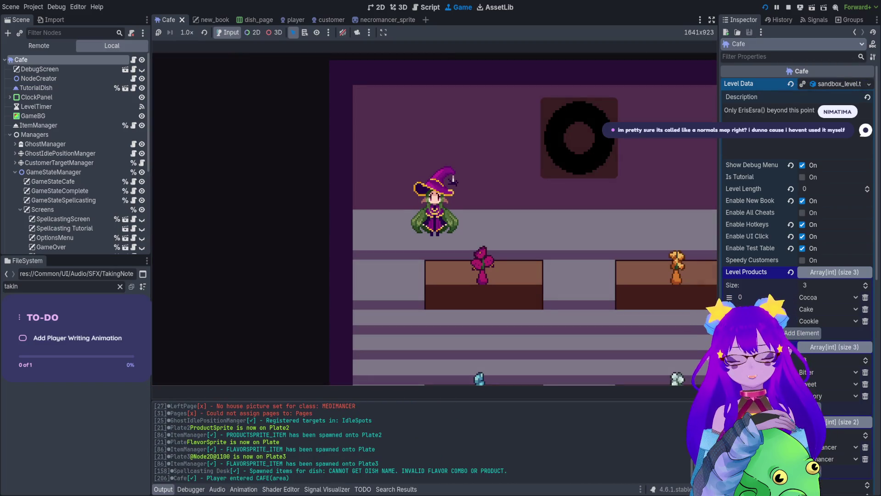
{"action": "key", "text": "Right"}
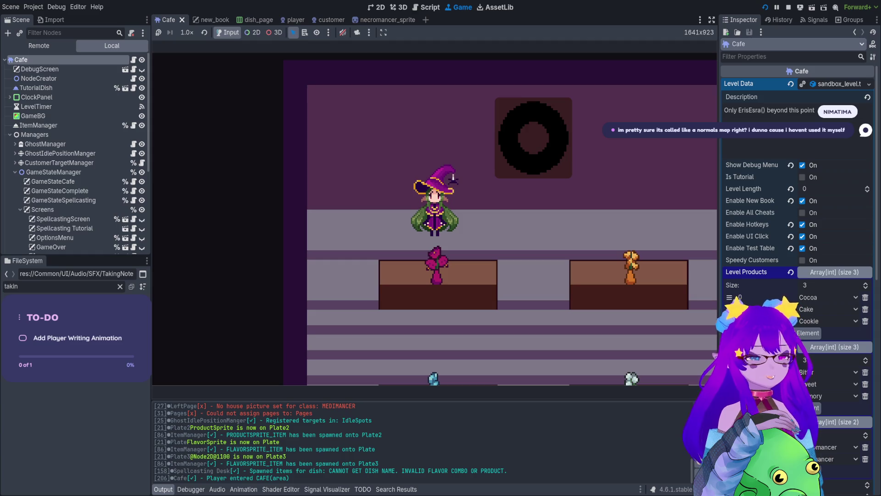
Spawn a customer with the Cheats.spawn console cheat, then stop the game.
{"action": "key", "text": "grave"}
{"action": "type", "text": "spawn"}
{"action": "key", "text": "Tab"}
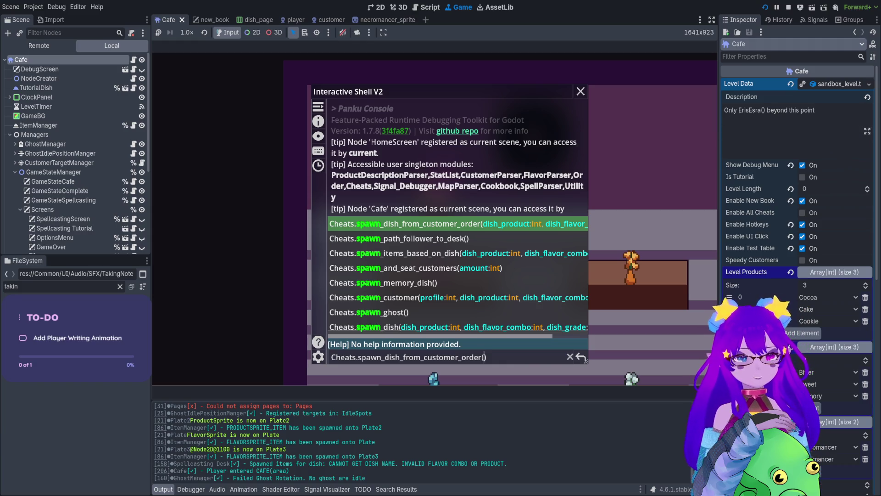
{"action": "key", "text": "Tab"}
{"action": "key", "text": "Tab"}
{"action": "key", "text": "Tab"}
{"action": "key", "text": "Return"}
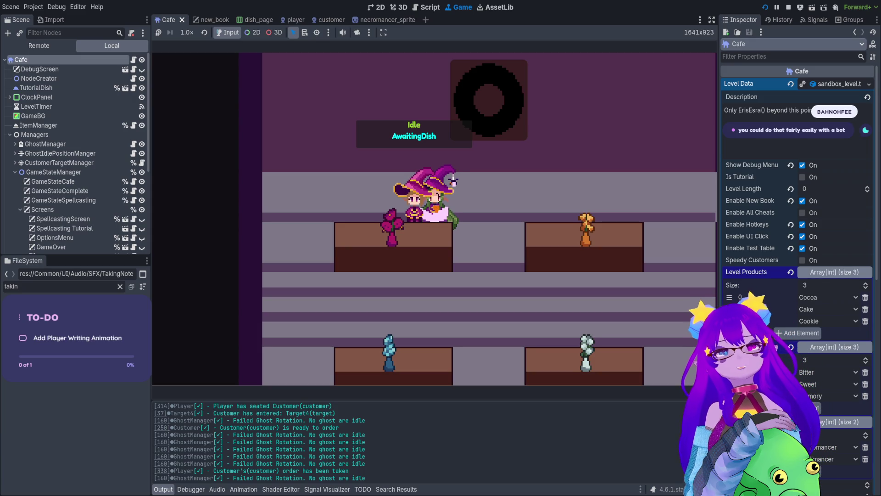
{"action": "key", "text": "F8"}
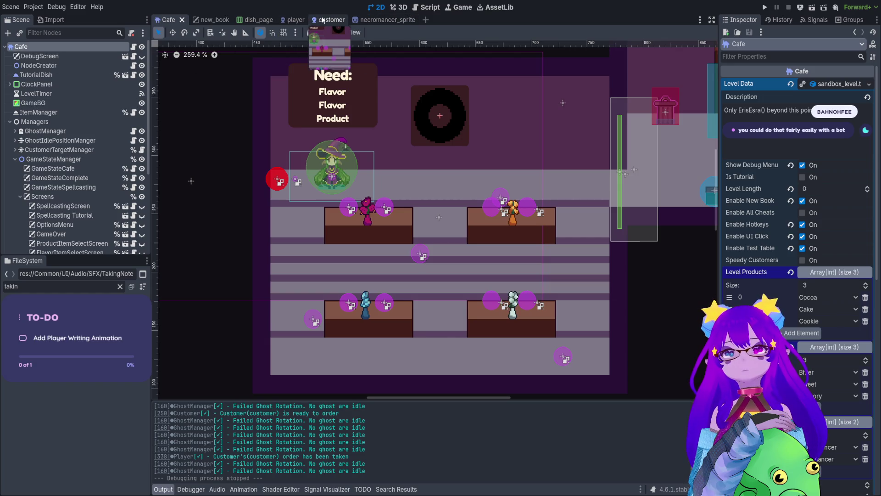
Switch to the player scene, save and relaunch with F5, and enter level select.
{"action": "left_click", "coordinate": [340, 23]}
{"action": "left_click", "coordinate": [289, 20]}
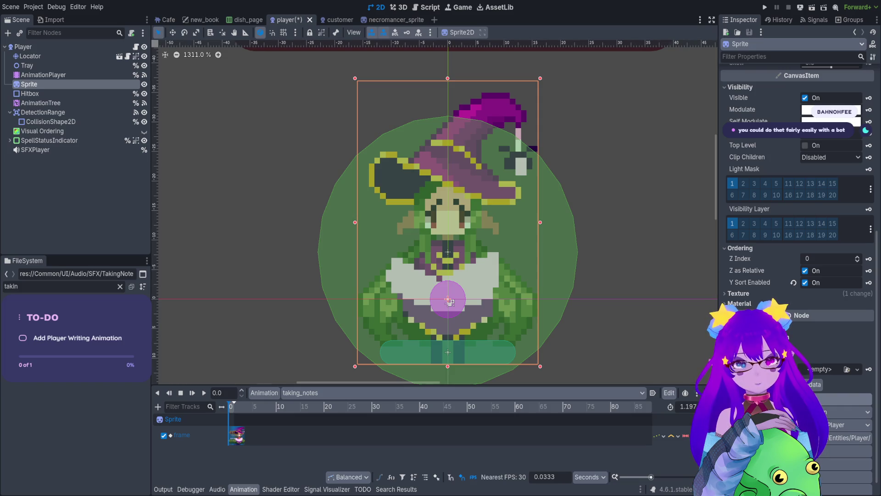
{"action": "key", "text": "F5"}
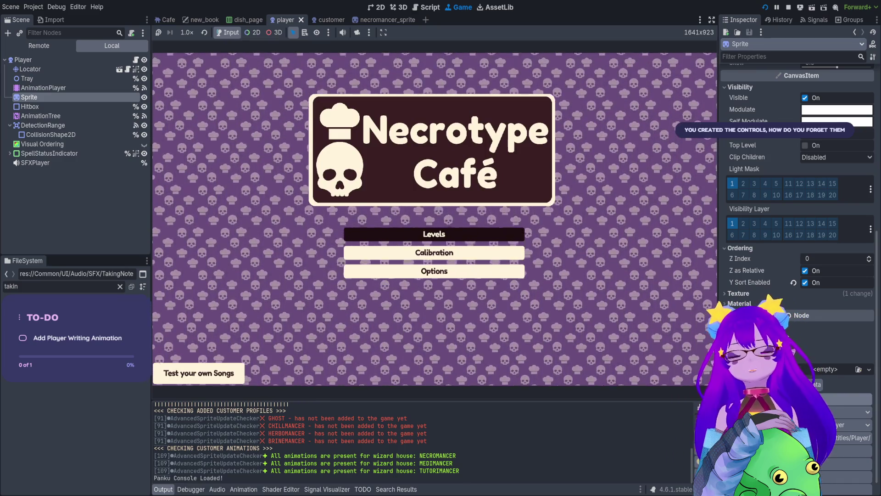
{"action": "key", "text": "Return"}
{"action": "key", "text": "Return"}
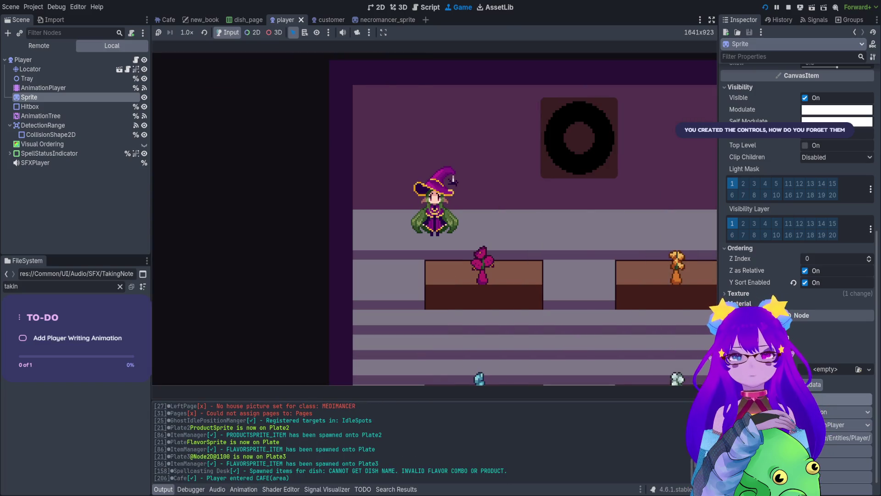
Run Cheats.spawn_and_seat_customers(10) from the debug console, then close the console.
{"action": "key", "text": "grave"}
{"action": "type", "text": "Cheats.spawn_dish_from_customer_order("}
{"action": "key", "text": "Tab"}
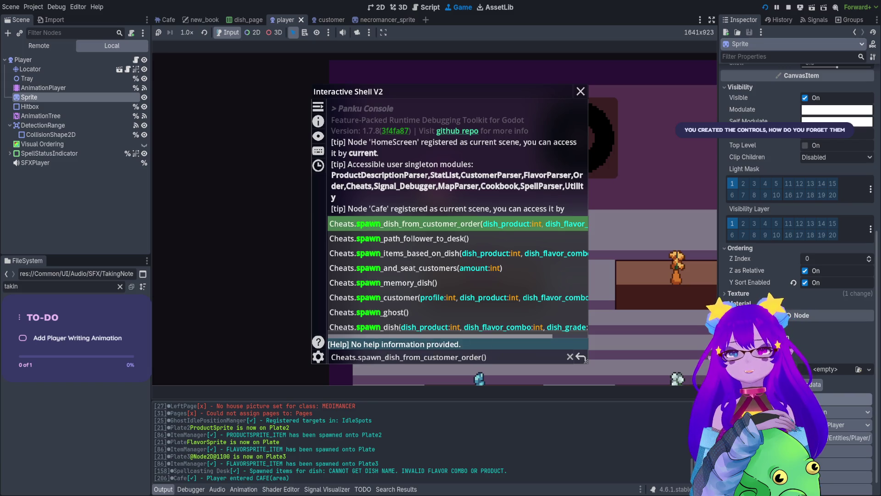
{"action": "key", "text": "Down"}
{"action": "key", "text": "Down"}
{"action": "key", "text": "Down"}
{"action": "key", "text": "Up"}
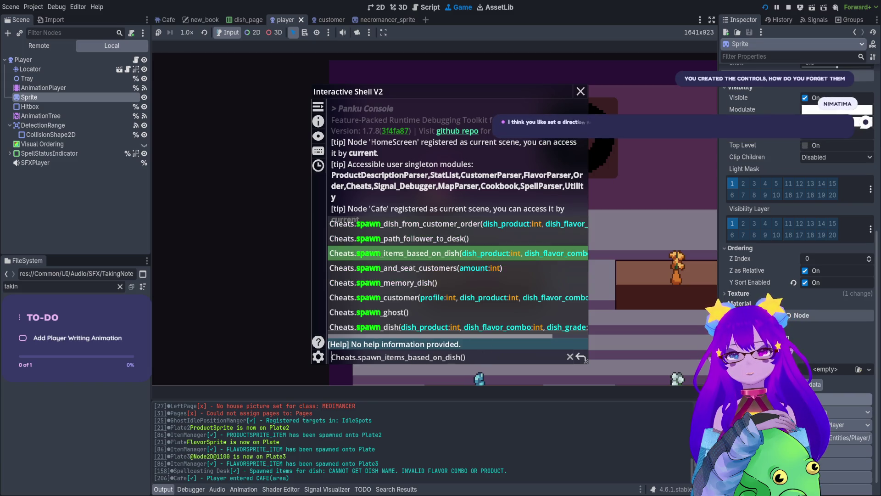
{"action": "key", "text": "Return"}
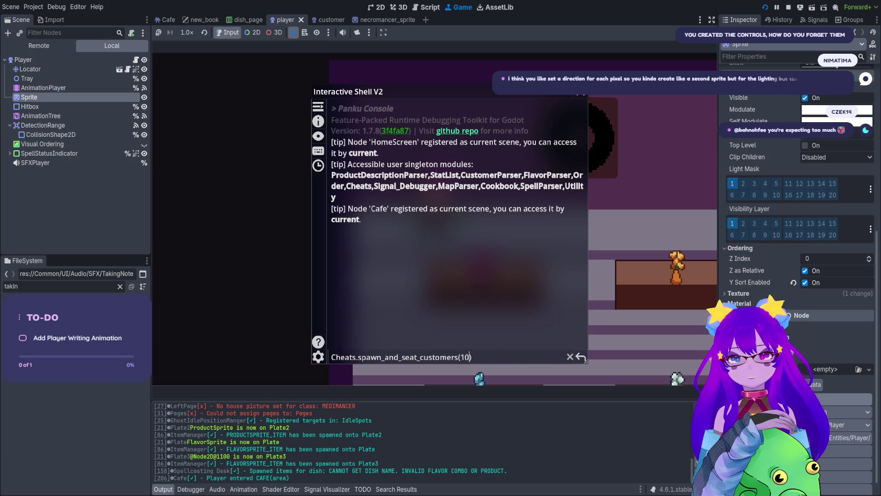
{"action": "key", "text": "Return"}
{"action": "key", "text": "Escape"}
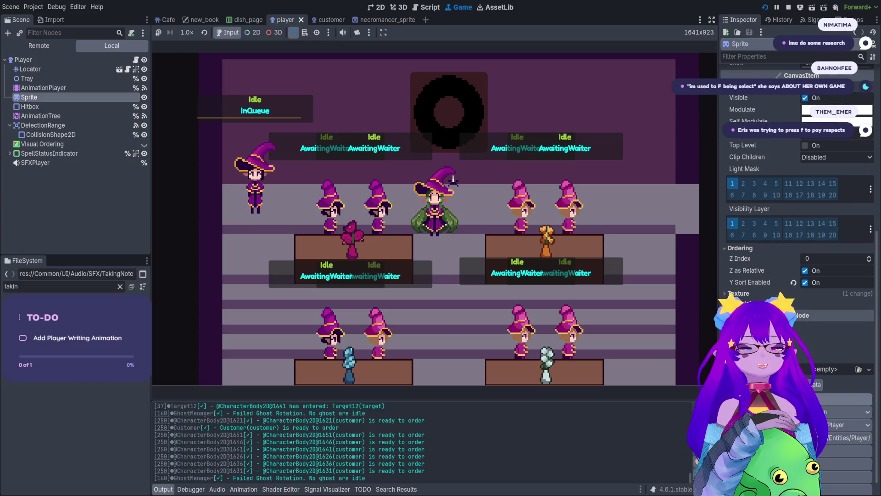
Take orders from the customers at the left-side tables, upper and lower.
{"action": "key", "text": "a"}
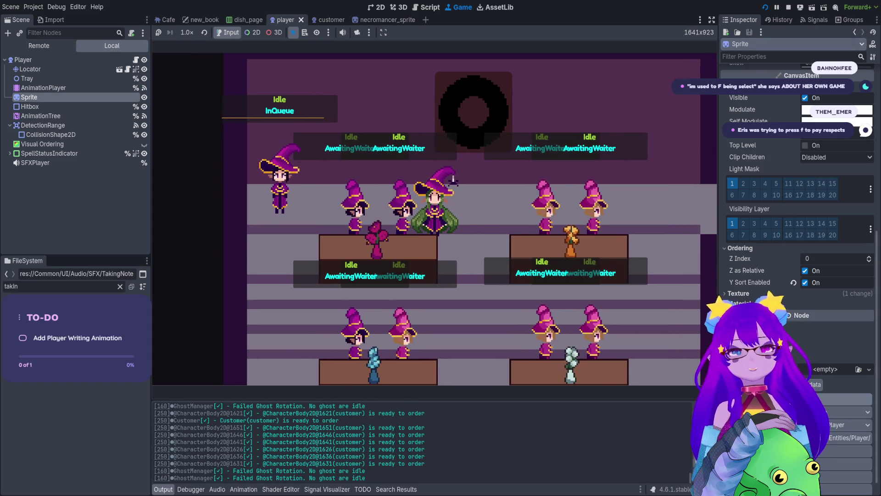
{"action": "key", "text": "a"}
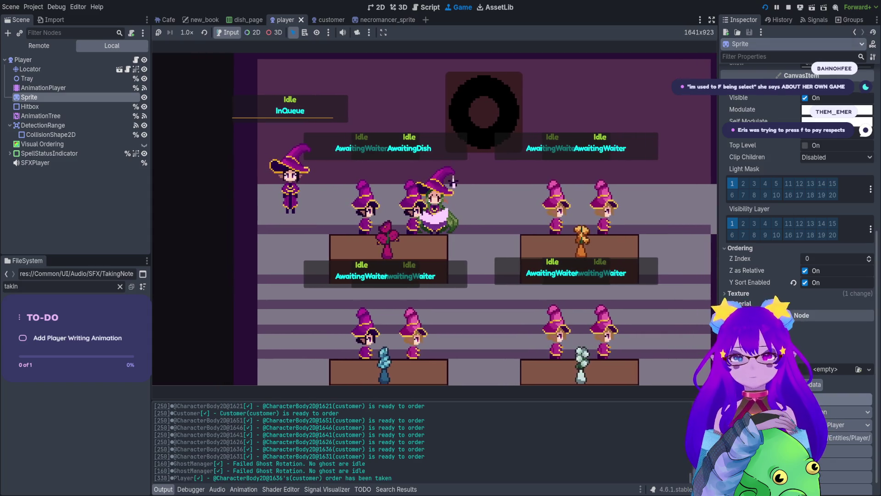
{"action": "key", "text": "e"}
{"action": "key", "text": "a"}
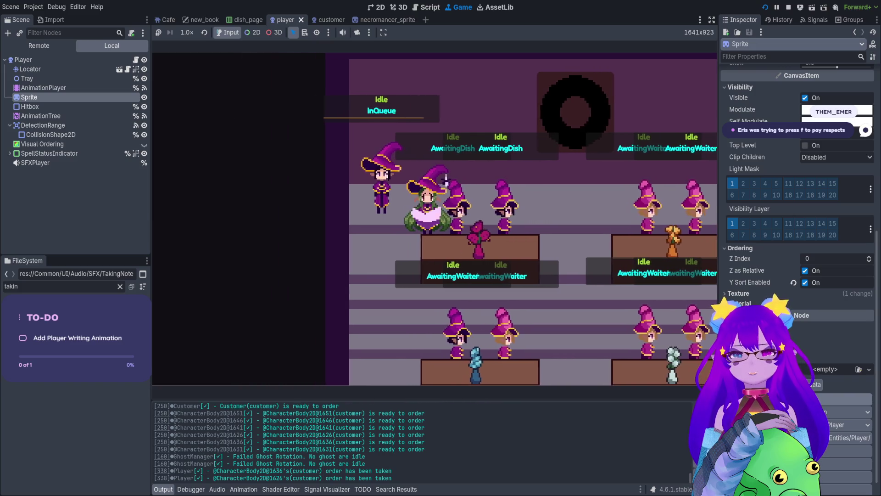
{"action": "key", "text": "e"}
{"action": "key", "text": "s"}
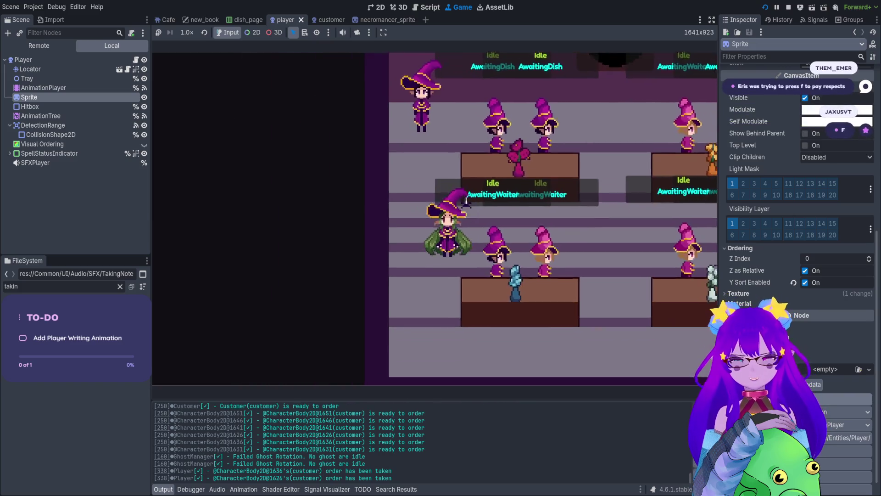
{"action": "key", "text": "e"}
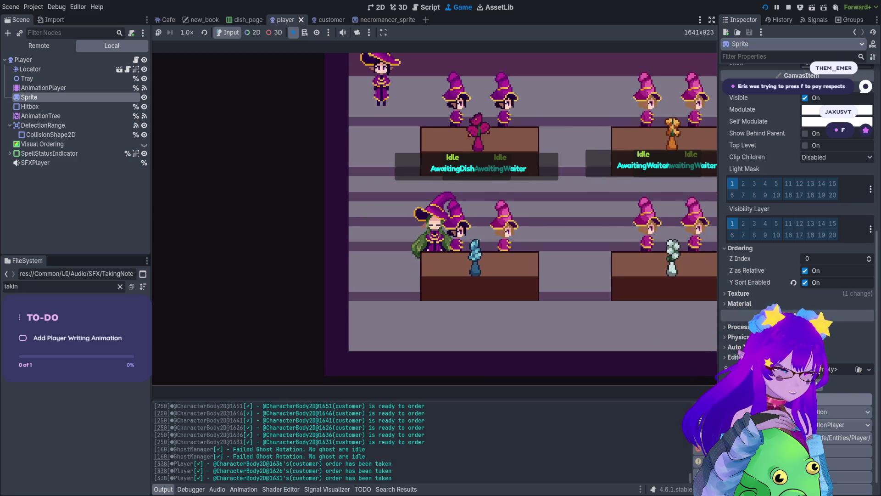
Take orders from the remaining customers across the right-side tables.
{"action": "key", "text": "d"}
{"action": "key", "text": "e"}
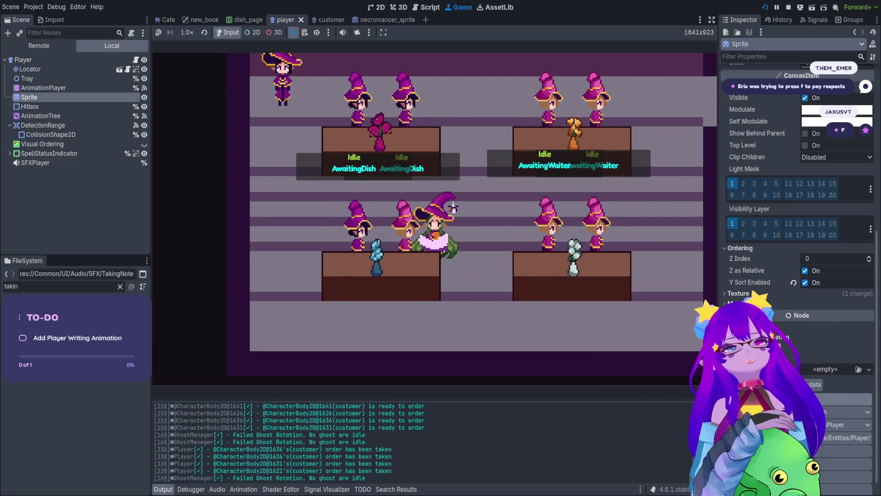
{"action": "key", "text": "d"}
{"action": "key", "text": "e"}
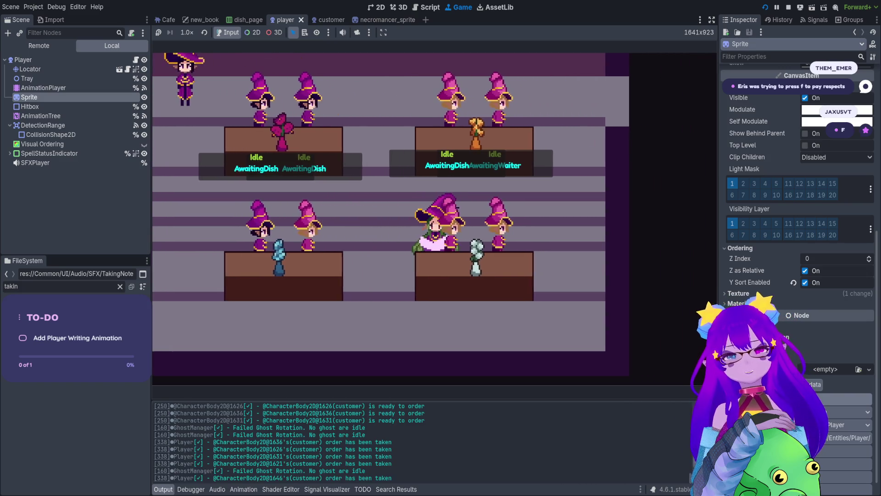
{"action": "key", "text": "d"}
{"action": "key", "text": "e"}
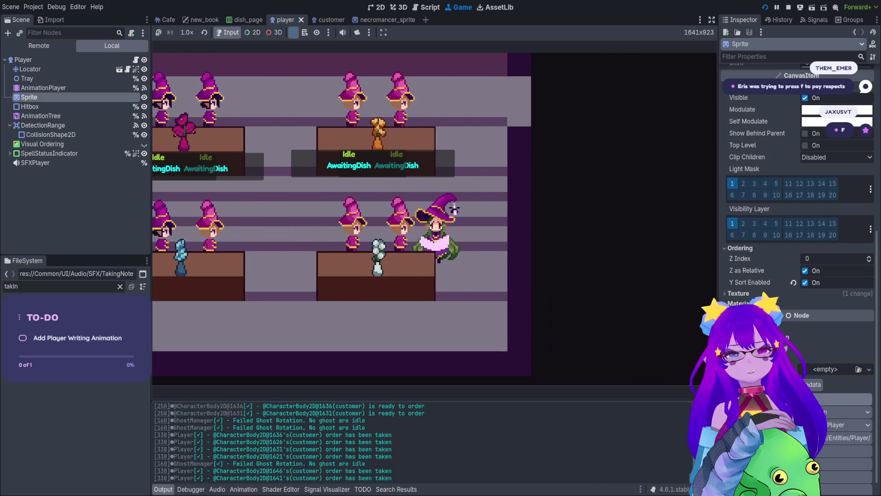
{"action": "key", "text": "w"}
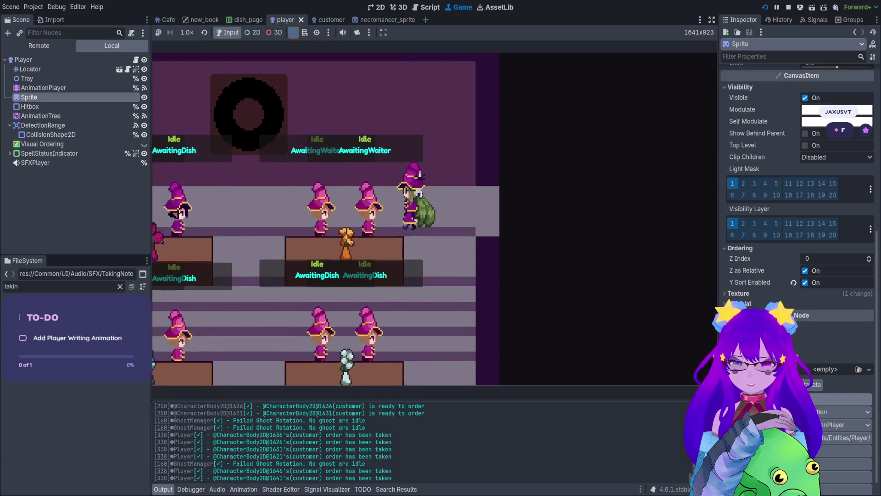
{"action": "key", "text": "e"}
{"action": "key", "text": "a"}
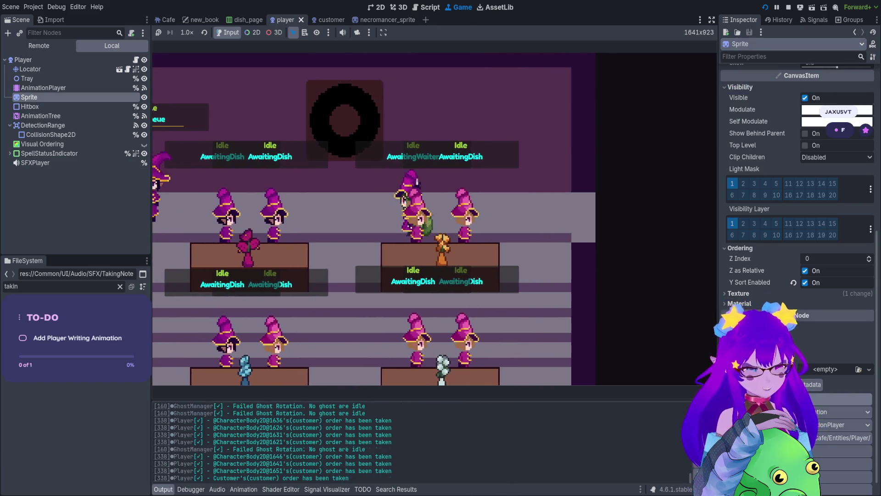
{"action": "key", "text": "e"}
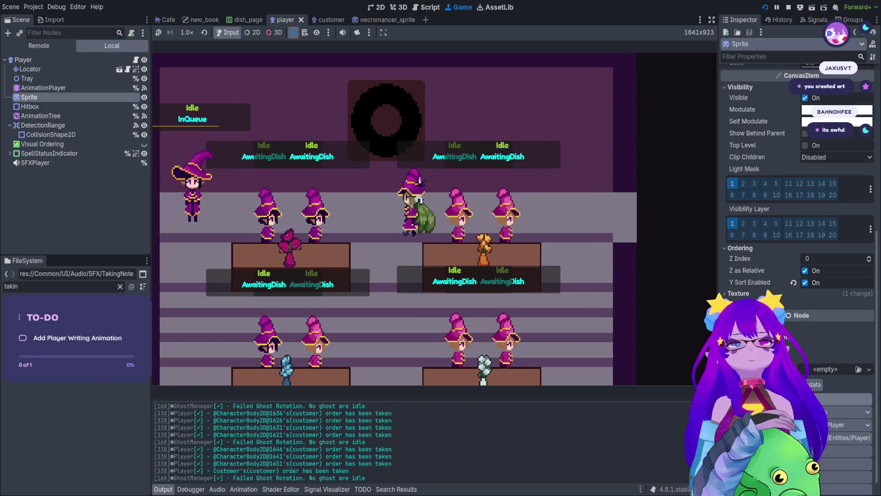
Walk the witch around the middle rows, face her down, and stop the game.
{"action": "key", "text": "Left"}
{"action": "key", "text": "Down"}
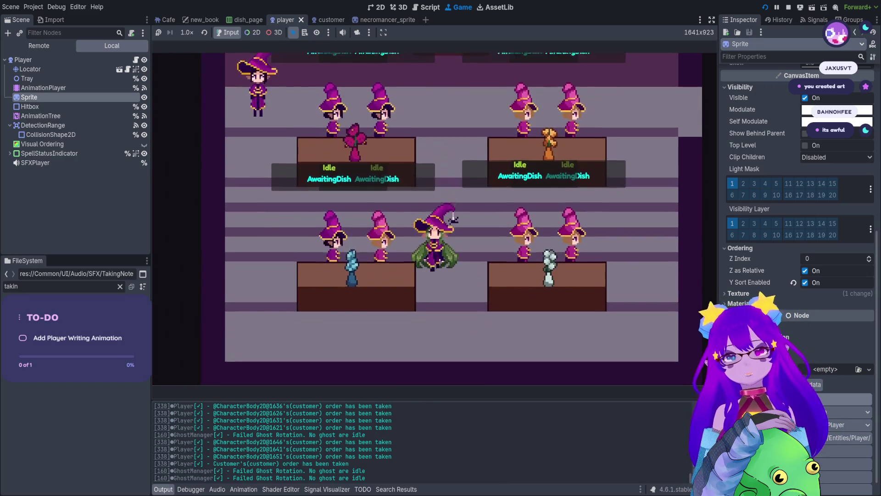
{"action": "key", "text": "Down"}
{"action": "key", "text": "Right"}
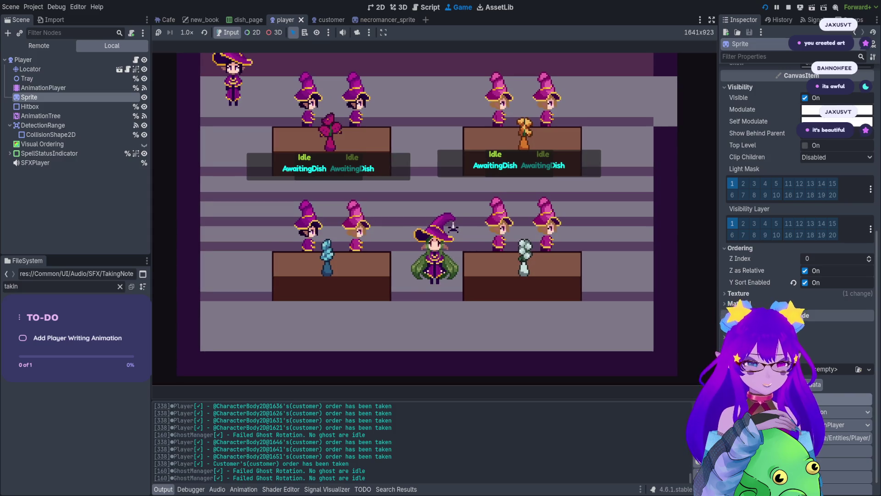
{"action": "key", "text": "Up"}
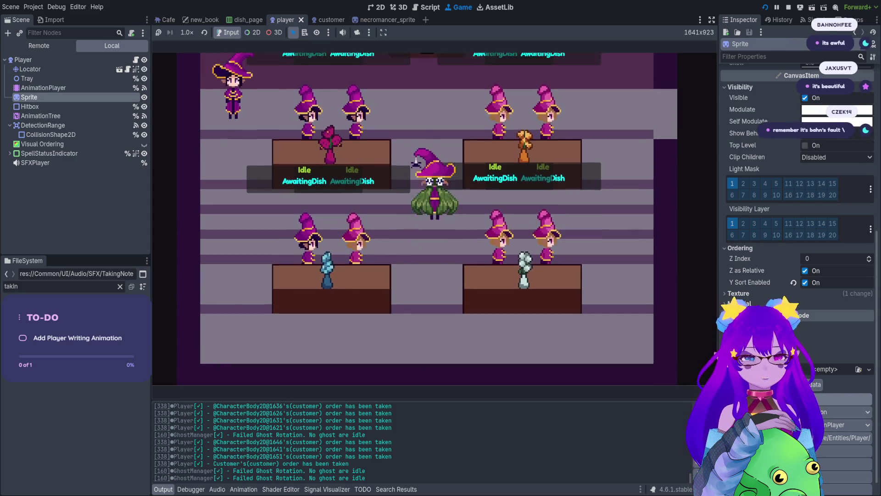
{"action": "key", "text": "Up"}
{"action": "key", "text": "Down"}
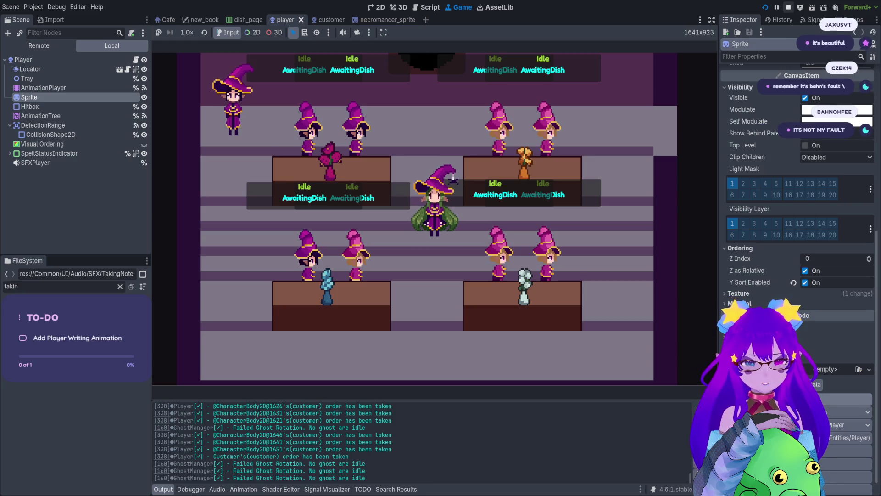
{"action": "left_click", "coordinate": [788, 7]}
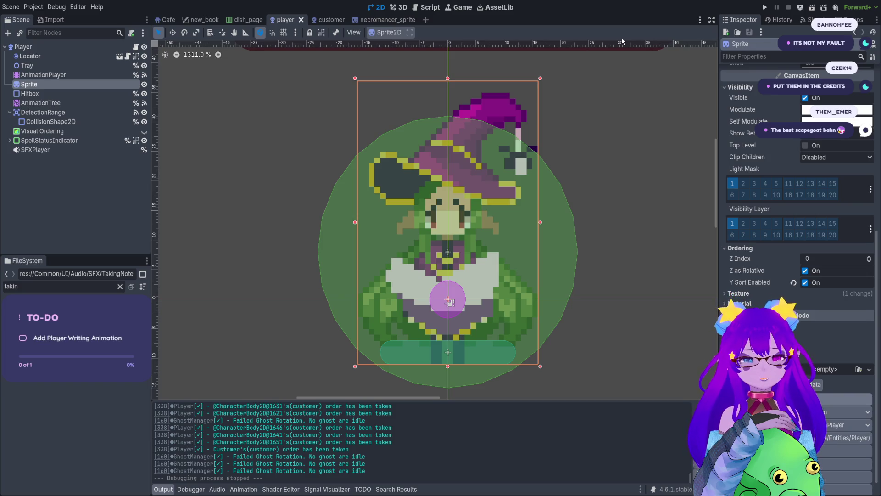
Save the player scene with Ctrl+S before switching to player_sprite.aseprite.
{"action": "key", "text": "ctrl+s"}
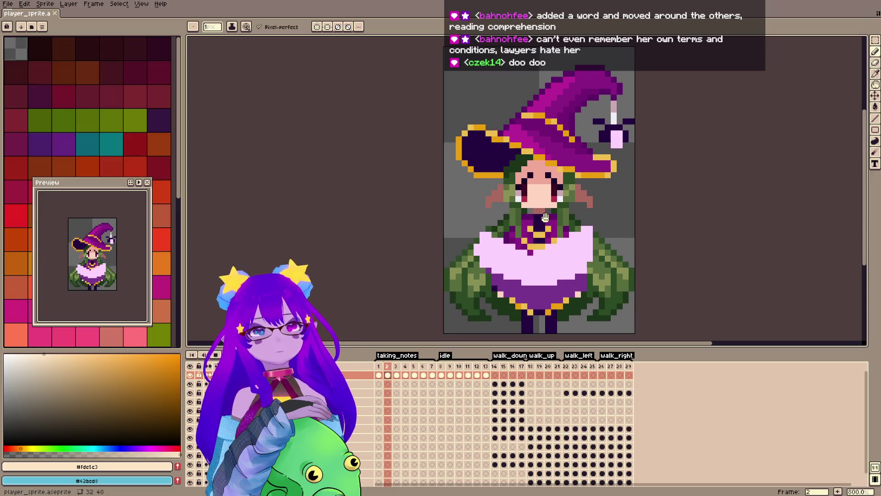
Add a greyscale overlay and toggle it to compare values against the colours.
{"action": "key", "text": "ctrl+z"}
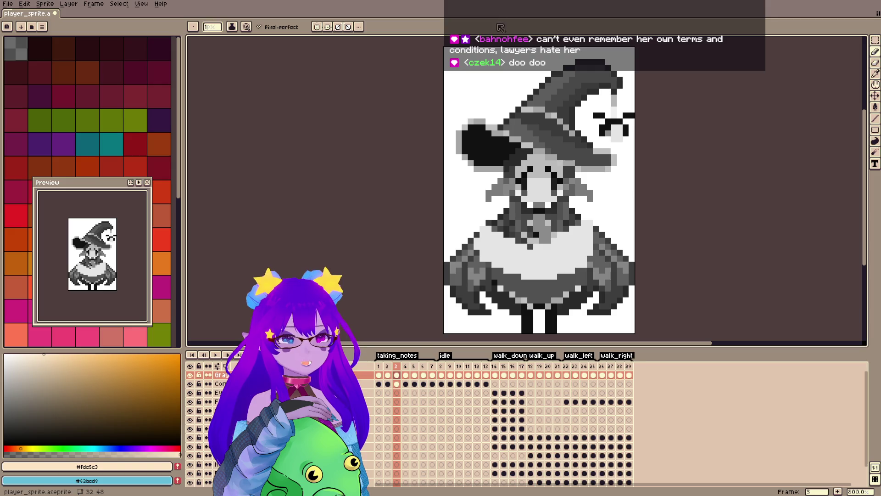
{"action": "key", "text": "h"}
{"action": "key", "text": "h"}
{"action": "key", "text": "h"}
{"action": "key", "text": "h"}
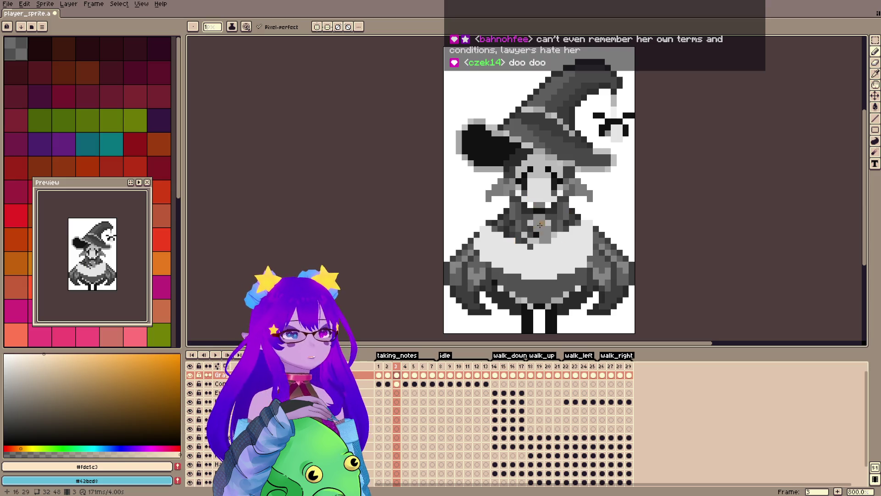
{"action": "key", "text": "h"}
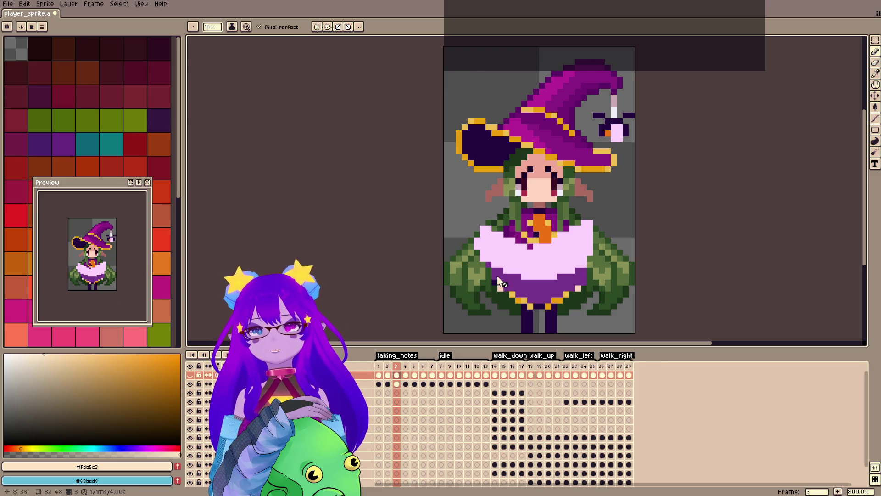
{"action": "key", "text": "h"}
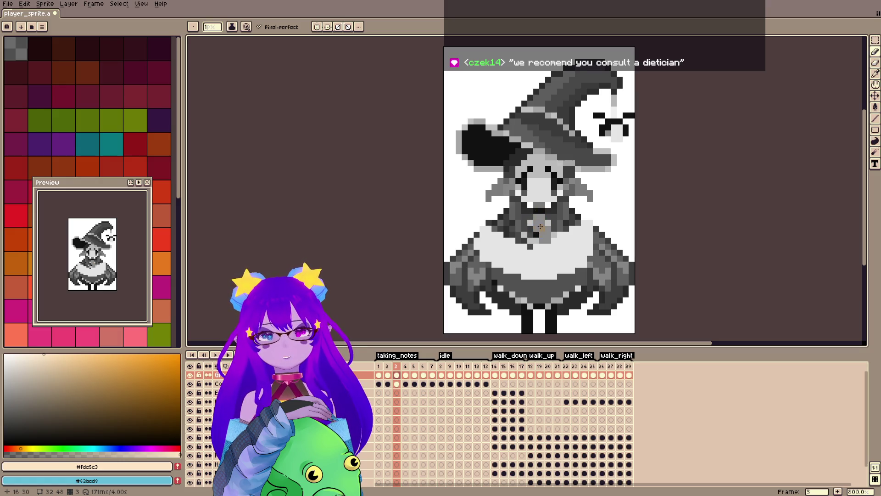
{"action": "key", "text": "h"}
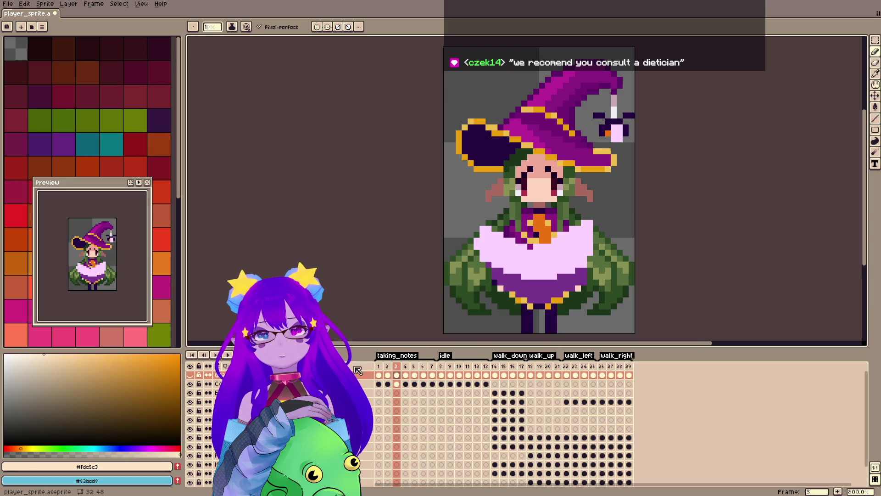
Magic-wand select the orange item on the witch's chest on the second layer.
{"action": "key", "text": "w"}
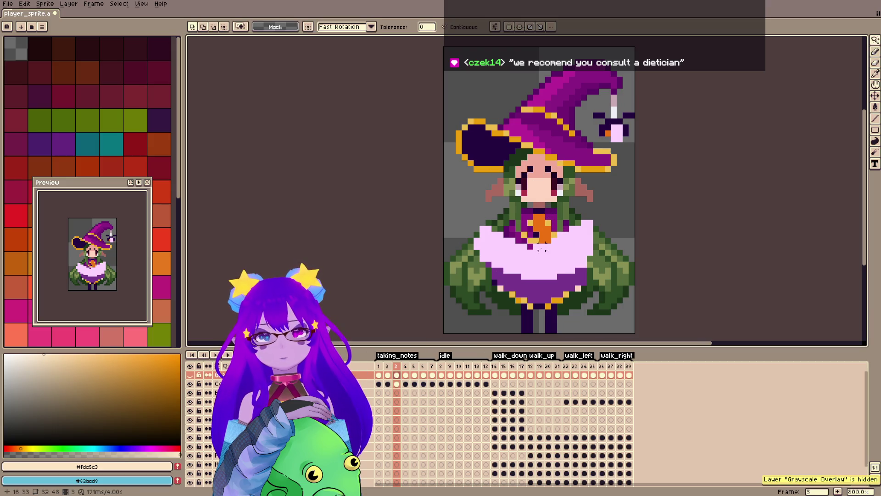
{"action": "key", "text": "b"}
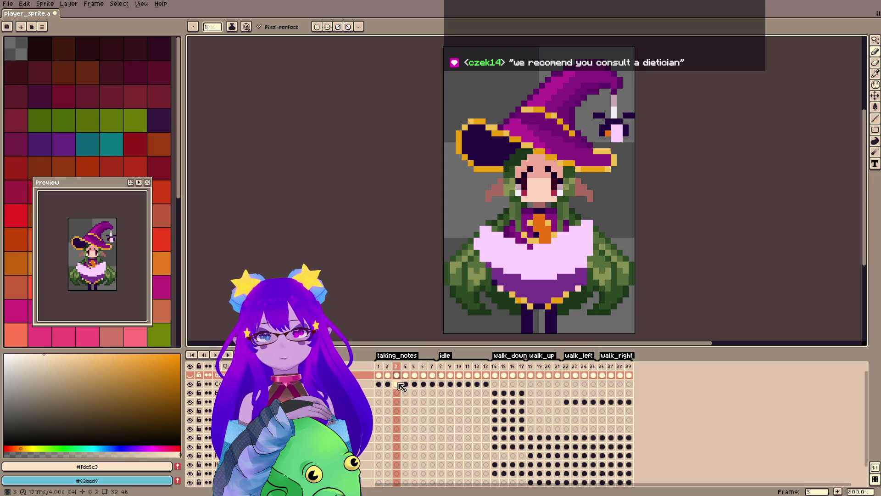
{"action": "left_click", "coordinate": [397, 384]}
{"action": "key", "text": "w"}
{"action": "left_click", "coordinate": [543, 227]}
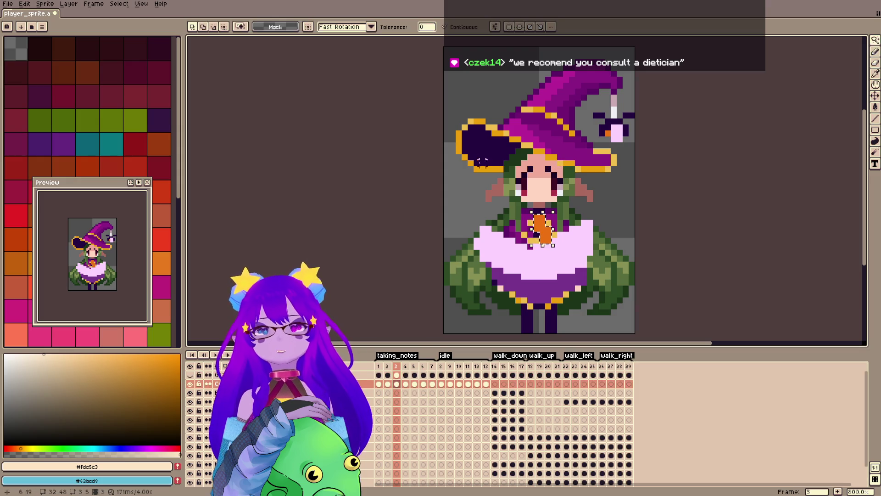
{"action": "key", "text": "g"}
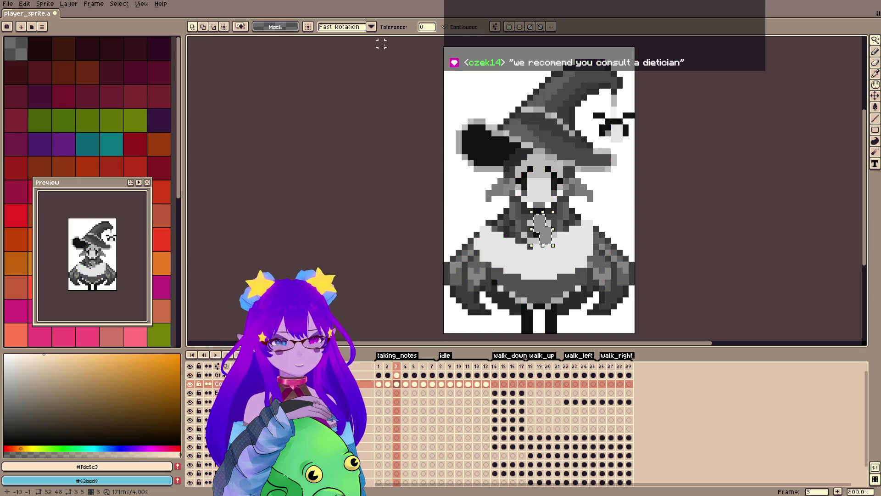
{"action": "left_click", "coordinate": [9, 5]}
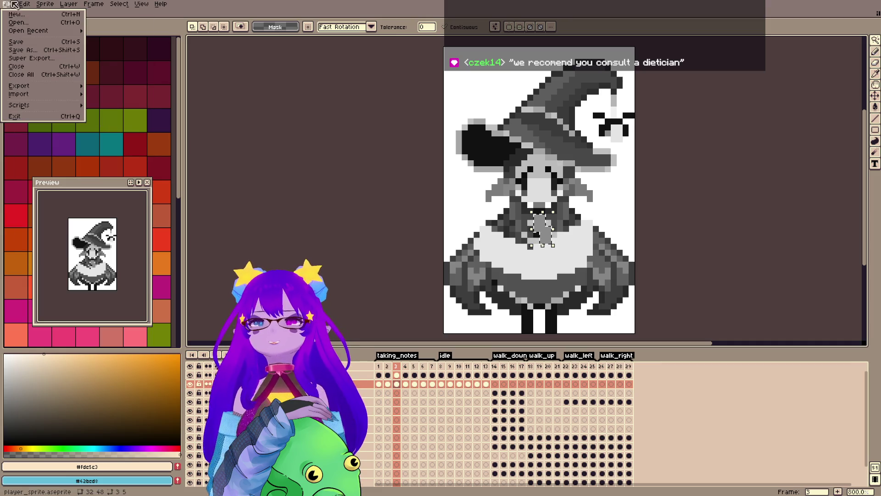
Raise the selected chest item's brightness by 20, checking it against the greyscale overlay.
{"action": "mouse_move", "coordinate": [24, 4]}
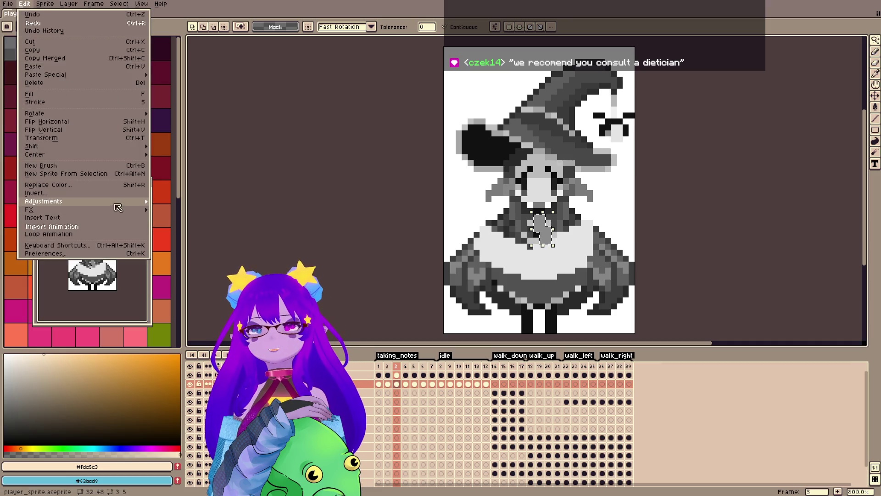
{"action": "mouse_move", "coordinate": [121, 202]}
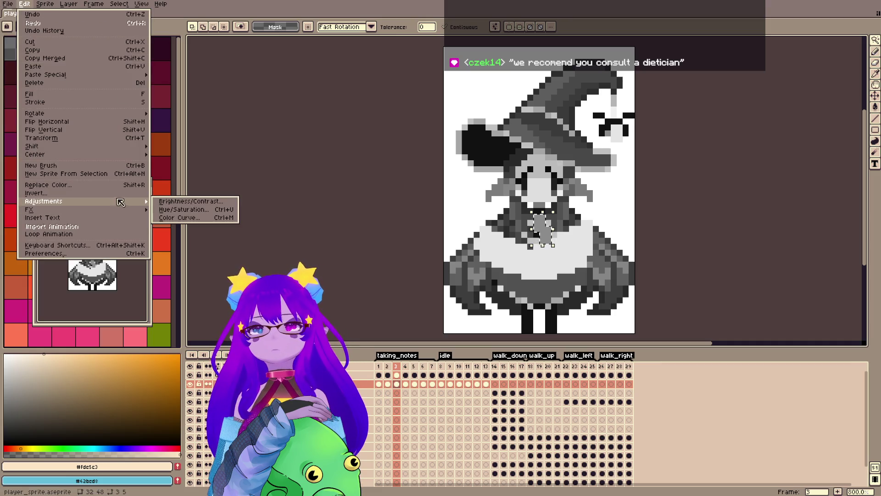
{"action": "left_click", "coordinate": [183, 203]}
{"action": "mouse_move", "coordinate": [684, 203]}
{"action": "left_mouse_down"}
{"action": "mouse_move", "coordinate": [731, 202]}
{"action": "mouse_move", "coordinate": [716, 202]}
{"action": "mouse_move", "coordinate": [716, 230]}
{"action": "mouse_move", "coordinate": [652, 234]}
{"action": "mouse_move", "coordinate": [707, 232]}
{"action": "mouse_move", "coordinate": [673, 232]}
{"action": "left_mouse_up"}
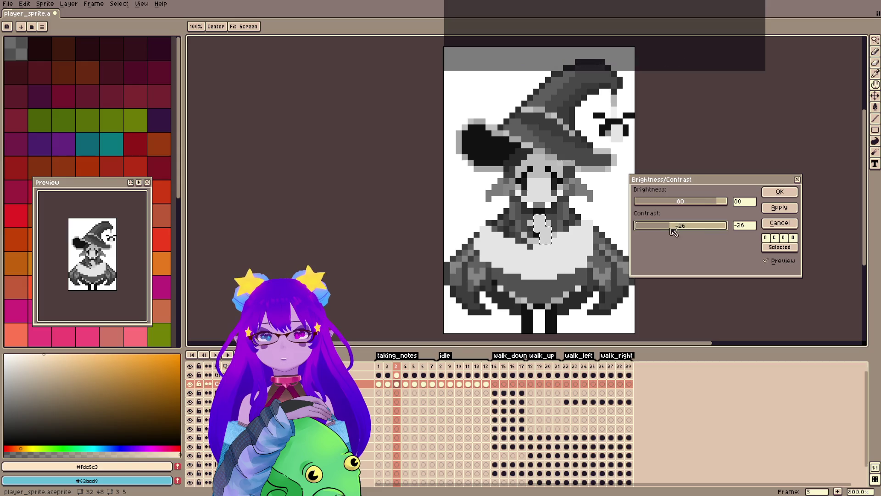
{"action": "left_click", "coordinate": [780, 192]}
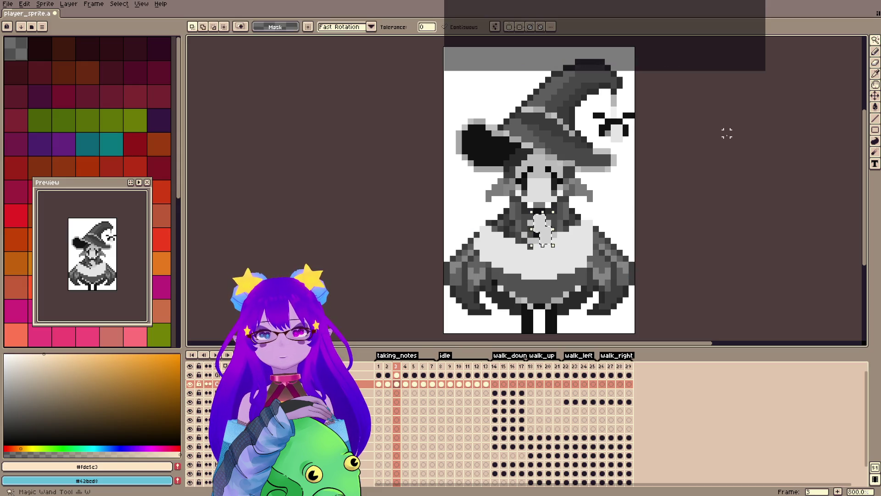
{"action": "key", "text": "shift+x"}
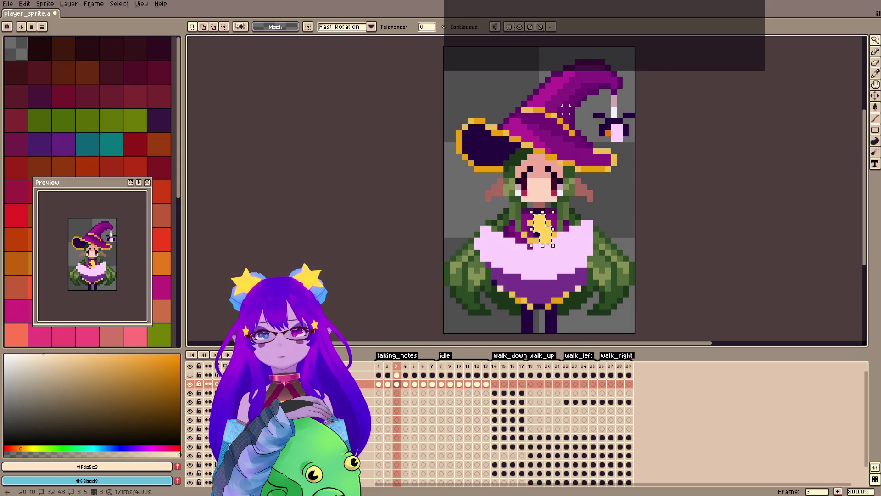
{"action": "key", "text": "shift+x"}
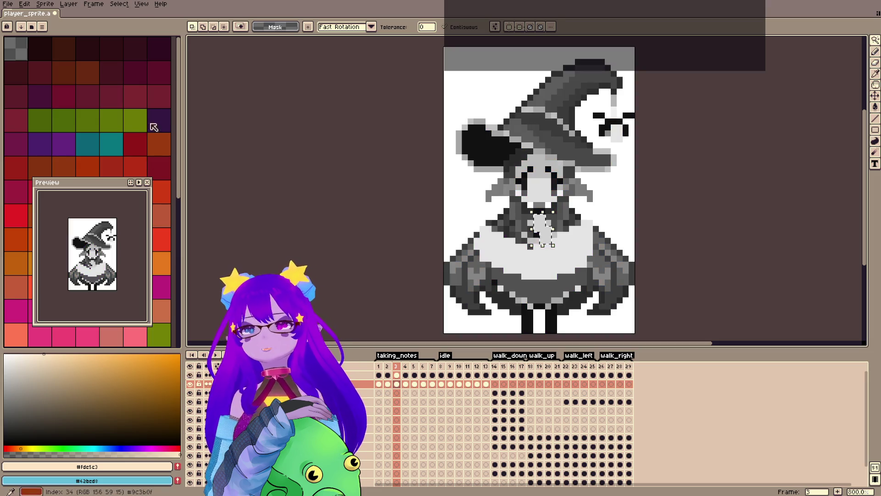
{"action": "key", "text": "shift+x"}
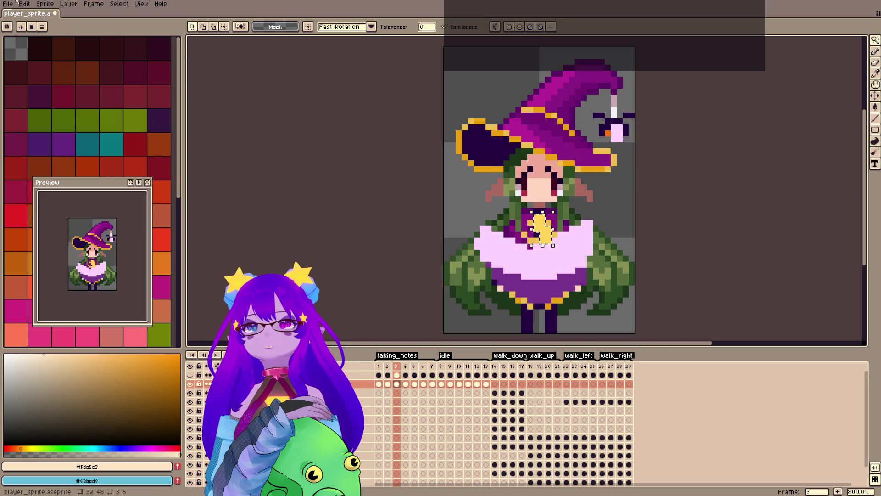
Shift the chest item's hue with Hue/Saturation until it turns orange.
{"action": "left_click", "coordinate": [9, 4]}
{"action": "mouse_move", "coordinate": [24, 5]}
{"action": "mouse_move", "coordinate": [121, 202]}
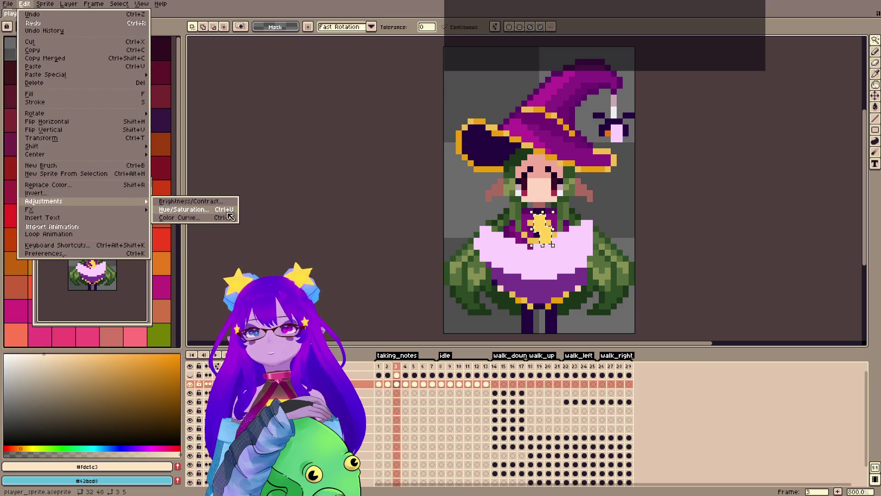
{"action": "left_click", "coordinate": [226, 211]}
{"action": "mouse_move", "coordinate": [518, 379]}
{"action": "left_mouse_down"}
{"action": "mouse_move", "coordinate": [501, 379]}
{"action": "mouse_move", "coordinate": [510, 379]}
{"action": "left_mouse_up"}
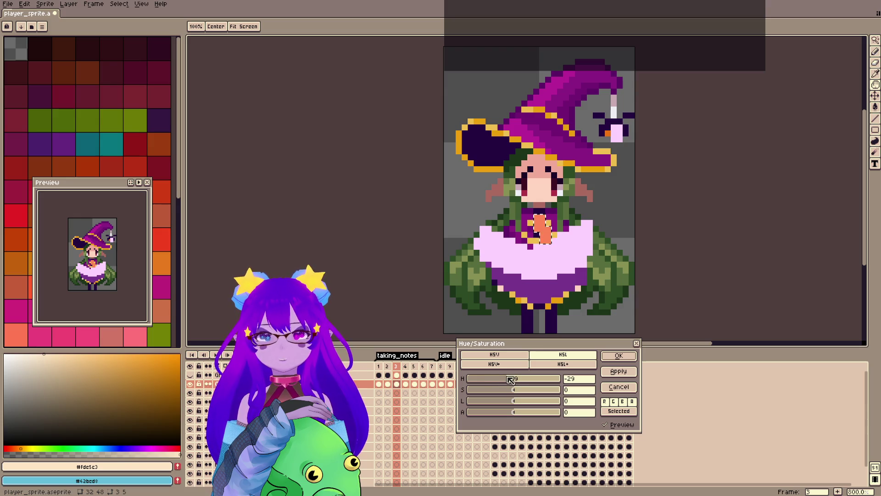
{"action": "mouse_move", "coordinate": [508, 379]}
{"action": "left_mouse_down"}
{"action": "mouse_move", "coordinate": [517, 383]}
{"action": "mouse_move", "coordinate": [509, 383]}
{"action": "left_mouse_up"}
{"action": "left_click", "coordinate": [632, 355]}
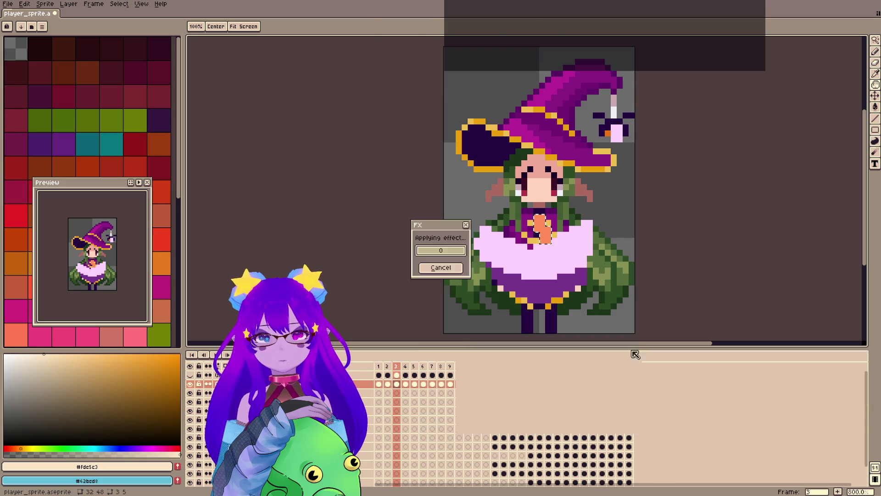
Compare frame 3 with frames 2 and 4, overlay on and off, ending on frame 2.
{"action": "key", "text": "w"}
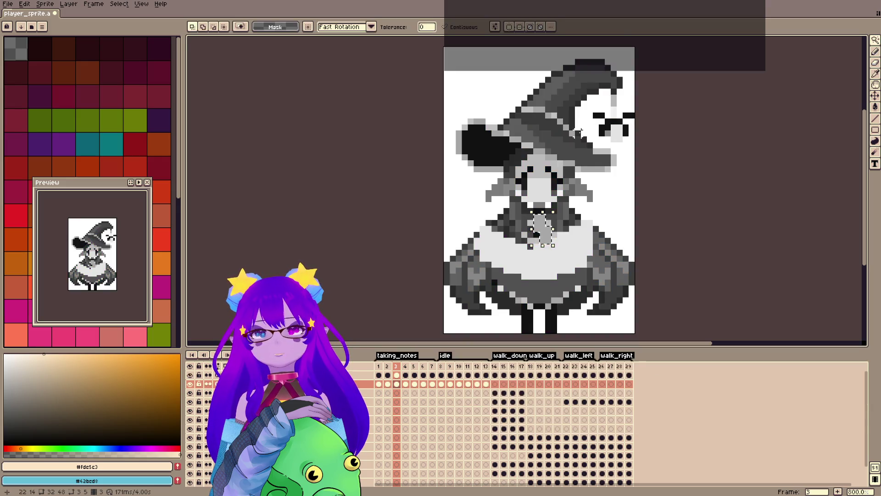
{"action": "left_click", "coordinate": [407, 367]}
{"action": "left_click", "coordinate": [396, 367]}
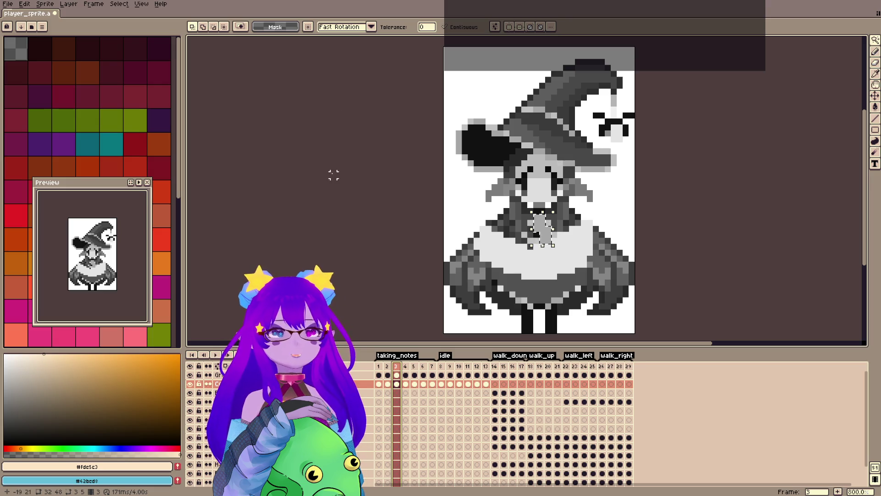
{"action": "key", "text": "shift+x"}
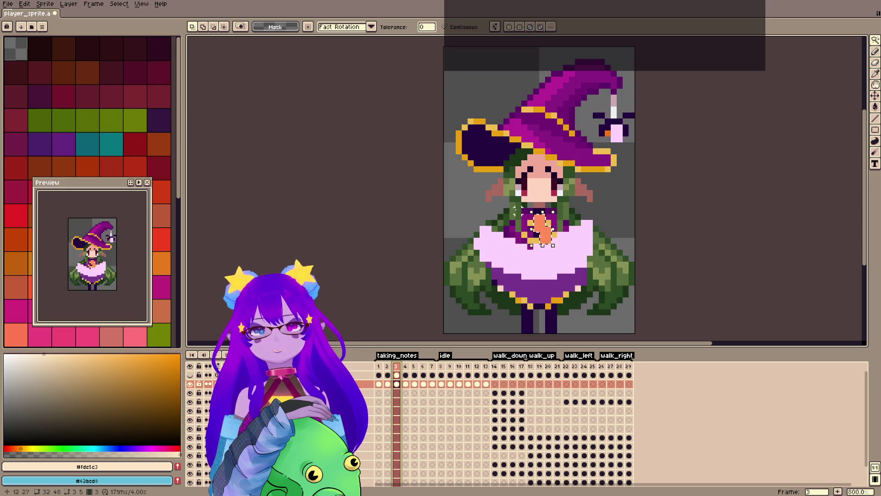
{"action": "left_click", "coordinate": [387, 366]}
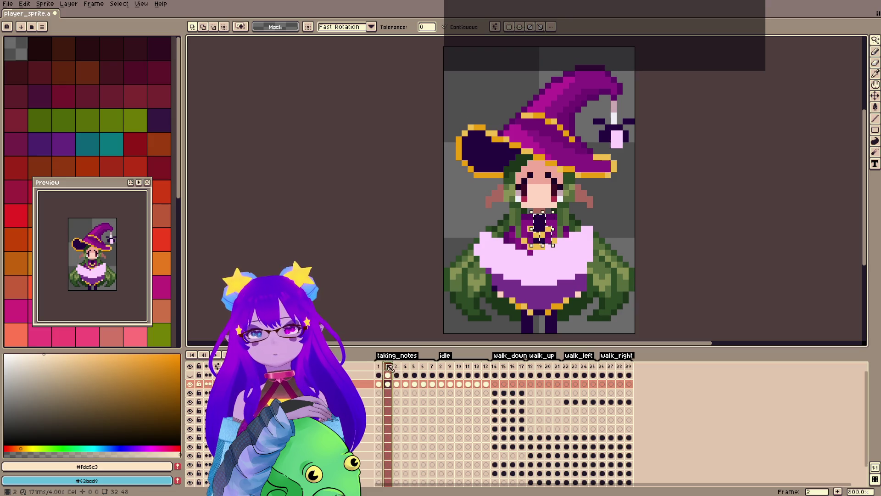
{"action": "left_click", "coordinate": [396, 366]}
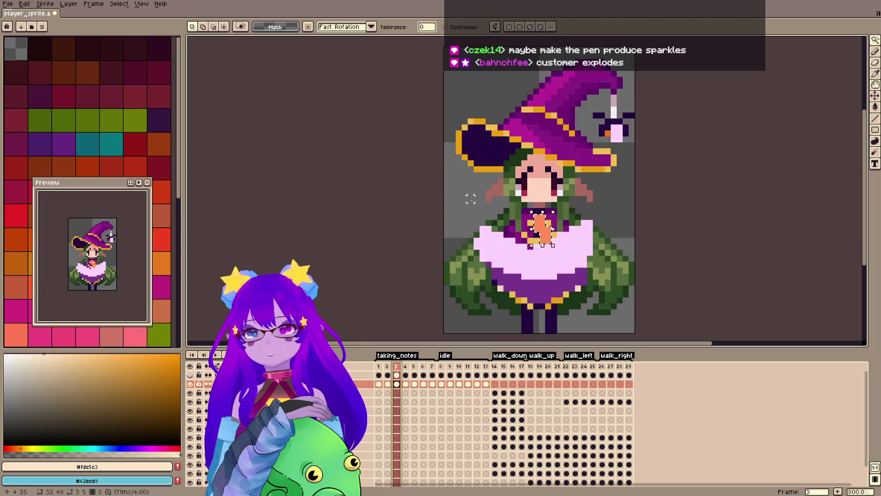
{"action": "key", "text": "Left"}
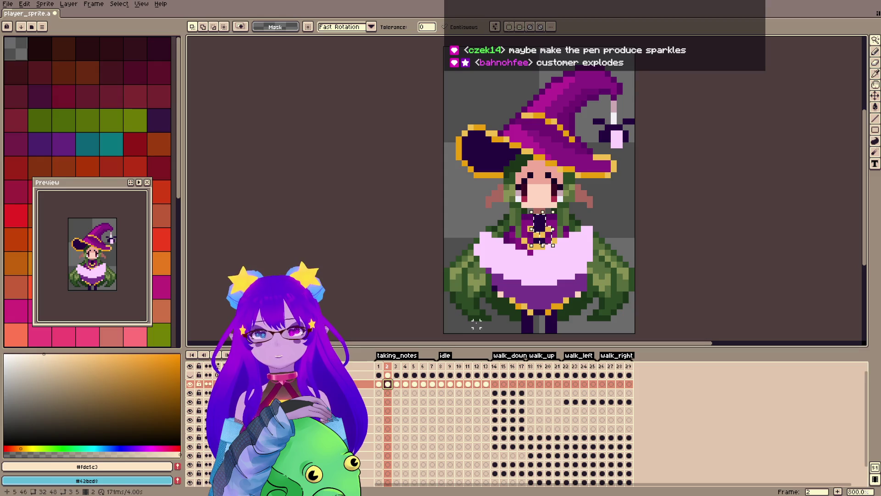
Pick the skirt's purple as drawing colour and magic-wand select the collar and bow.
{"action": "key", "text": "i"}
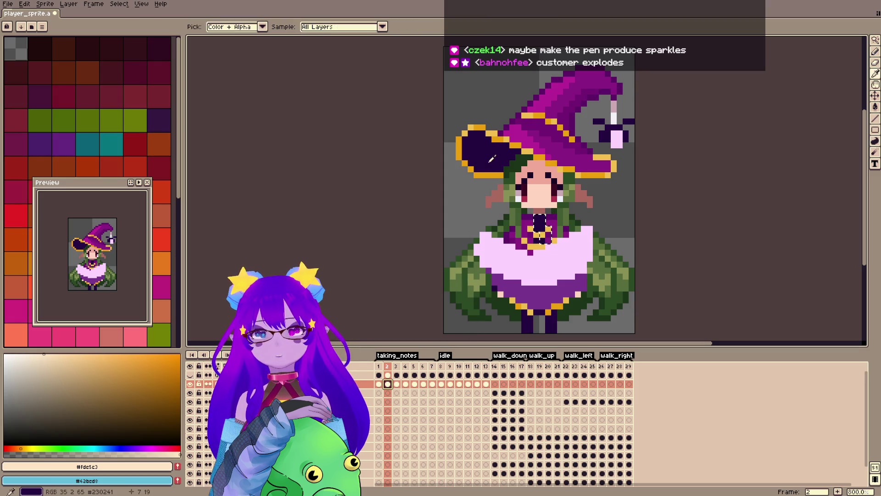
{"action": "left_click", "coordinate": [545, 292]}
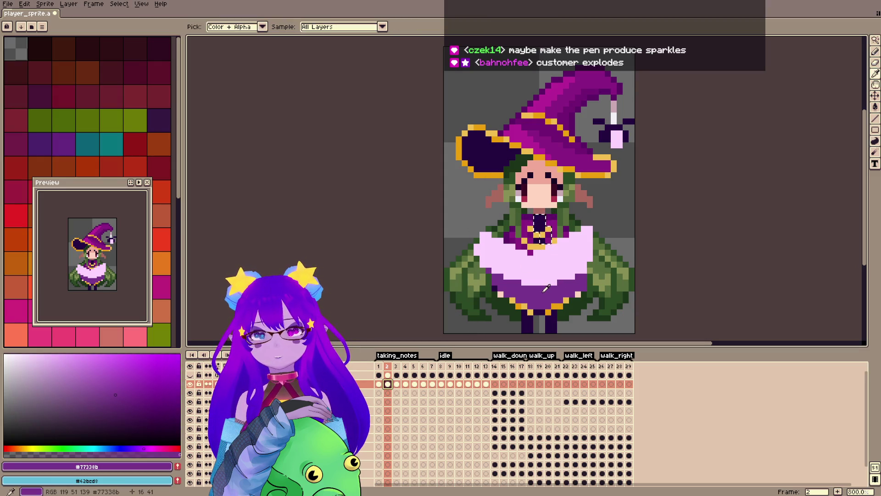
{"action": "key", "text": "w"}
{"action": "left_click", "coordinate": [541, 227]}
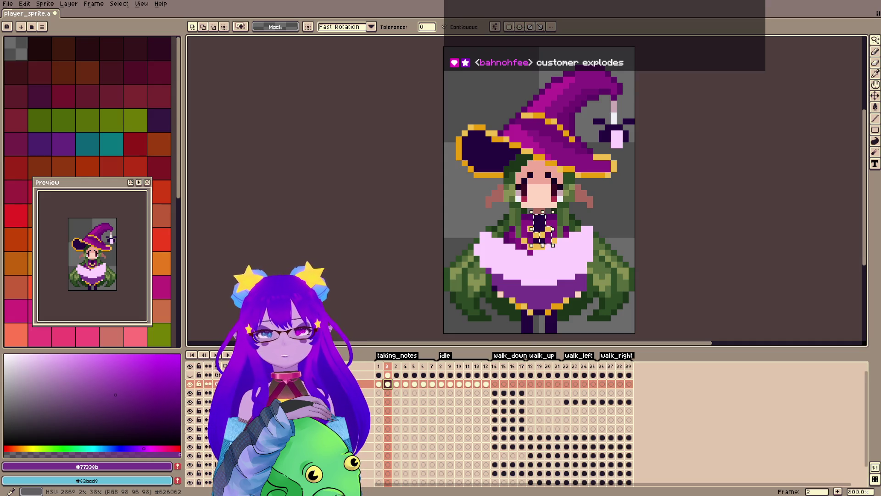
{"action": "left_click", "coordinate": [8, 4]}
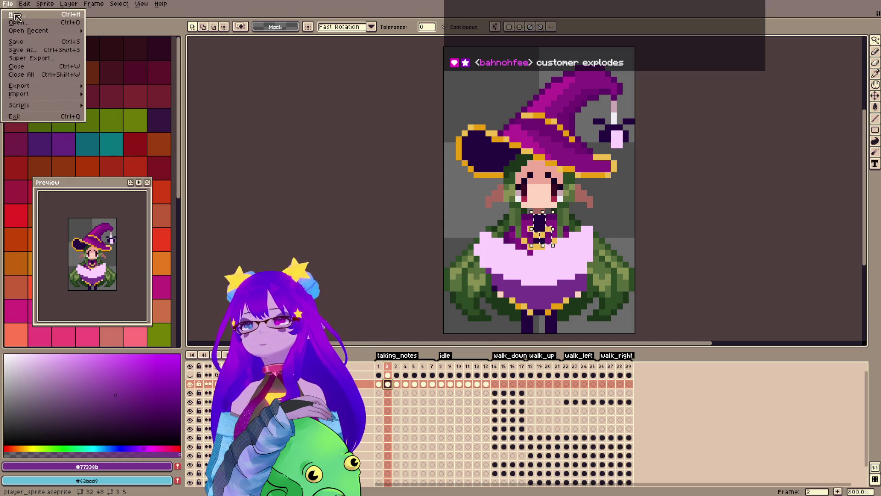
Paste the Unlocked 0/0 image into a new sprite, pick its dark outline colour, return to frame 3.
{"action": "left_click", "coordinate": [16, 17]}
{"action": "left_click", "coordinate": [416, 327]}
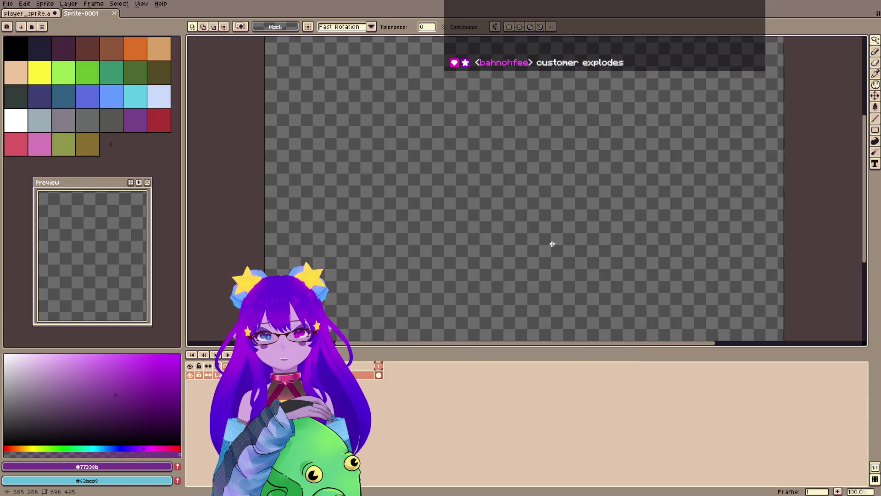
{"action": "key", "text": "ctrl+v"}
{"action": "left_click", "coordinate": [521, 179], "text": "alt"}
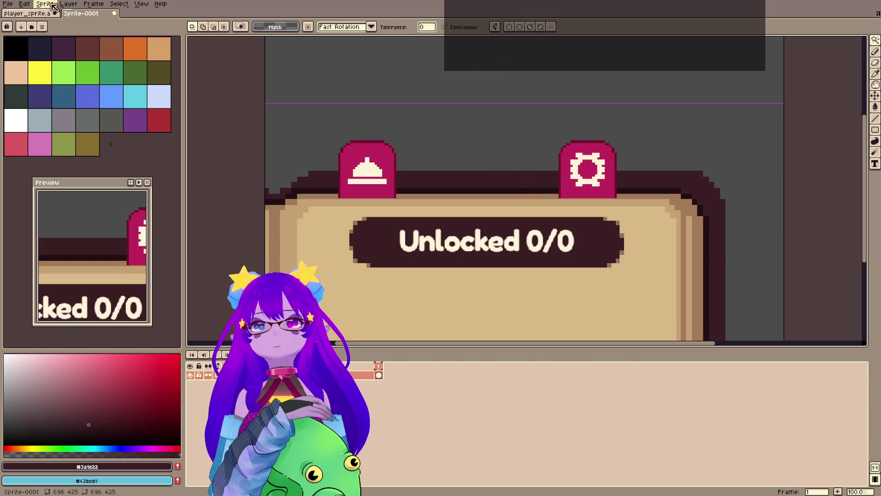
{"action": "left_click", "coordinate": [39, 13]}
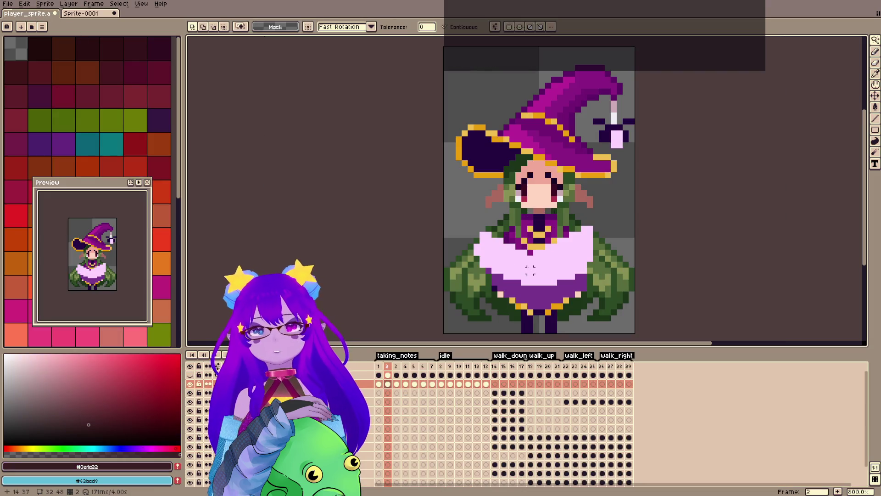
{"action": "key", "text": "Right"}
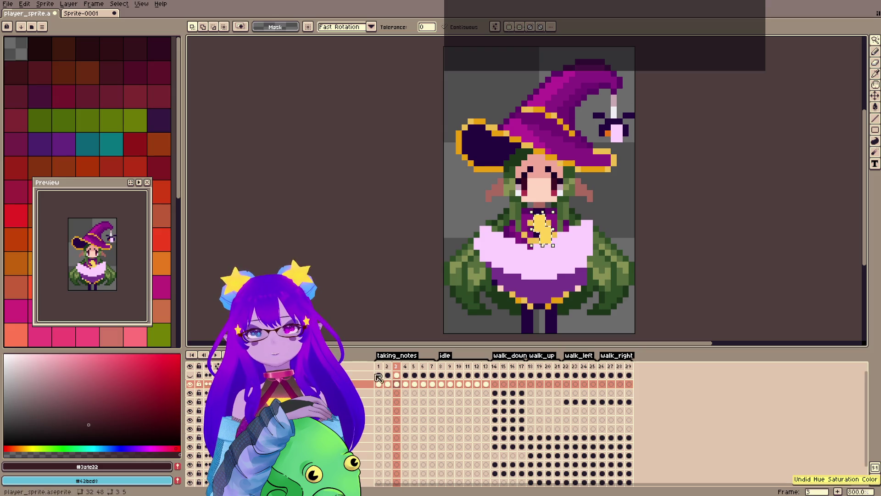
Fill the pink dress and its purple lower part with #3a1e22, checking values in greyscale.
{"action": "key", "text": "g"}
{"action": "left_click", "coordinate": [533, 248]}
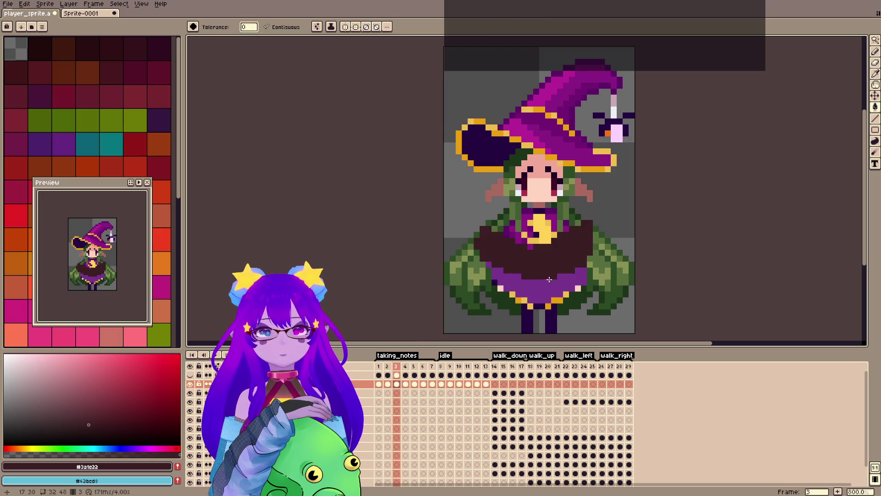
{"action": "left_click", "coordinate": [537, 280]}
{"action": "key", "text": "ctrl+shift+g"}
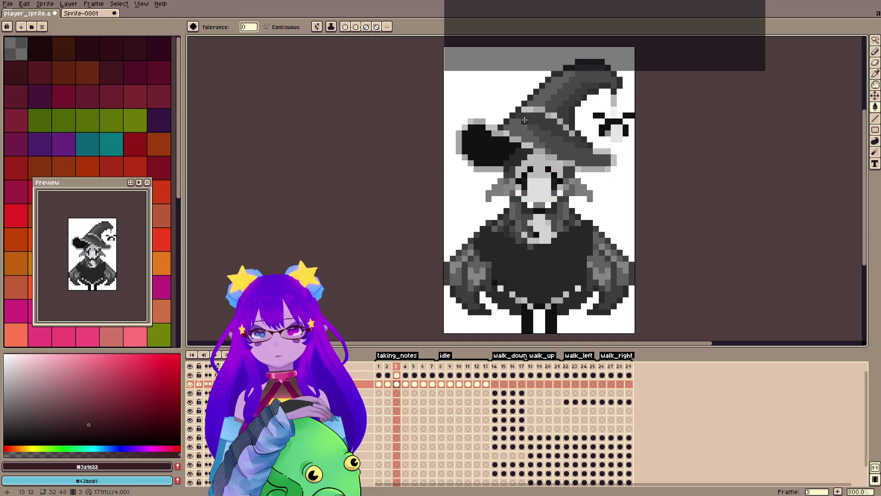
{"action": "key", "text": "ctrl+shift+g"}
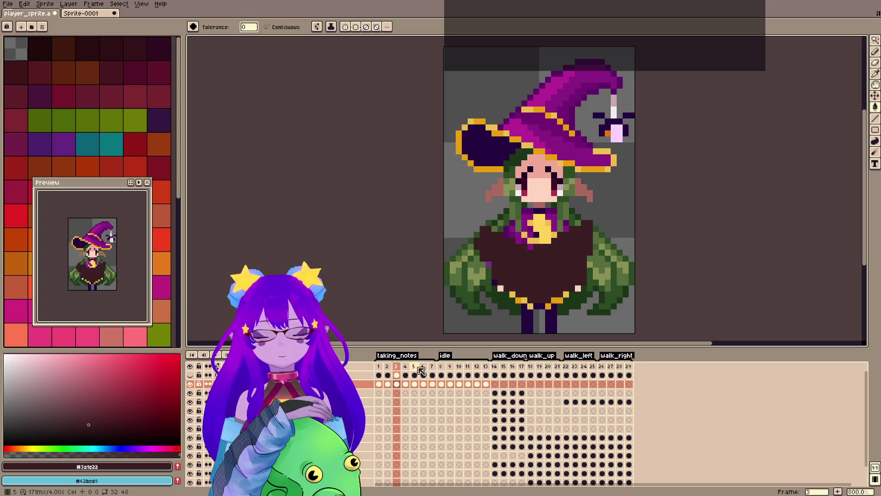
Compare frames 3, 4, 8 and 1, then add a new empty layer on frame 1.
{"action": "left_click", "coordinate": [404, 367]}
{"action": "left_click", "coordinate": [396, 367]}
{"action": "left_click", "coordinate": [405, 367]}
{"action": "left_click", "coordinate": [396, 367]}
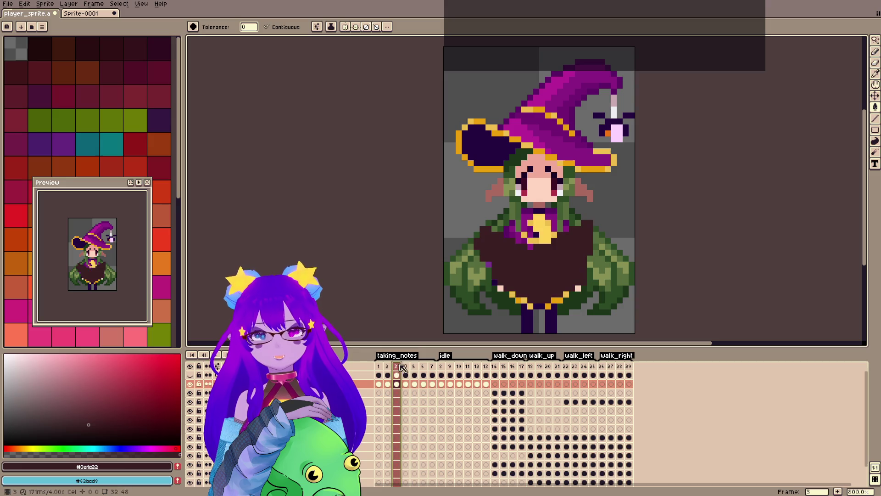
{"action": "left_click", "coordinate": [440, 367]}
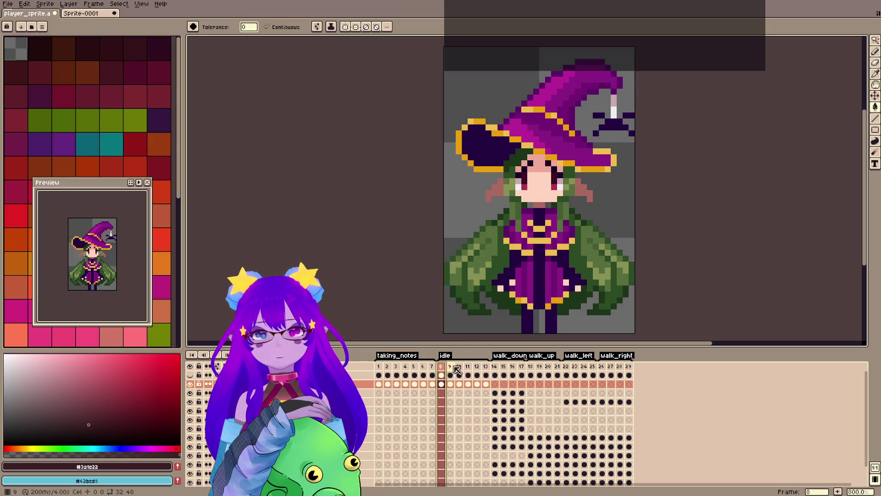
{"action": "left_click", "coordinate": [383, 374]}
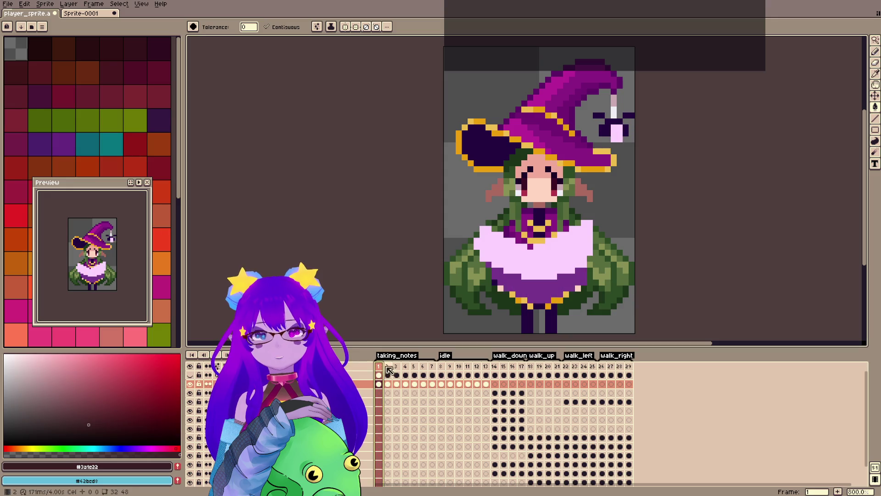
{"action": "left_click", "coordinate": [442, 367]}
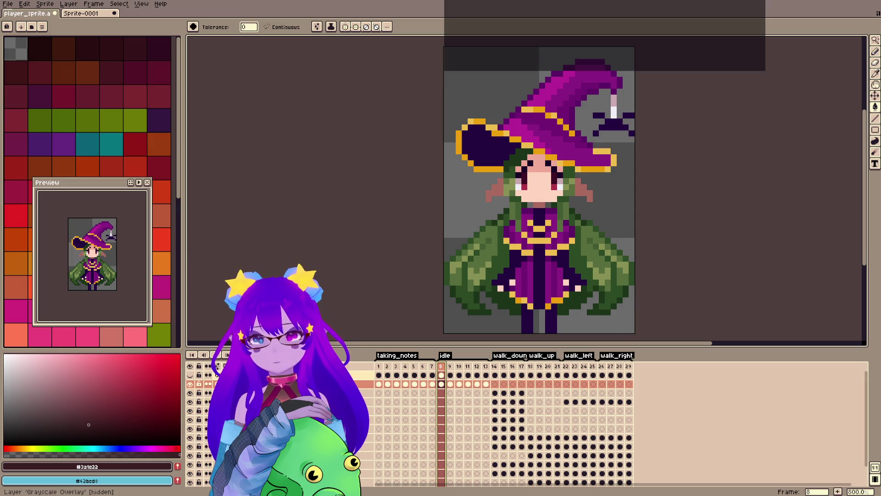
{"action": "left_click", "coordinate": [380, 384]}
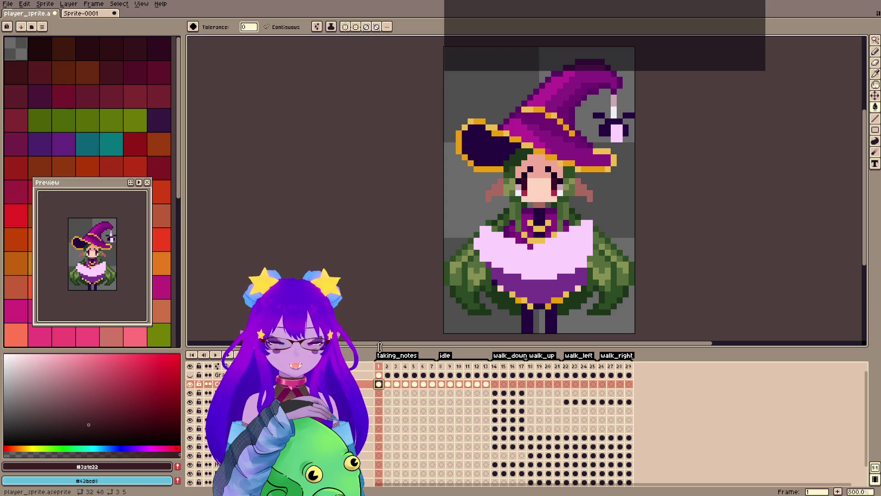
{"action": "key", "text": "shift+m"}
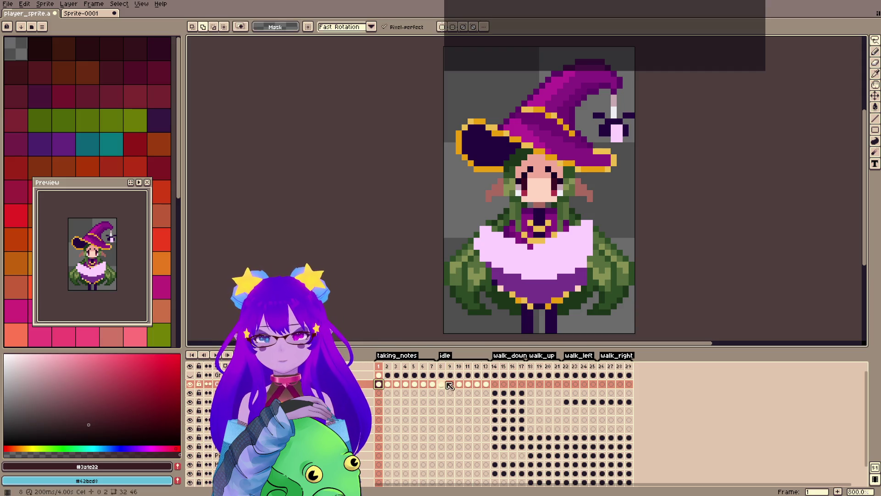
{"action": "key", "text": "shift+n"}
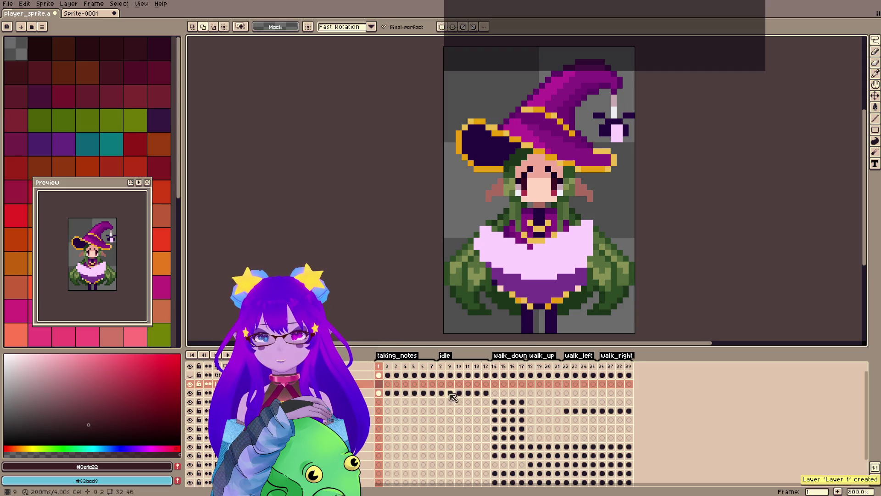
Paste the dark dress artwork into frame 1 of the new layer, then hide it to reveal the cape.
{"action": "left_click", "coordinate": [441, 392]}
{"action": "left_click", "coordinate": [379, 385]}
{"action": "key", "text": "ctrl+v"}
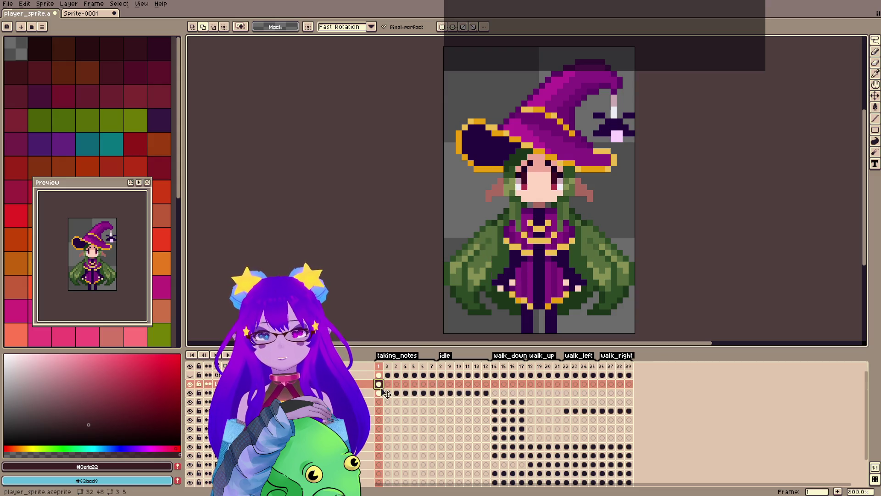
{"action": "left_click", "coordinate": [382, 390]}
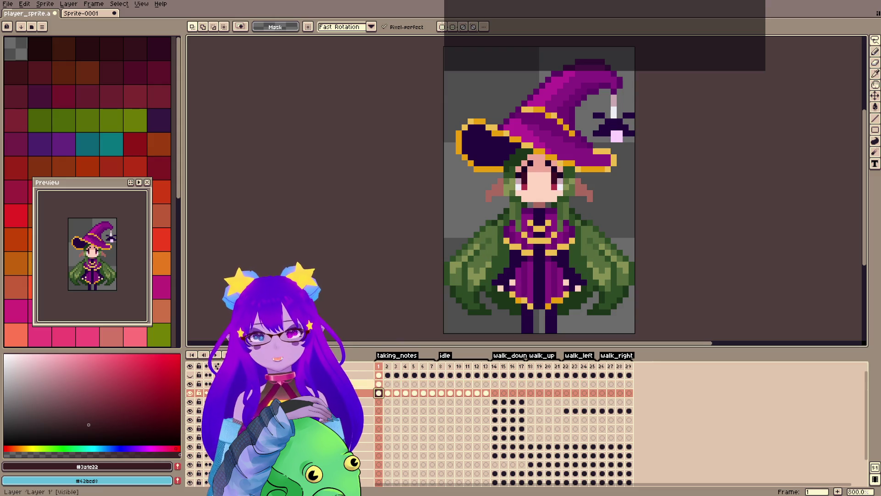
{"action": "left_click", "coordinate": [190, 384]}
Trial-select the sprite's top half, then show the dark dress layer again.
{"action": "key", "text": "m"}
{"action": "mouse_move", "coordinate": [442, 45]}
{"action": "left_mouse_down"}
{"action": "mouse_move", "coordinate": [684, 196]}
{"action": "mouse_move", "coordinate": [650, 205]}
{"action": "left_mouse_up"}
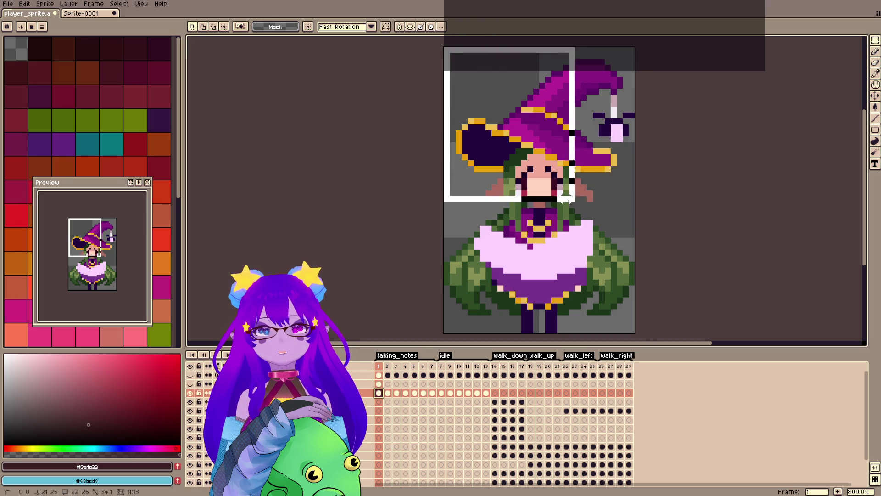
{"action": "key", "text": "ctrl+d"}
{"action": "left_click", "coordinate": [378, 384]}
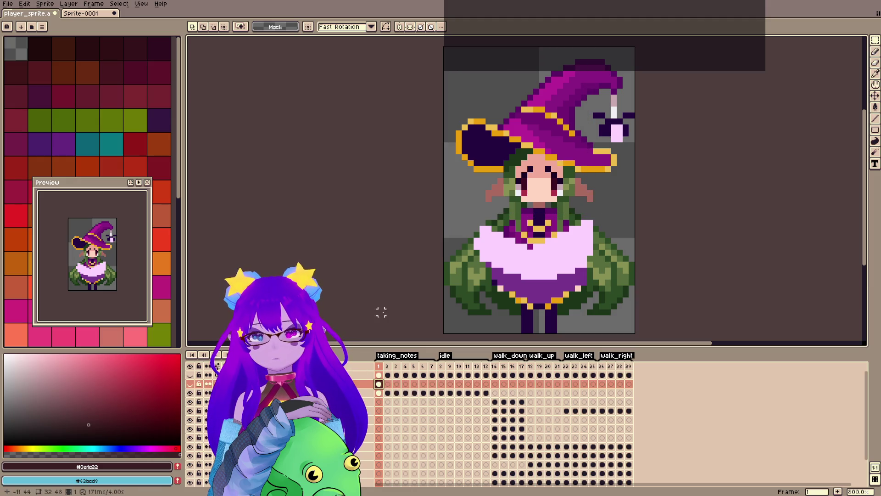
{"action": "left_click", "coordinate": [190, 384]}
{"action": "key", "text": "ctrl+a"}
{"action": "key", "text": "ctrl+d"}
Hide the pink-pixel layer and the Comp layer, and show the sprite layer again.
{"action": "key", "text": "b"}
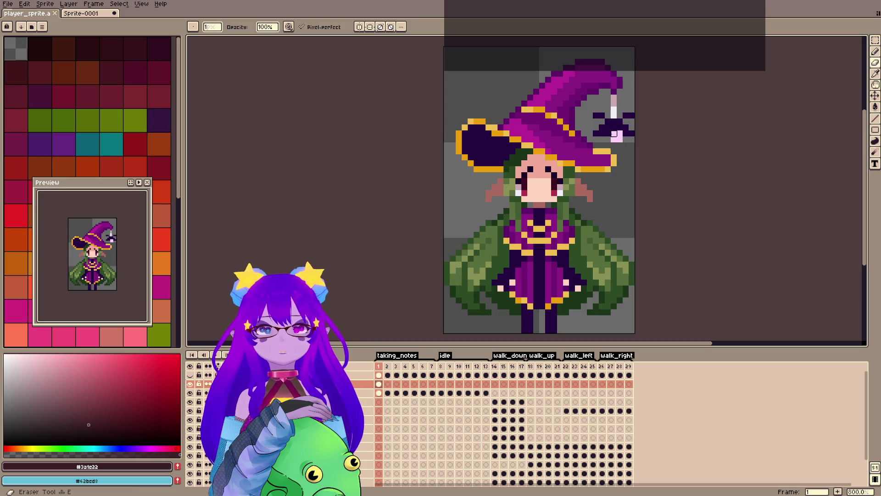
{"action": "left_click", "coordinate": [190, 393]}
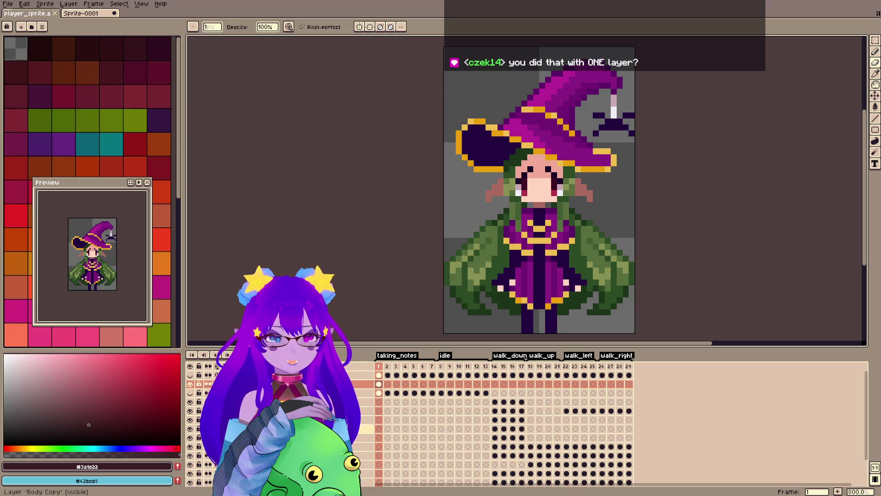
{"action": "left_click", "coordinate": [388, 393]}
{"action": "key", "text": "Left"}
{"action": "key", "text": "Up"}
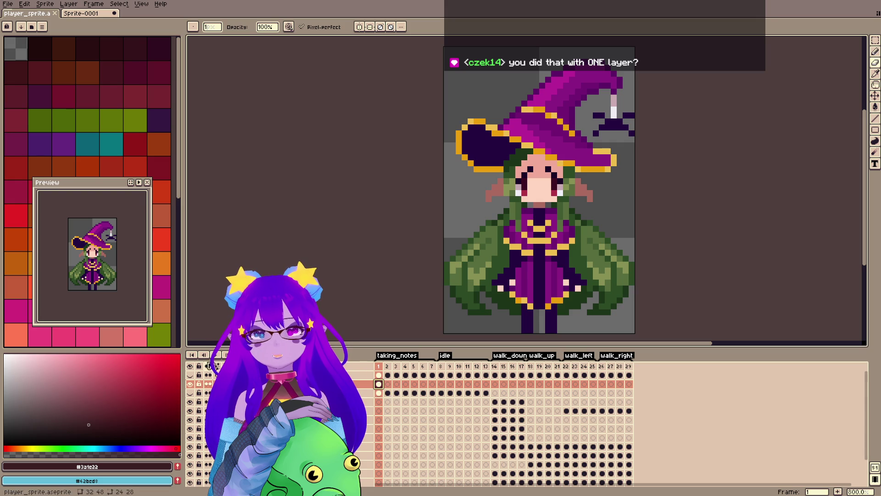
{"action": "left_click", "coordinate": [190, 384]}
{"action": "left_click", "coordinate": [190, 392]}
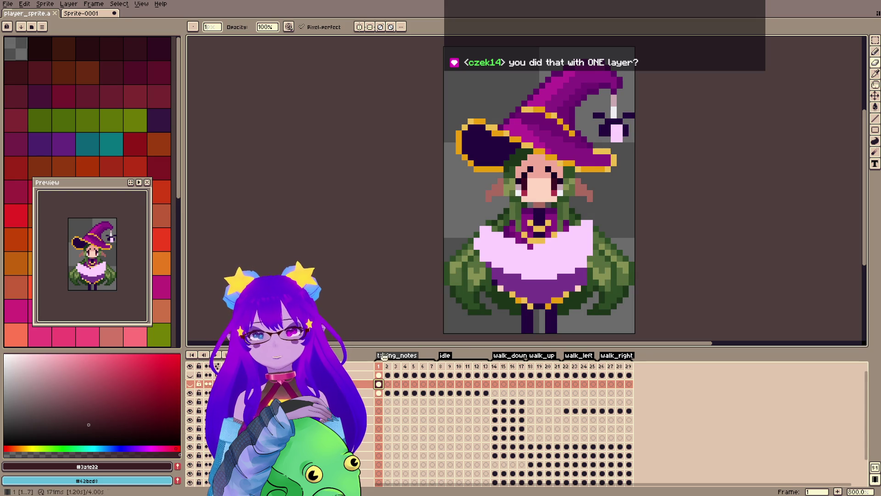
Review taking_notes frames 2–7, show the dress layer over the cape, and settle on frame 2.
{"action": "left_click", "coordinate": [388, 393]}
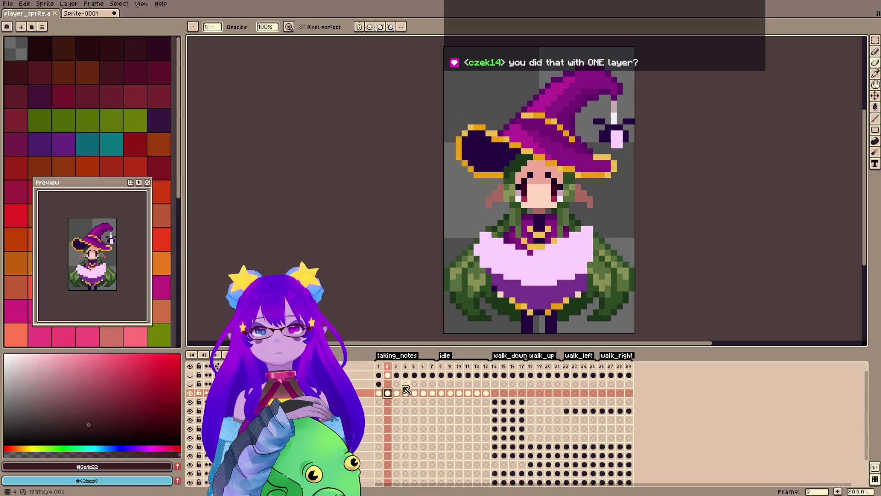
{"action": "left_click", "coordinate": [398, 393]}
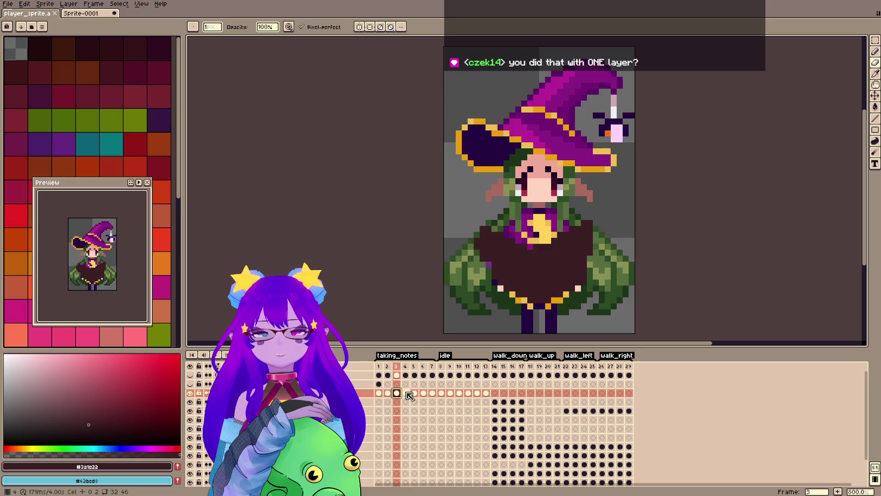
{"action": "left_click", "coordinate": [407, 395]}
{"action": "left_click", "coordinate": [415, 394]}
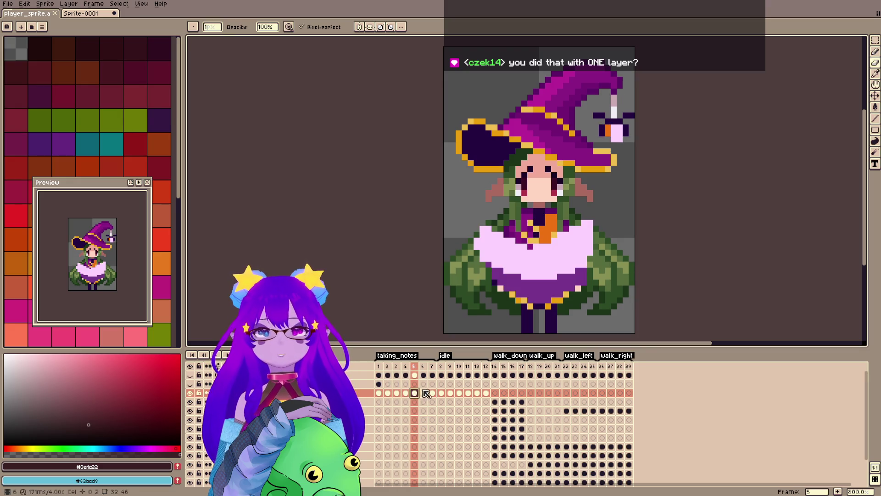
{"action": "left_click", "coordinate": [423, 394]}
{"action": "left_click", "coordinate": [432, 393]}
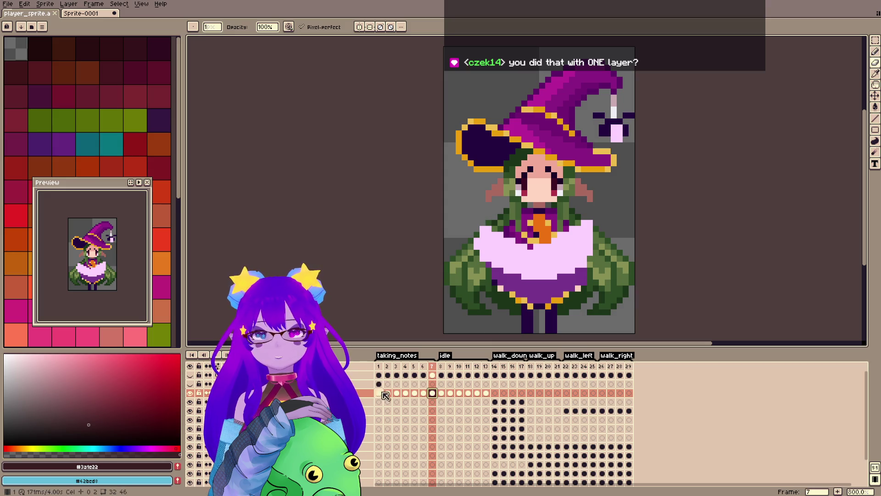
{"action": "left_click", "coordinate": [379, 385]}
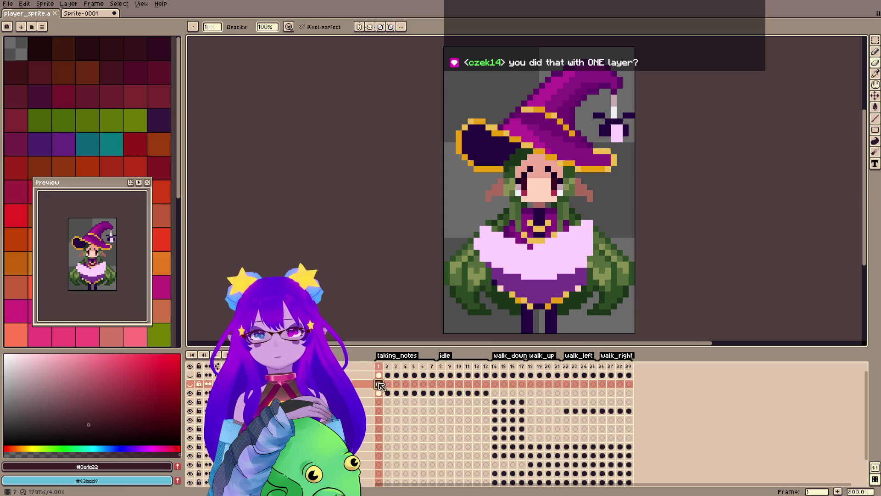
{"action": "left_click", "coordinate": [190, 384]}
{"action": "left_click", "coordinate": [388, 386]}
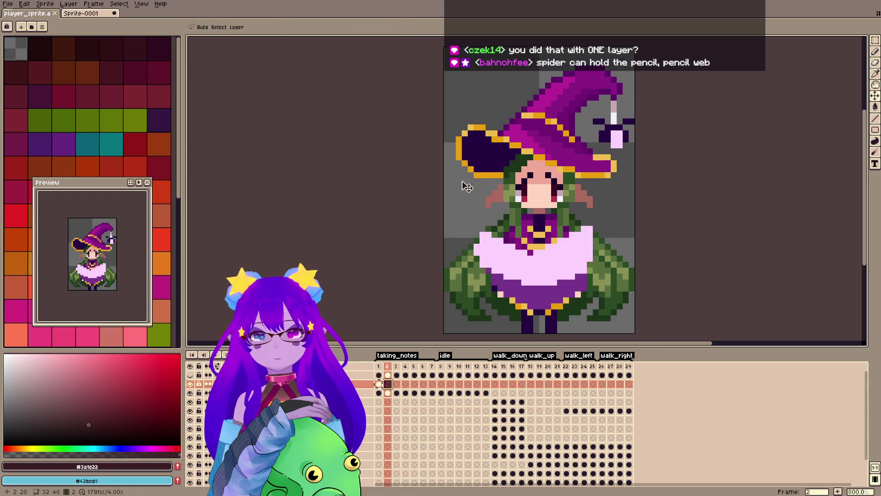
Marquee the whole sprite on frame 2 and move it down one pixel.
{"action": "key", "text": "m"}
{"action": "mouse_move", "coordinate": [471, 74]}
{"action": "left_mouse_down"}
{"action": "mouse_move", "coordinate": [668, 102]}
{"action": "mouse_move", "coordinate": [673, 330]}
{"action": "mouse_move", "coordinate": [671, 322]}
{"action": "left_mouse_up"}
{"action": "left_click_drag", "start_coordinate": [535, 277], "coordinate": [538, 279]}
{"action": "key", "text": "ctrl+d"}
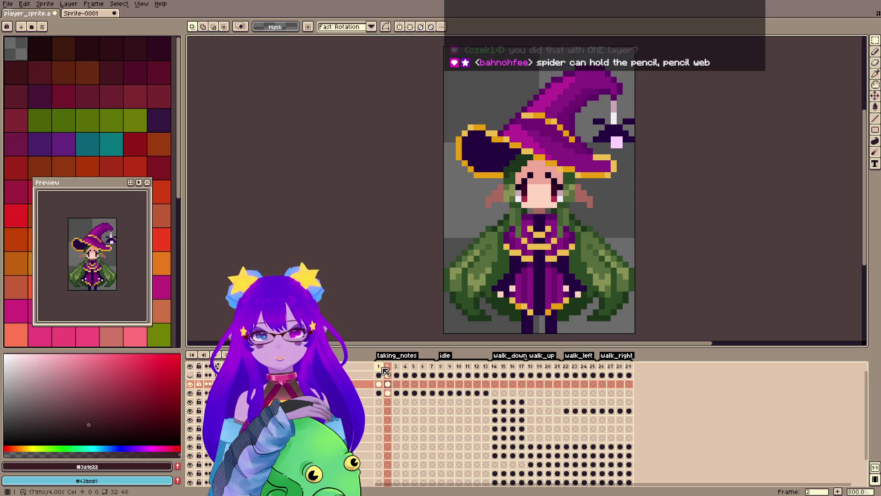
Step through frames 1–7, play the animation in the Preview, and return to frame 1.
{"action": "left_click", "coordinate": [379, 365]}
{"action": "left_click", "coordinate": [392, 368]}
{"action": "left_click", "coordinate": [396, 383]}
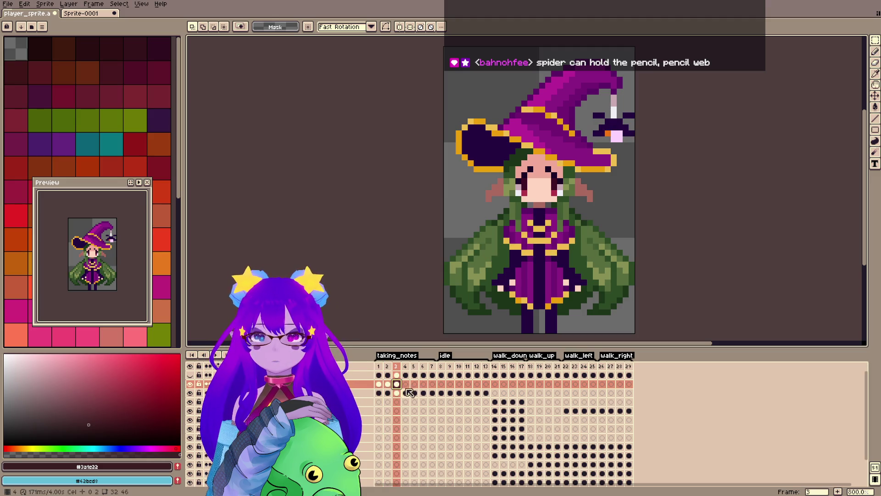
{"action": "left_click", "coordinate": [405, 384]}
{"action": "left_click", "coordinate": [415, 384]}
{"action": "left_click", "coordinate": [423, 384]}
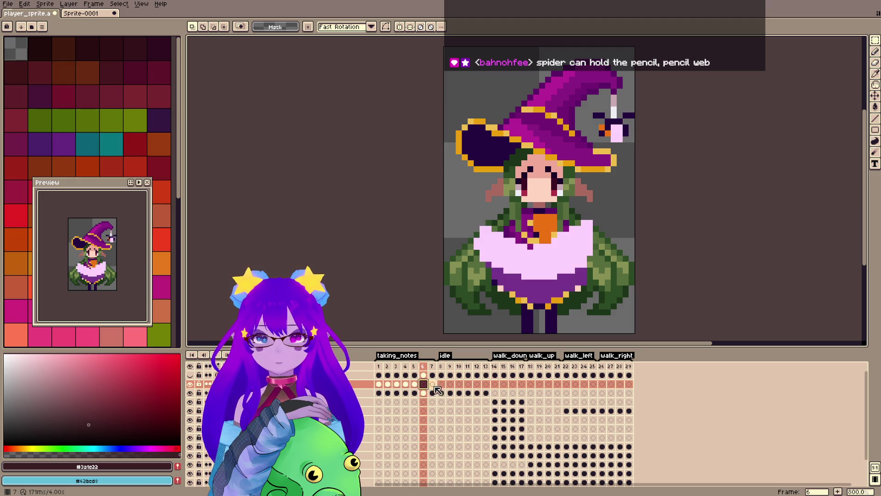
{"action": "left_click", "coordinate": [432, 384]}
{"action": "left_click", "coordinate": [138, 182]}
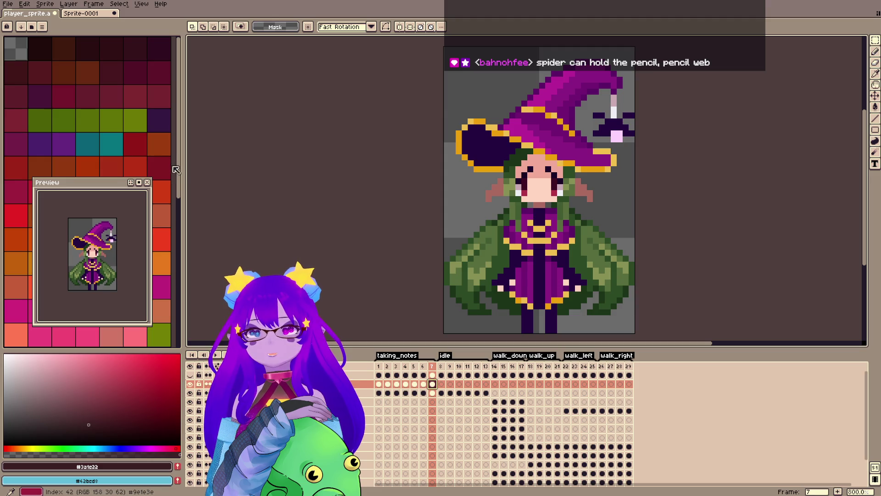
{"action": "key", "text": "Home"}
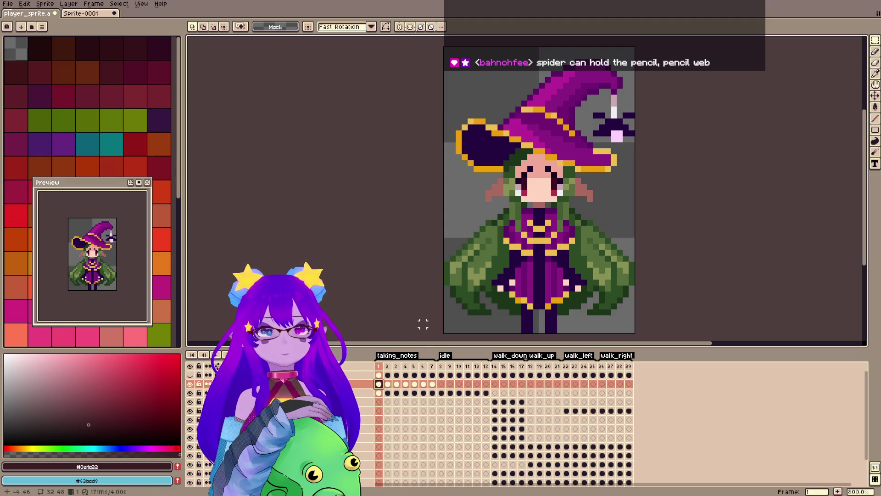
Save player_sprite.aseprite and make the Comp layer visible again over frame 1.
{"action": "key", "text": "ctrl+s"}
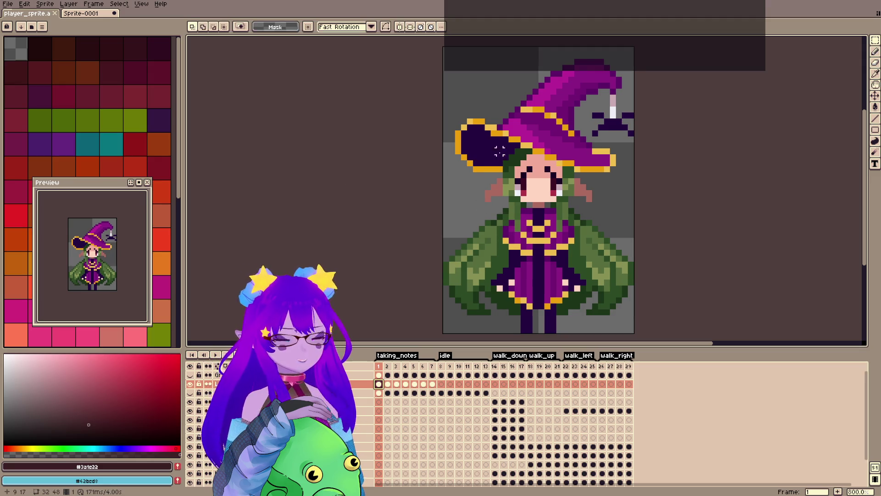
{"action": "left_click", "coordinate": [190, 393]}
{"action": "left_click", "coordinate": [191, 393]}
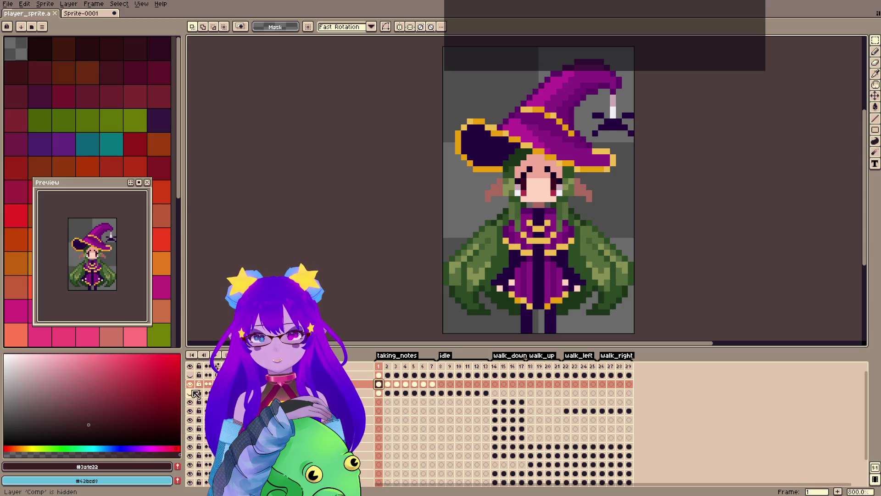
{"action": "left_click", "coordinate": [192, 392]}
{"action": "left_click", "coordinate": [387, 365]}
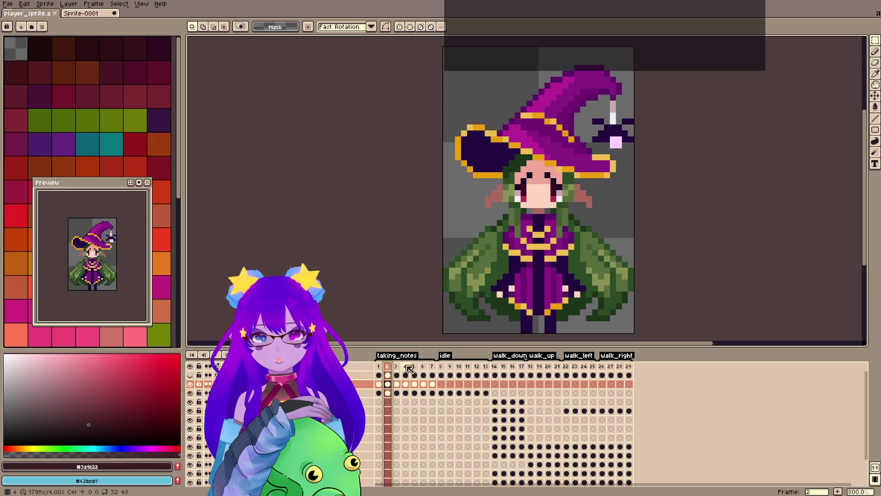
{"action": "key", "text": "Right"}
{"action": "key", "text": "Right"}
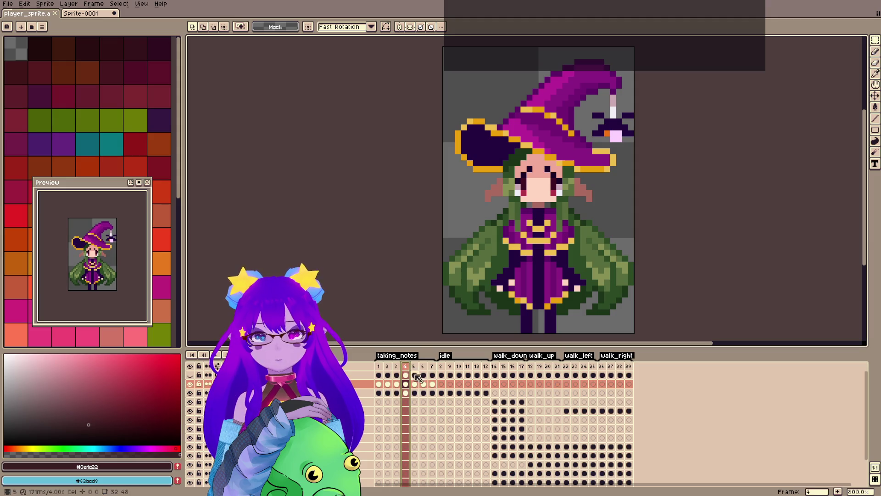
{"action": "key", "text": "Right"}
{"action": "key", "text": "Right"}
{"action": "key", "text": "Right"}
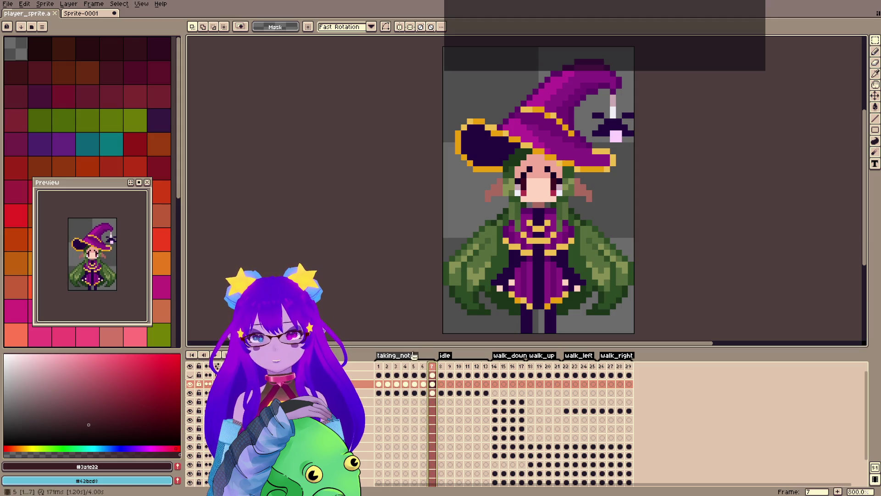
{"action": "left_click", "coordinate": [380, 366]}
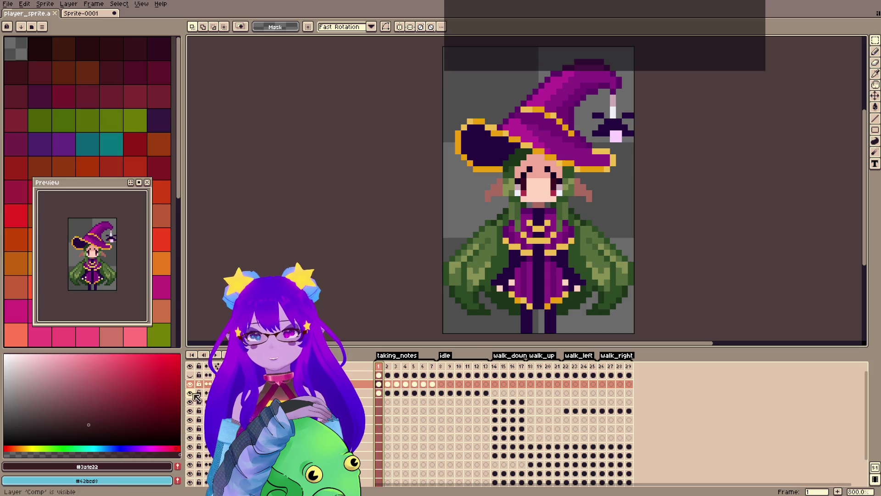
Add a new empty layer with Shift+N and name it 'Book' in Layer Properties.
{"action": "key", "text": "shift+n"}
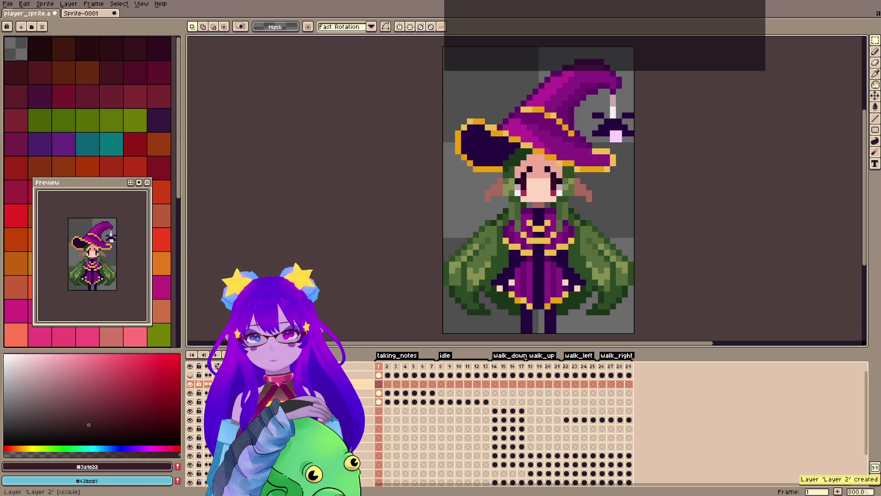
{"action": "key", "text": "shift+p"}
{"action": "type", "text": "B"}
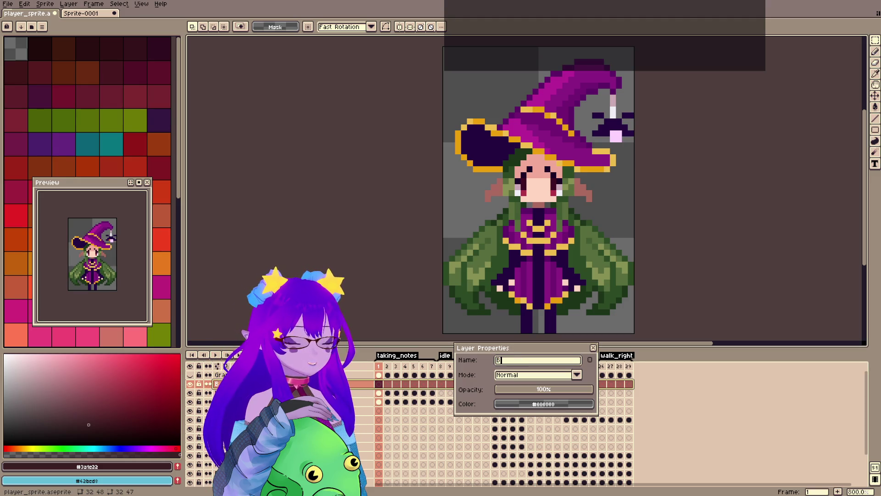
{"action": "type", "text": "ook"}
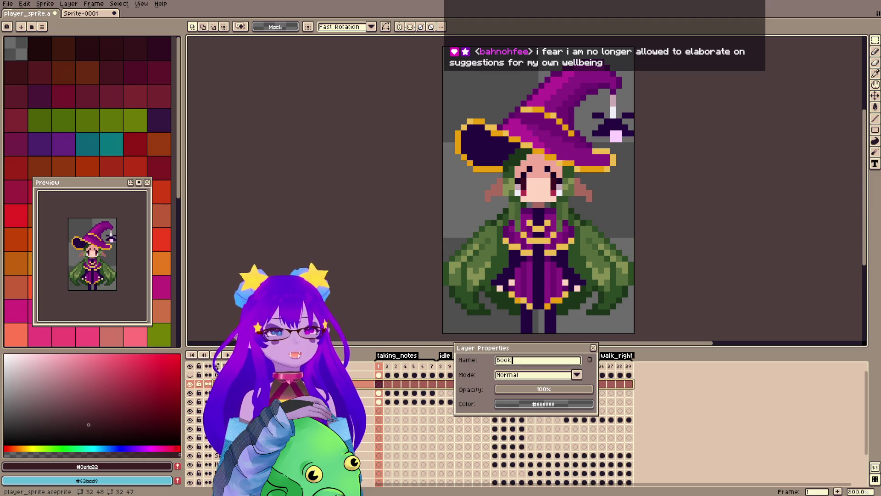
{"action": "key", "text": "Return"}
Turn on vertical symmetry, save, show the apron layer, hide Comp, and return to frame 1.
{"action": "left_click", "coordinate": [399, 26]}
{"action": "key", "text": "h"}
{"action": "left_click_drag", "start_coordinate": [430, 316], "coordinate": [429, 314]}
{"action": "key", "text": "m"}
{"action": "key", "text": "ctrl+s"}
{"action": "left_click", "coordinate": [193, 390]}
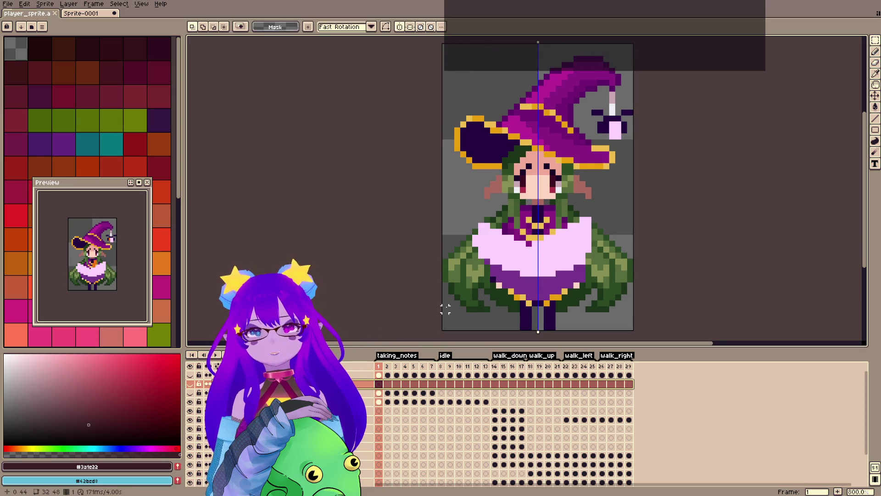
{"action": "left_click", "coordinate": [401, 367]}
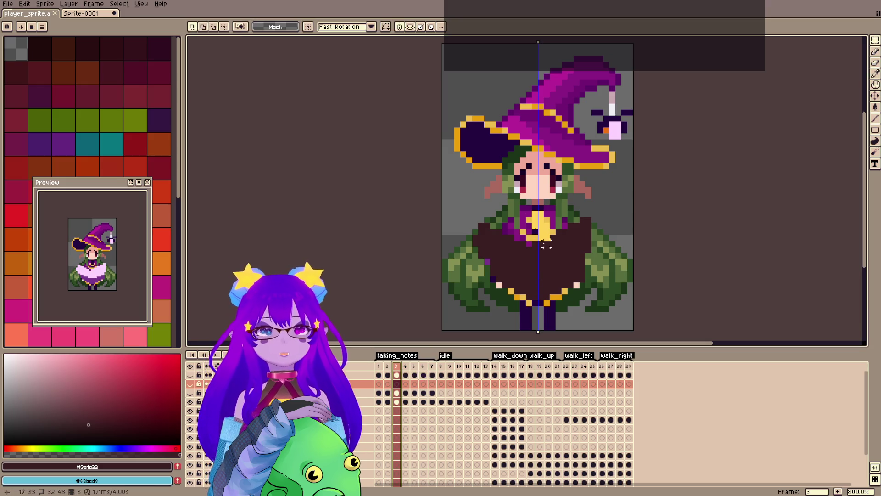
{"action": "key", "text": "b"}
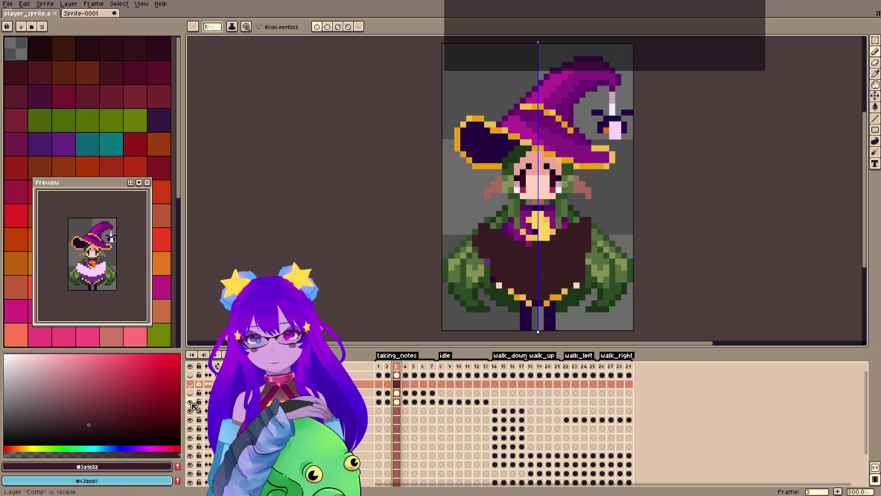
{"action": "left_click", "coordinate": [191, 403]}
{"action": "key", "text": "Home"}
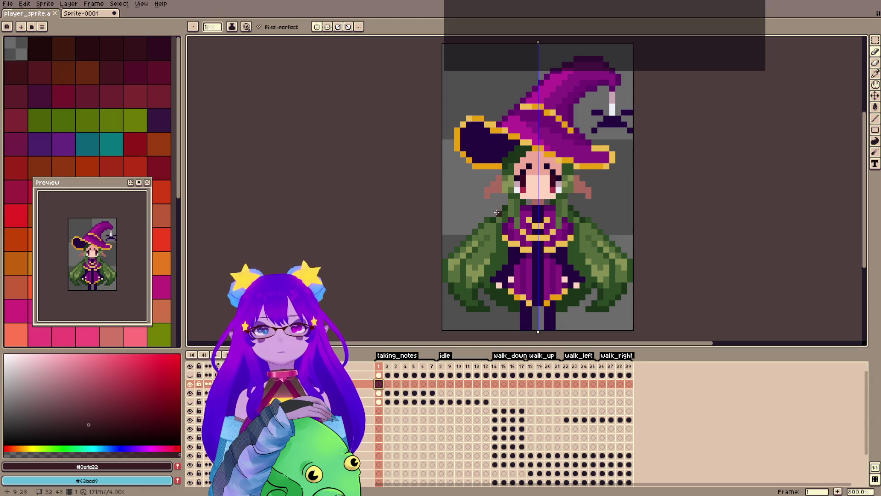
Undo stray strokes, draw mirrored dark book outlines over the robe, and fill them dark.
{"action": "key", "text": "ctrl+z"}
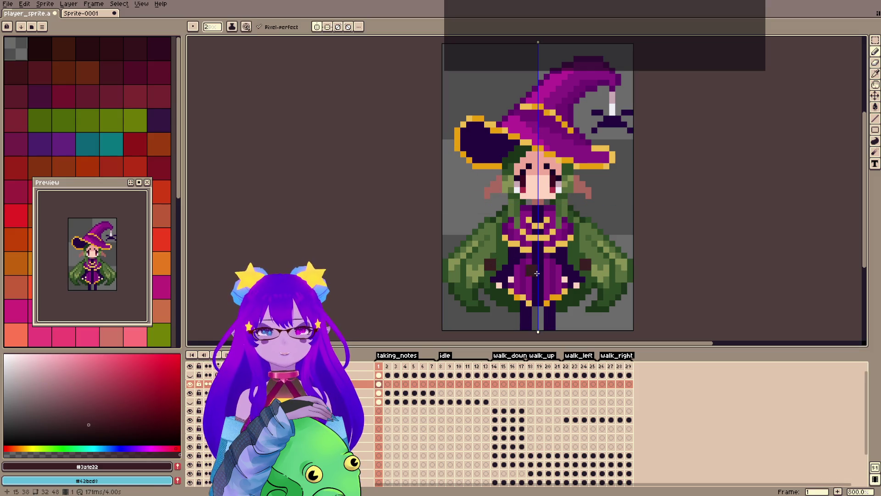
{"action": "key", "text": "ctrl+z"}
{"action": "key", "text": "ctrl+z"}
{"action": "mouse_move", "coordinate": [481, 268]}
{"action": "left_mouse_down"}
{"action": "mouse_move", "coordinate": [521, 289]}
{"action": "mouse_move", "coordinate": [507, 307]}
{"action": "mouse_move", "coordinate": [531, 315]}
{"action": "mouse_move", "coordinate": [537, 286]}
{"action": "left_mouse_up"}
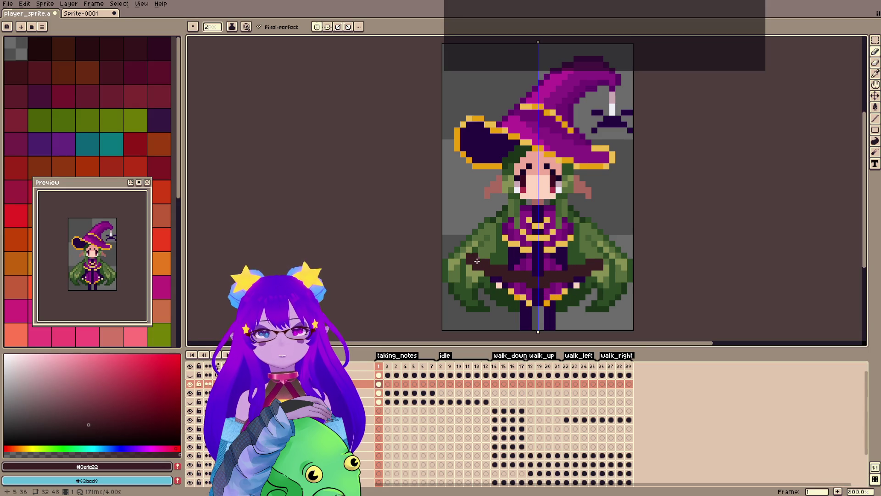
{"action": "mouse_move", "coordinate": [473, 215]}
{"action": "left_mouse_down"}
{"action": "mouse_move", "coordinate": [477, 257]}
{"action": "mouse_move", "coordinate": [481, 209]}
{"action": "mouse_move", "coordinate": [505, 207]}
{"action": "left_mouse_up"}
{"action": "key", "text": "g"}
{"action": "left_click", "coordinate": [542, 246]}
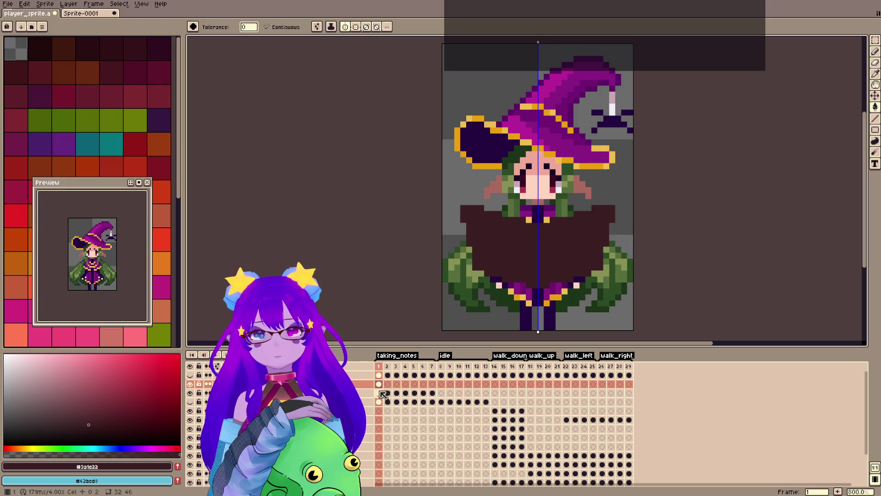
Sample the dark green #1c3519 from the sprite on the layer below.
{"action": "key", "text": "Down"}
{"action": "key", "text": "i"}
{"action": "left_click", "coordinate": [499, 290]}
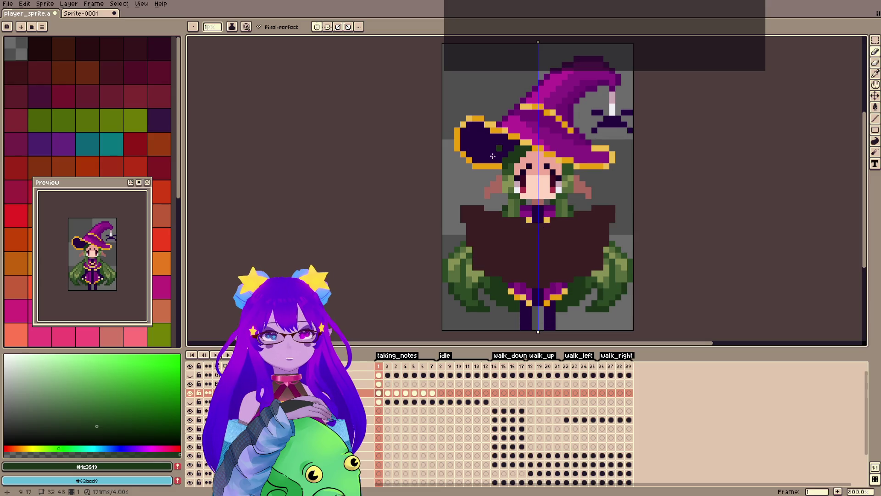
Nudge the book down one pixel on frame 2 of the Book layer.
{"action": "key", "text": "Up"}
{"action": "left_click", "coordinate": [388, 393]}
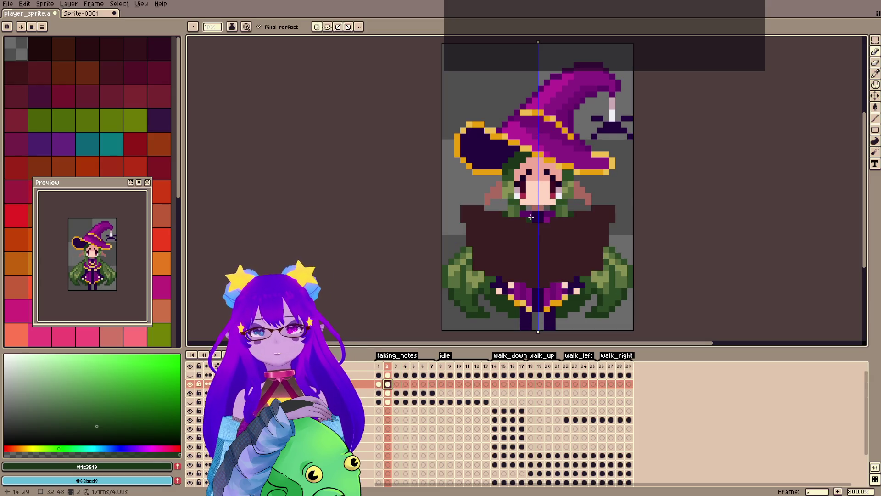
{"action": "key", "text": "Up"}
{"action": "key", "text": "ctrl+a"}
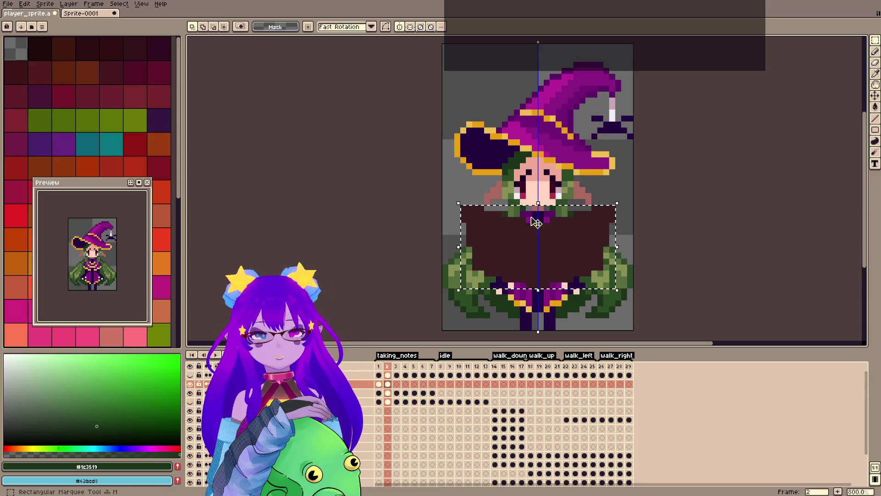
{"action": "key", "text": "Down"}
Give frame 4 the book cel and save the sprite.
{"action": "key", "text": "Right"}
{"action": "key", "text": "Right"}
{"action": "key", "text": "Right"}
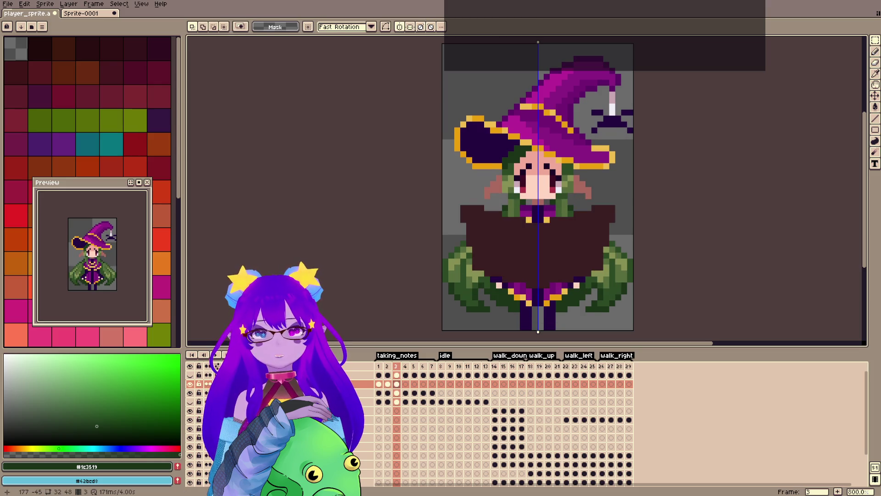
{"action": "key", "text": "Left"}
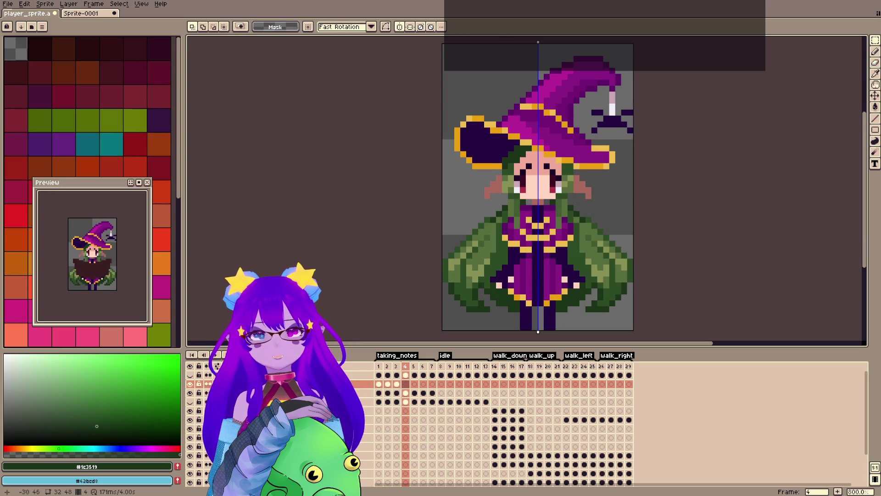
{"action": "left_click", "coordinate": [407, 384]}
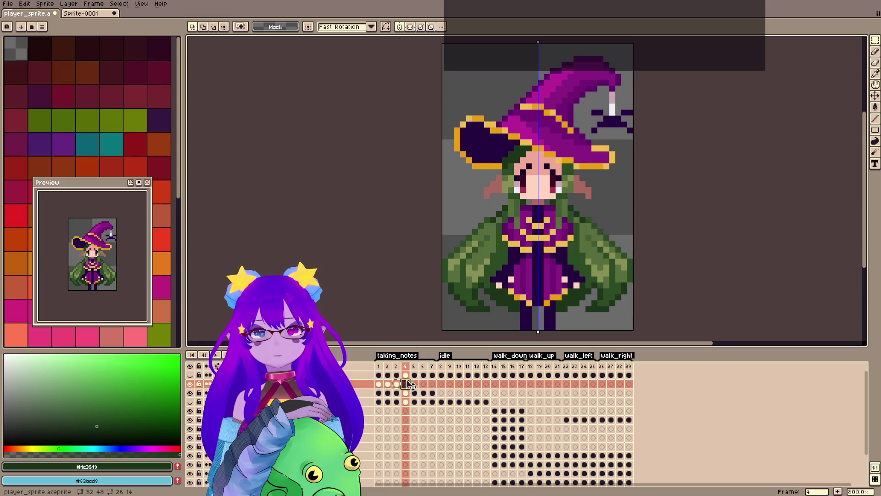
{"action": "key", "text": "Right"}
{"action": "key", "text": "Right"}
{"action": "key", "text": "Right"}
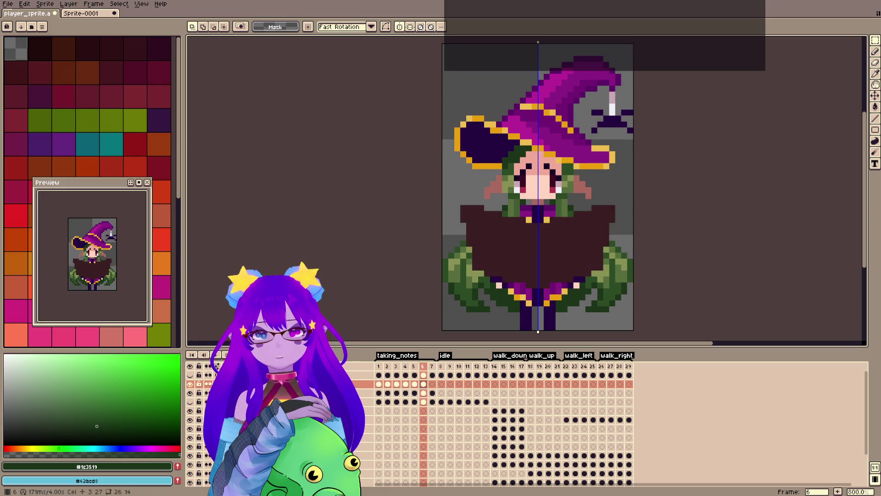
{"action": "key", "text": "ctrl+s"}
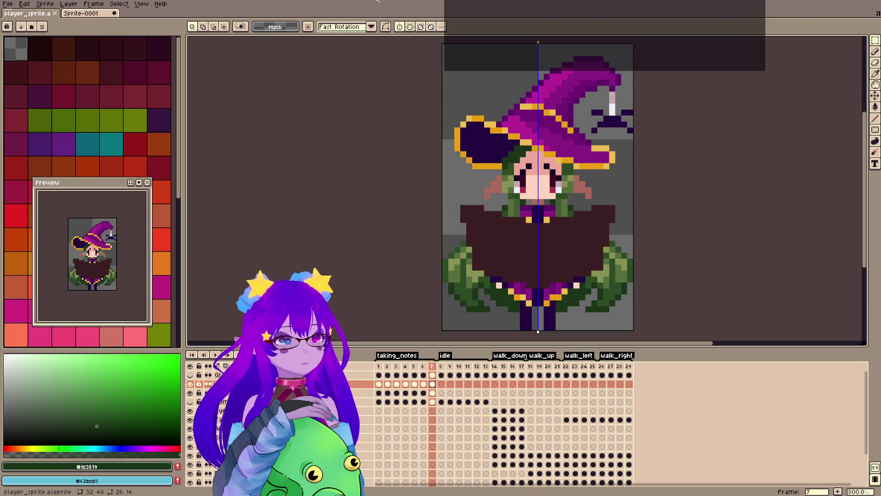
Step through frames 1–5 to check the book, inspecting frame 2's cel properties.
{"action": "left_click", "coordinate": [379, 393]}
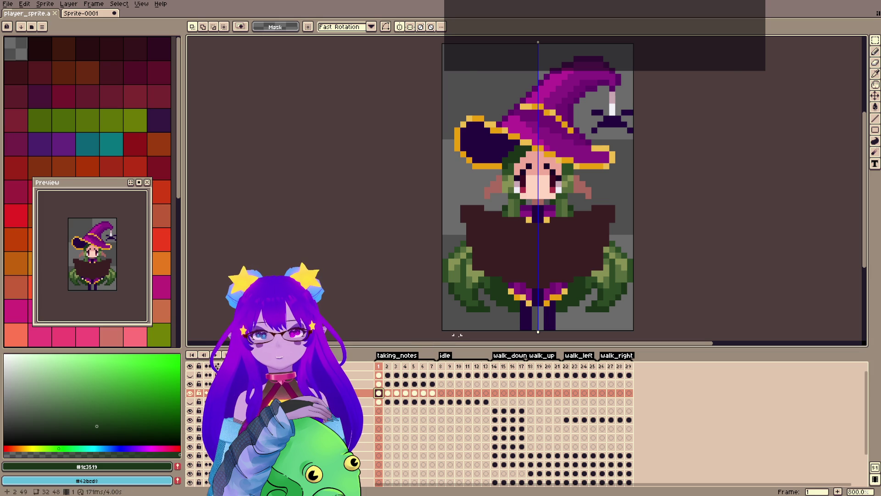
{"action": "left_click", "coordinate": [388, 393]}
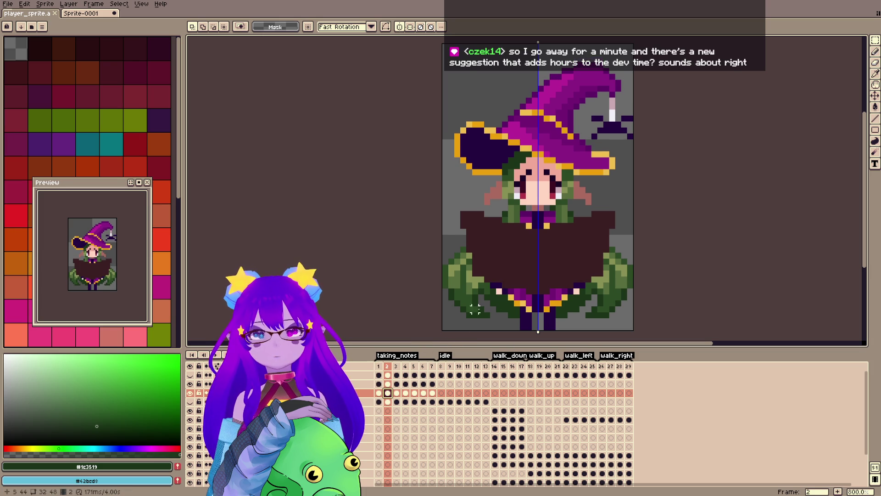
{"action": "key", "text": "b"}
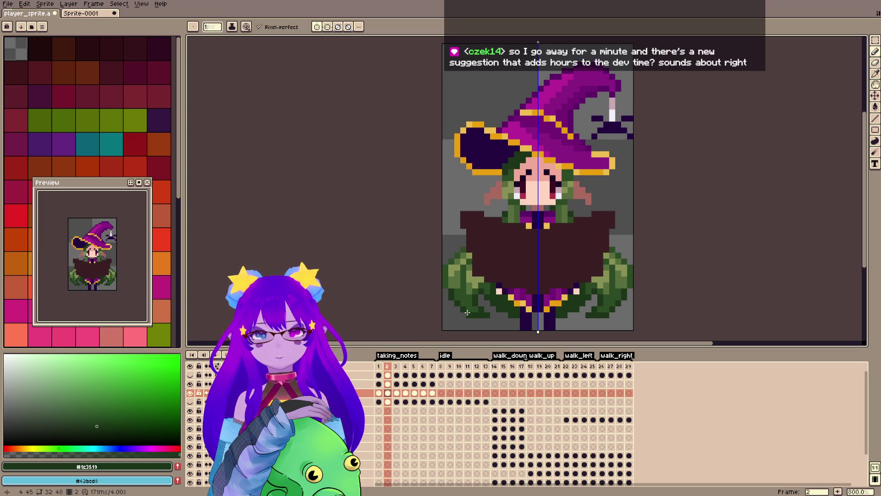
{"action": "double_click", "coordinate": [385, 395]}
{"action": "key", "text": "Escape"}
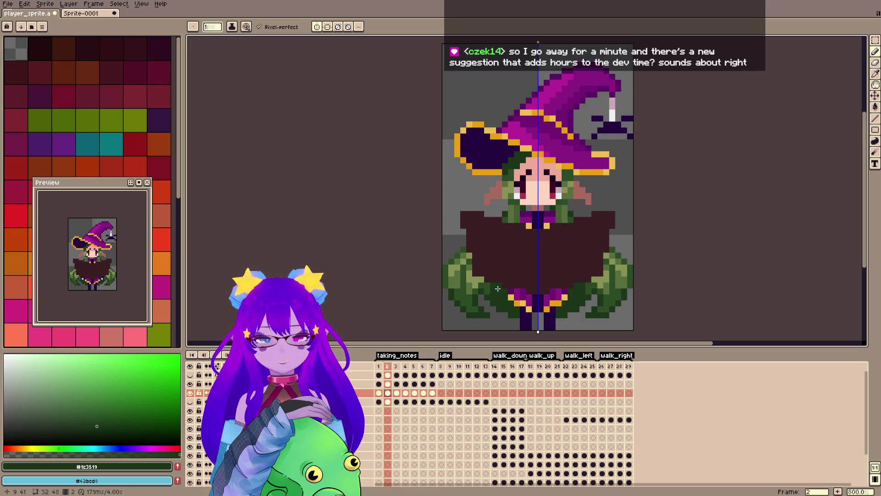
{"action": "key", "text": "period"}
{"action": "key", "text": "period"}
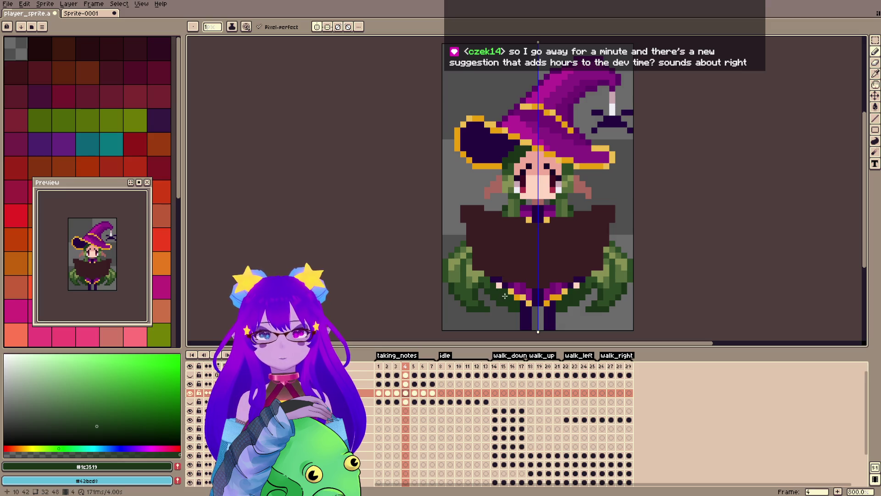
{"action": "key", "text": "period"}
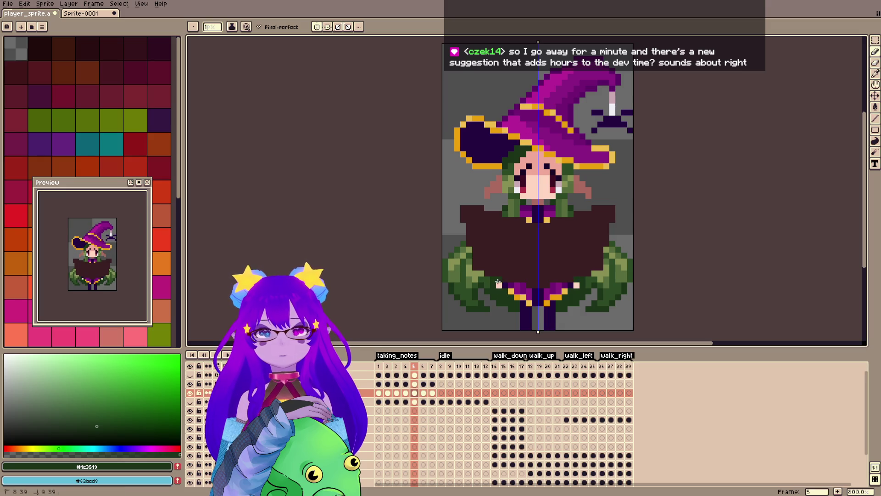
{"action": "key", "text": "period"}
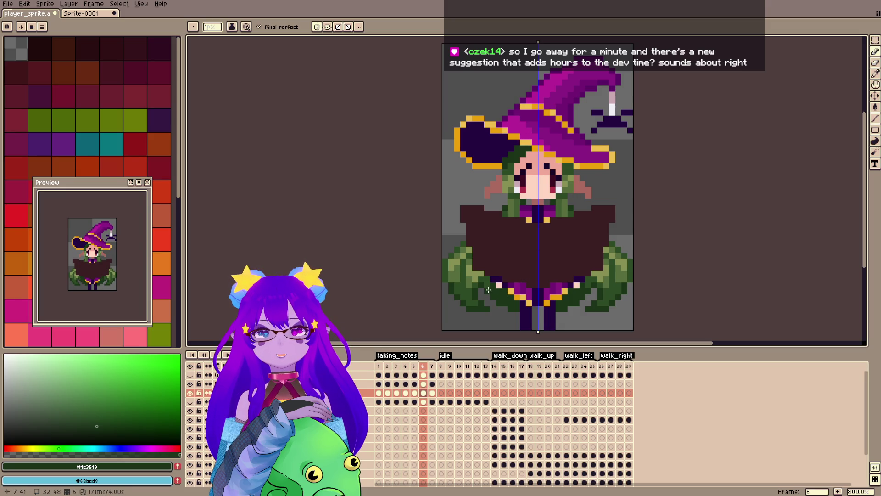
{"action": "right_click", "coordinate": [415, 220]}
{"action": "key", "text": "Escape"}
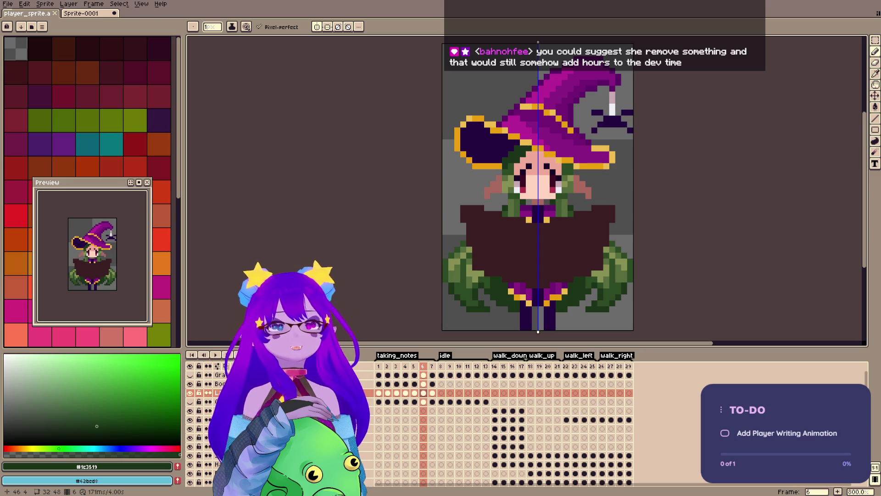
Save player_sprite.aseprite with the book on the taking_notes frames, keeping the Pencil active.
{"action": "key", "text": "ctrl+s"}
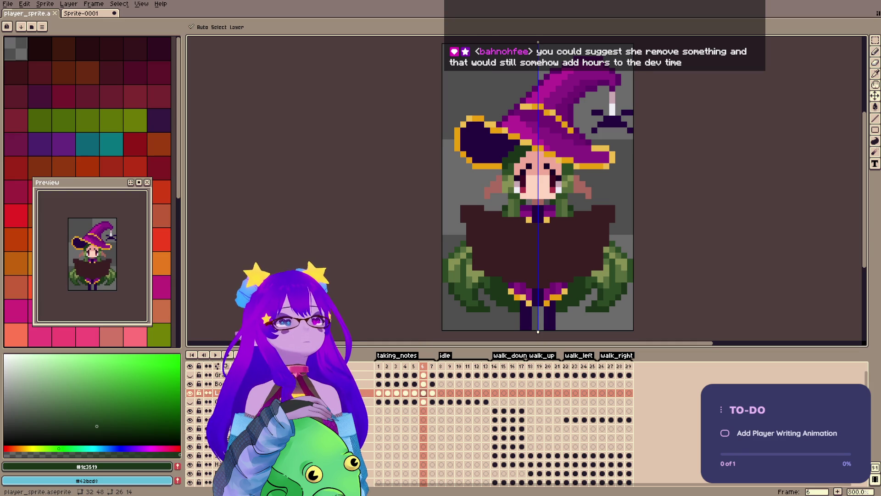
{"action": "key", "text": "b"}
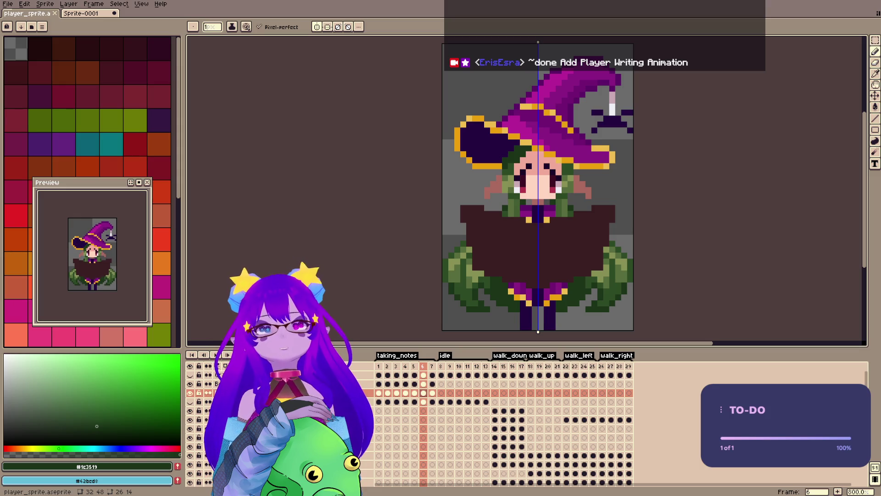
{"action": "key", "text": "v"}
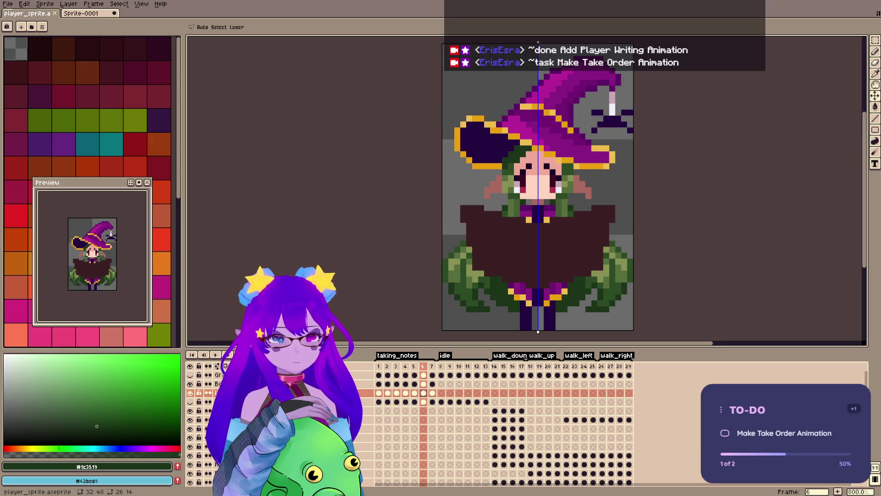
{"action": "key", "text": "b"}
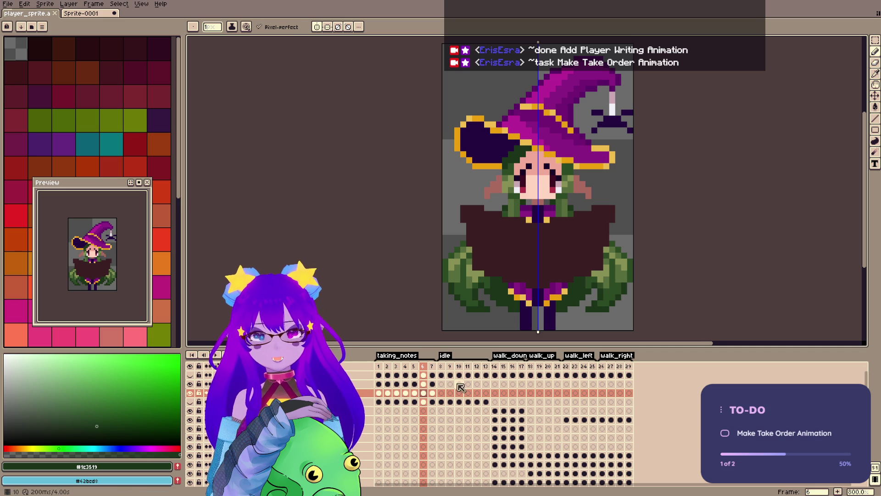
Save the sprite on frame 7 and scrub through frames 2–6.
{"action": "left_click", "coordinate": [431, 392]}
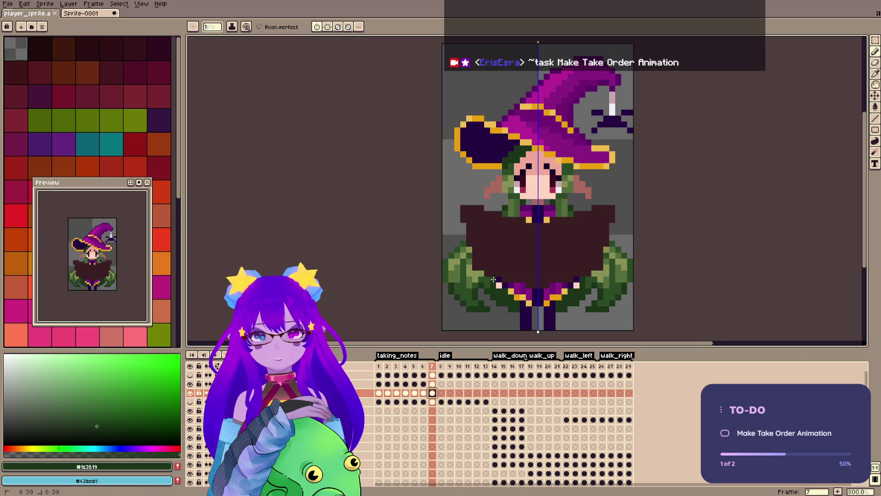
{"action": "key", "text": "ctrl+s"}
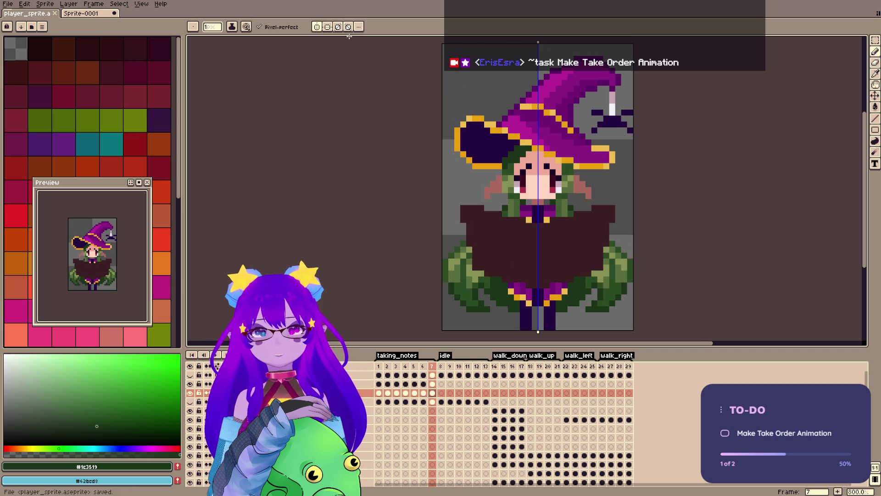
{"action": "left_click", "coordinate": [389, 366]}
{"action": "left_click_drag", "start_coordinate": [391, 367], "coordinate": [447, 378]}
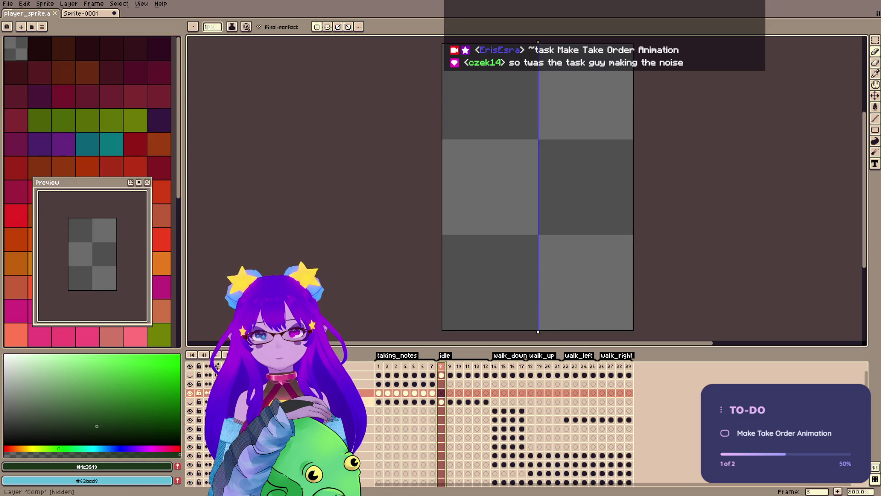
Go to idle frame 8, unhide the Comp layer, and marquee the witch's head.
{"action": "left_click", "coordinate": [190, 402]}
{"action": "left_click", "coordinate": [441, 402]}
{"action": "key", "text": "m"}
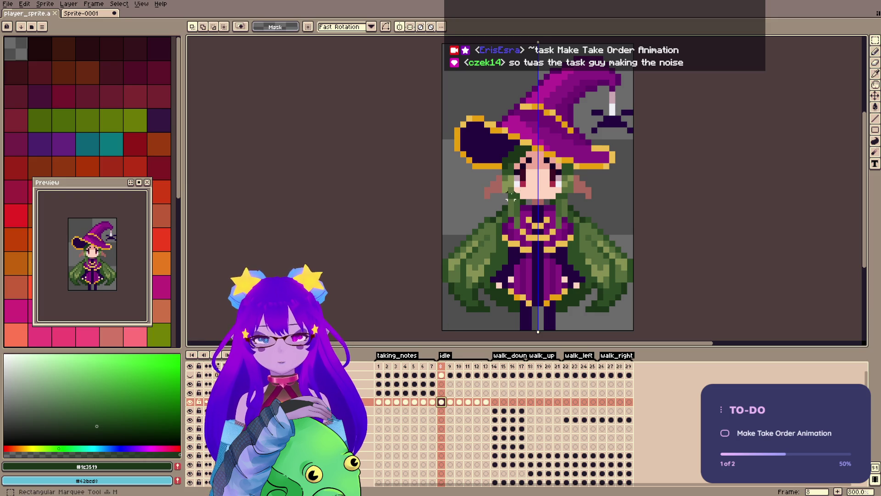
{"action": "left_click_drag", "start_coordinate": [464, 131], "coordinate": [610, 212]}
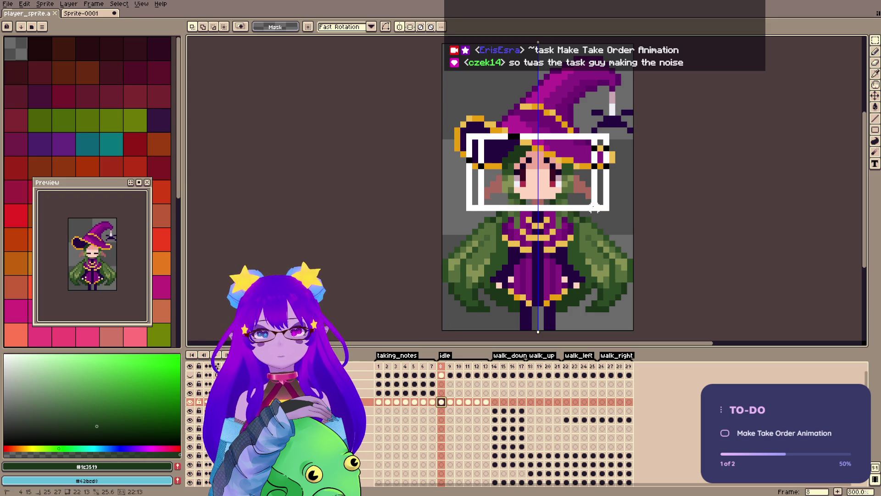
Transform and apply the head selection on taking_notes frame 1, comparing with frame 2.
{"action": "left_click", "coordinate": [379, 384]}
{"action": "key", "text": "ctrl+t"}
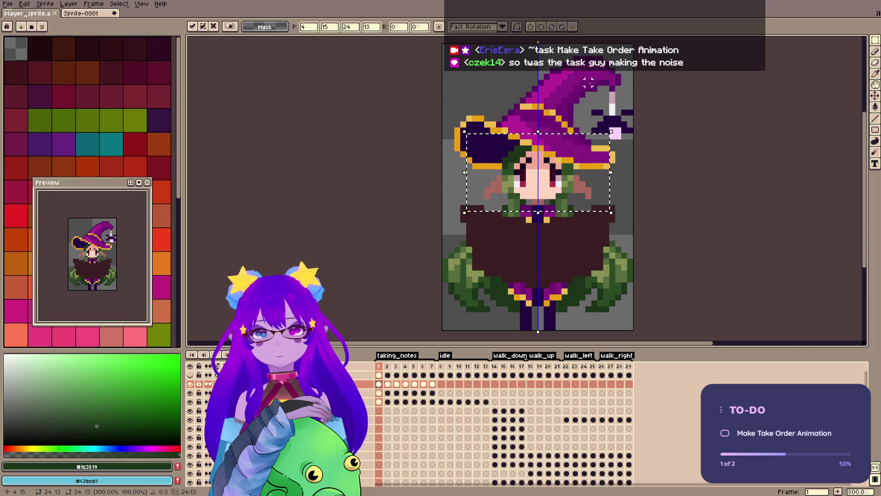
{"action": "key", "text": "ctrl+d"}
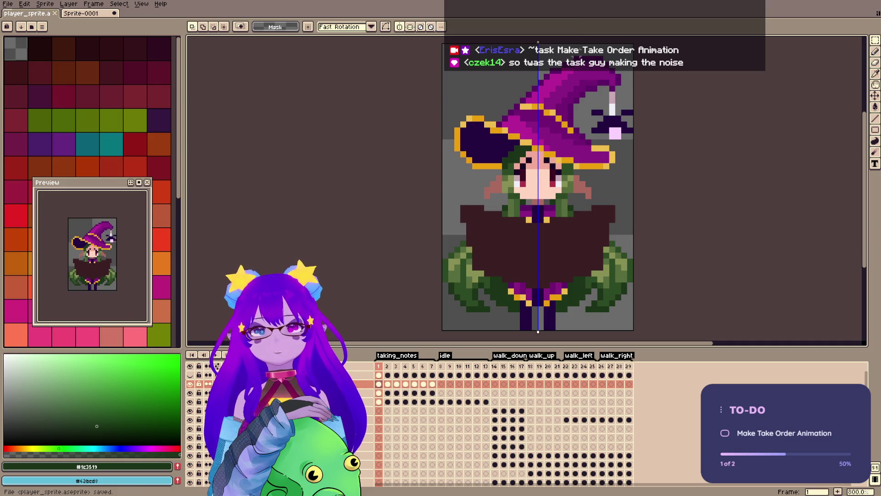
{"action": "key", "text": "Right"}
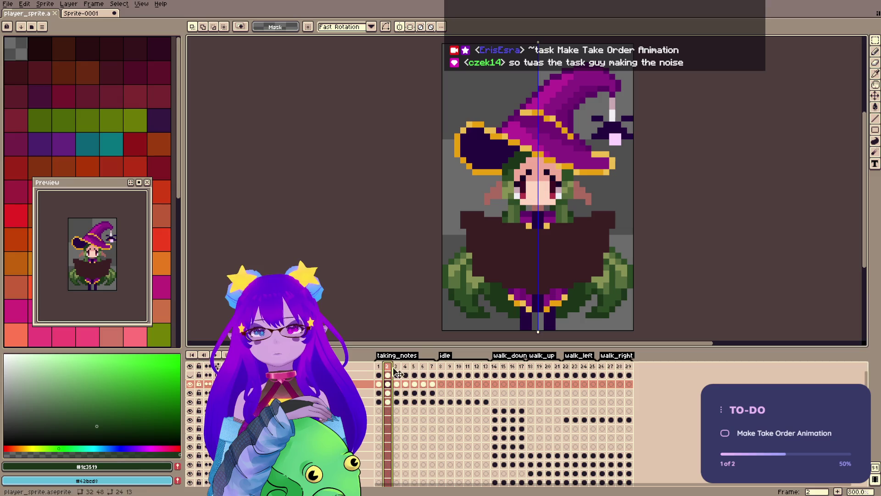
{"action": "key", "text": "Left"}
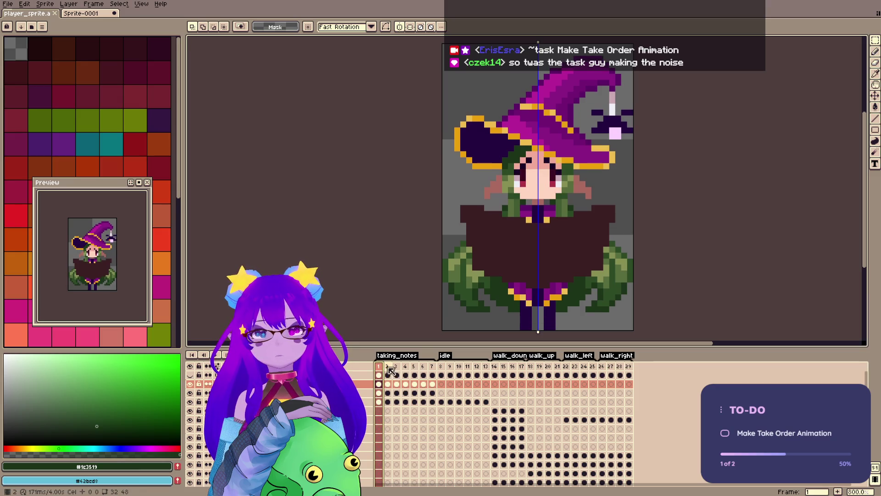
Advance to frame 3 and eyedrop the dark purple eye colour for the Pencil.
{"action": "key", "text": "Right"}
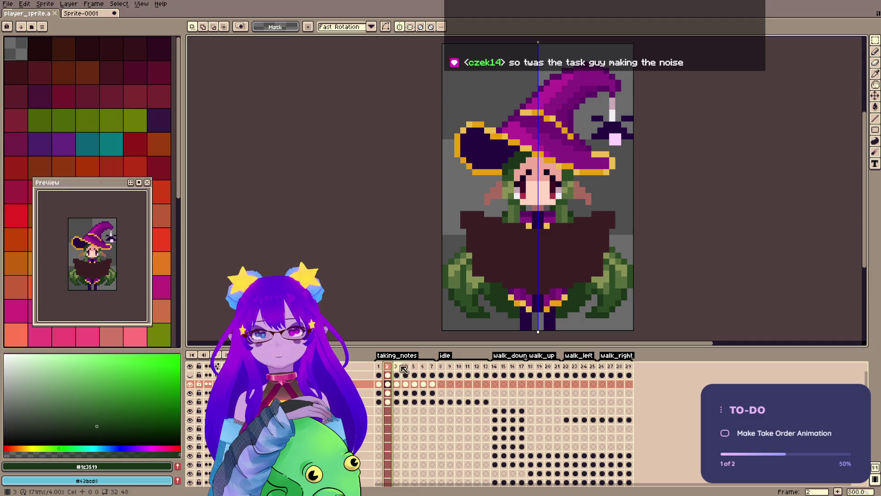
{"action": "key", "text": "Right"}
{"action": "key", "text": "i"}
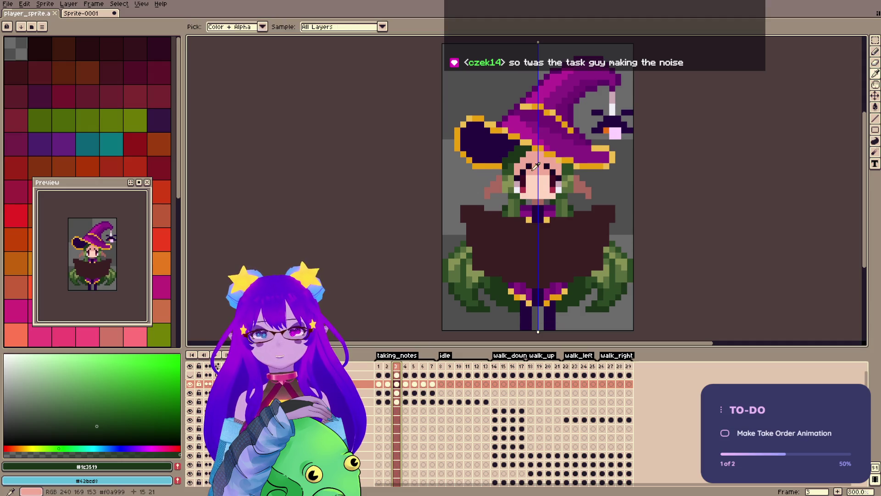
{"action": "left_click", "coordinate": [537, 166]}
{"action": "key", "text": "b"}
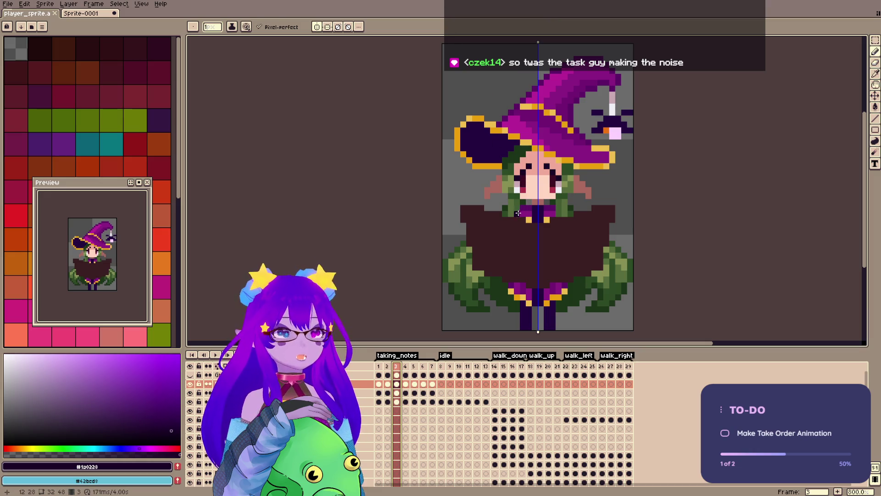
Add a dark purple pixel to the witch's left eye on frame 3.
{"action": "key", "text": "v"}
{"action": "key", "text": "b"}
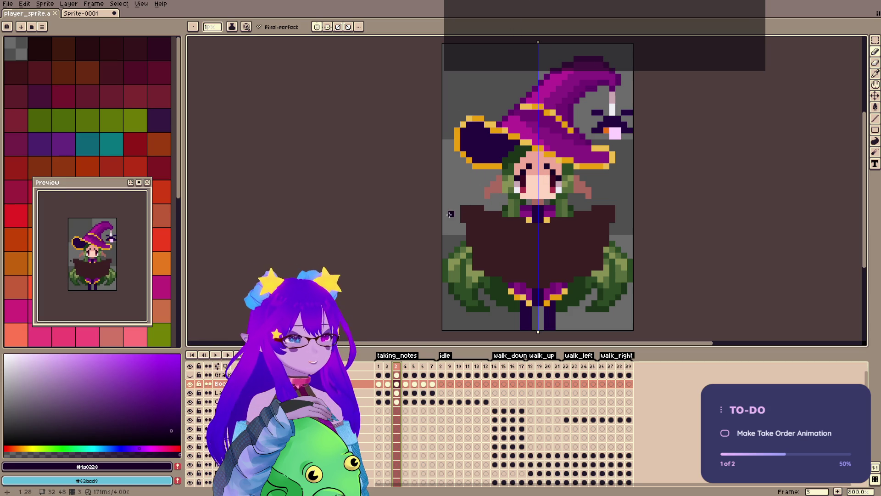
{"action": "key", "text": "b"}
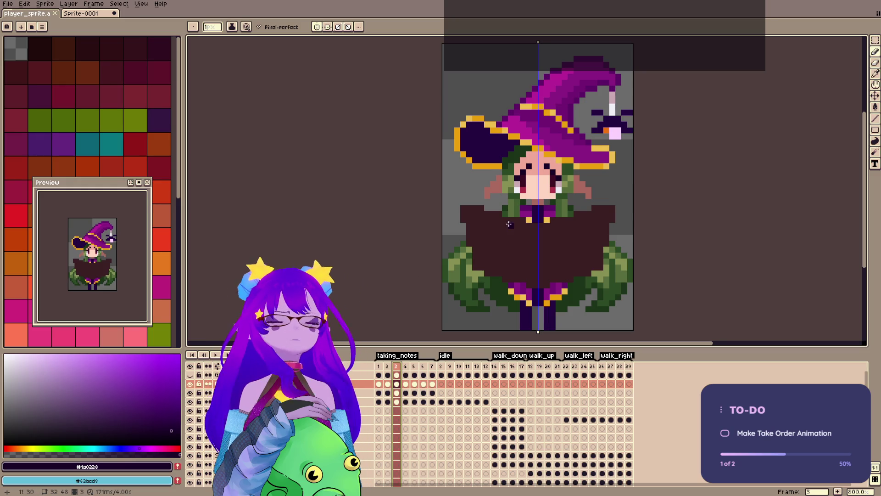
{"action": "left_click", "coordinate": [524, 178]}
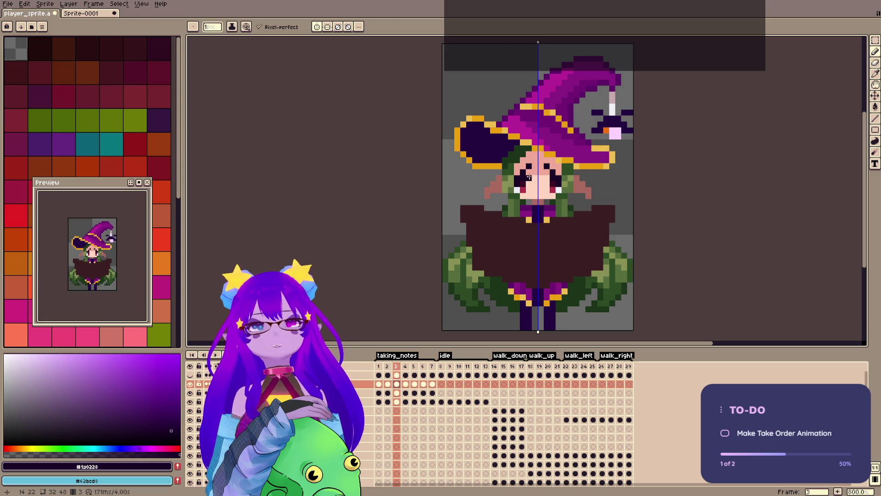
Pick the face's skin tone, save the sprite, and hide the Eyes layer.
{"action": "left_click", "coordinate": [521, 172], "text": "alt"}
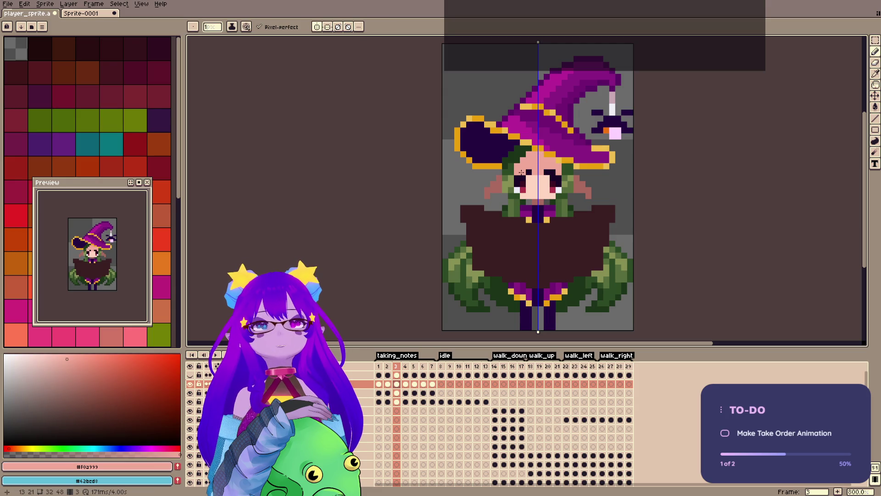
{"action": "key", "text": "ctrl+s"}
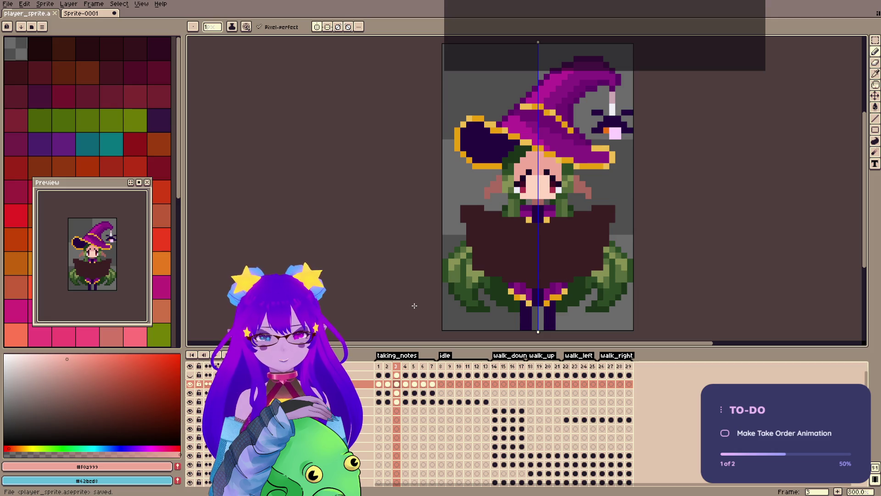
{"action": "left_click", "coordinate": [190, 410]}
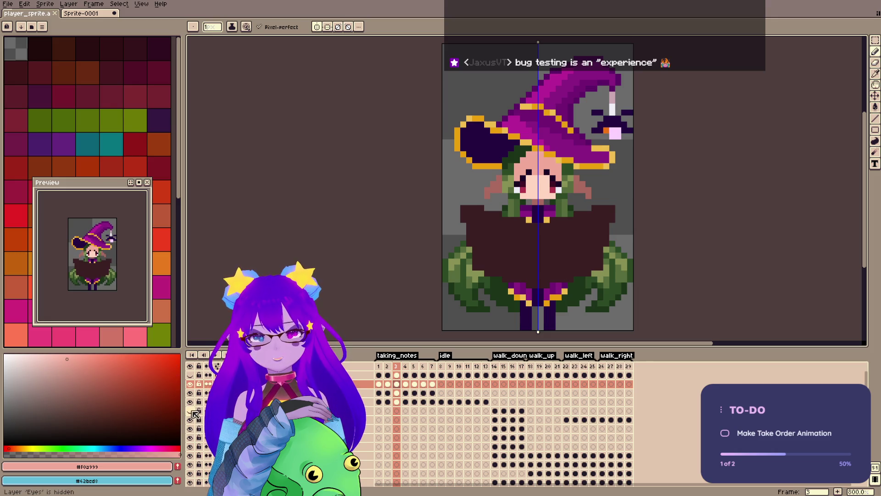
Hide the Comp layer and save player_sprite.aseprite.
{"action": "left_click", "coordinate": [190, 402]}
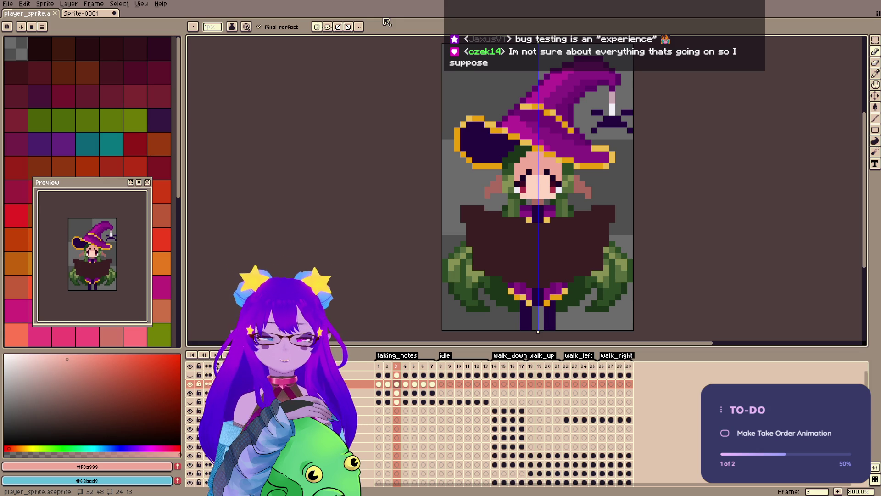
{"action": "key", "text": "ctrl+s"}
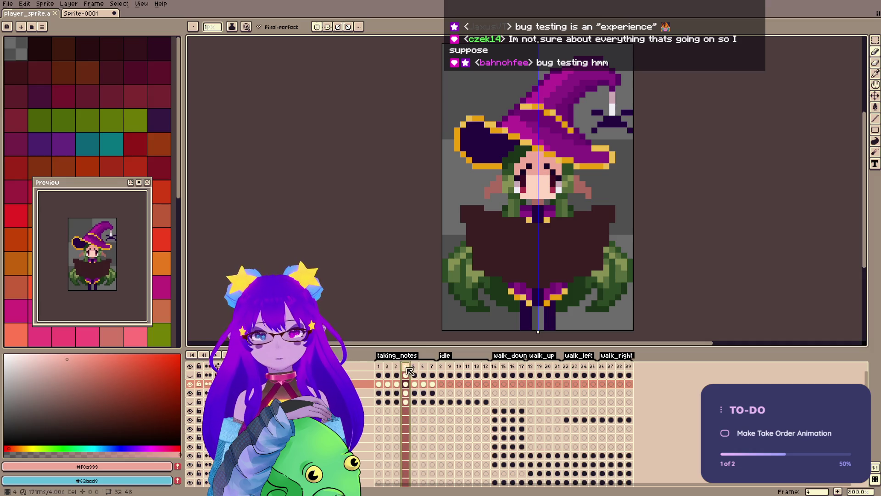
Marquee-select the witch's face on frame 4 and nudge it one pixel right.
{"action": "key", "text": "m"}
{"action": "left_click_drag", "start_coordinate": [501, 143], "coordinate": [575, 206]}
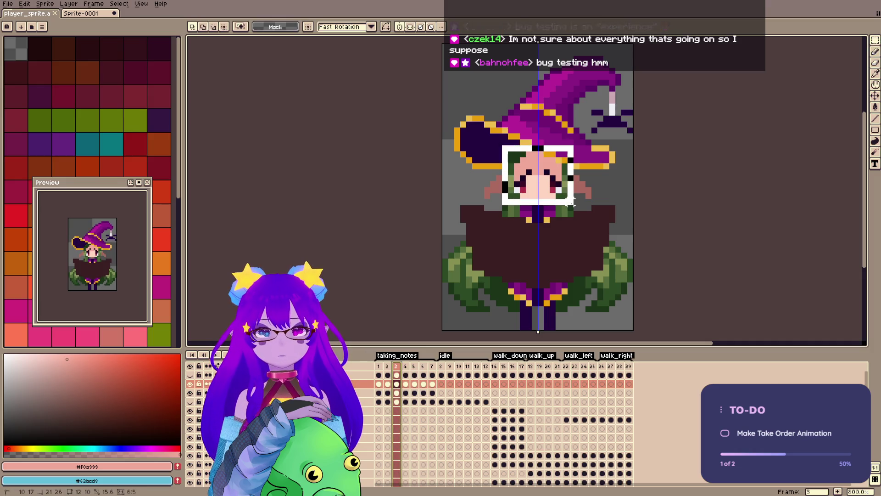
{"action": "key", "text": "Right"}
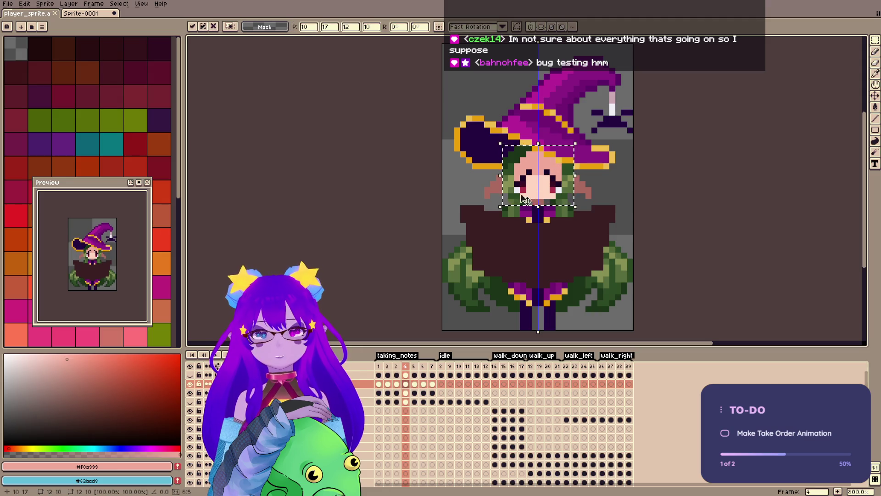
{"action": "key", "text": "ctrl+d"}
Paint light skin #ffd5c2 pixels beside the face, then return to frame 3.
{"action": "key", "text": "b"}
{"action": "left_click", "coordinate": [522, 183], "text": "alt"}
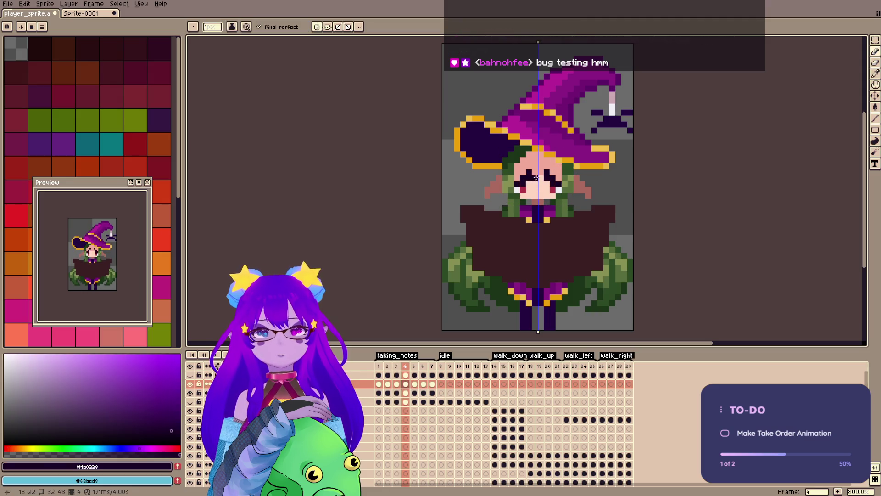
{"action": "left_click", "coordinate": [546, 171], "text": "alt"}
{"action": "left_click", "coordinate": [524, 177], "text": "alt"}
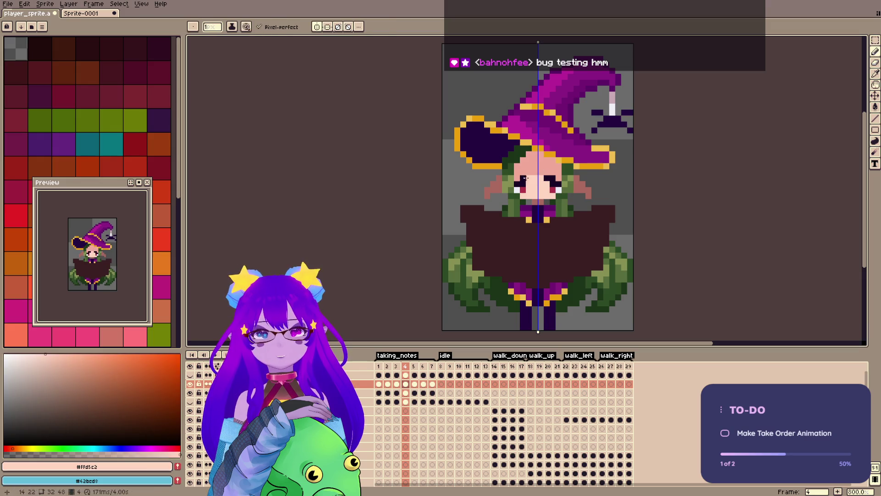
{"action": "left_click_drag", "start_coordinate": [521, 179], "coordinate": [518, 171]}
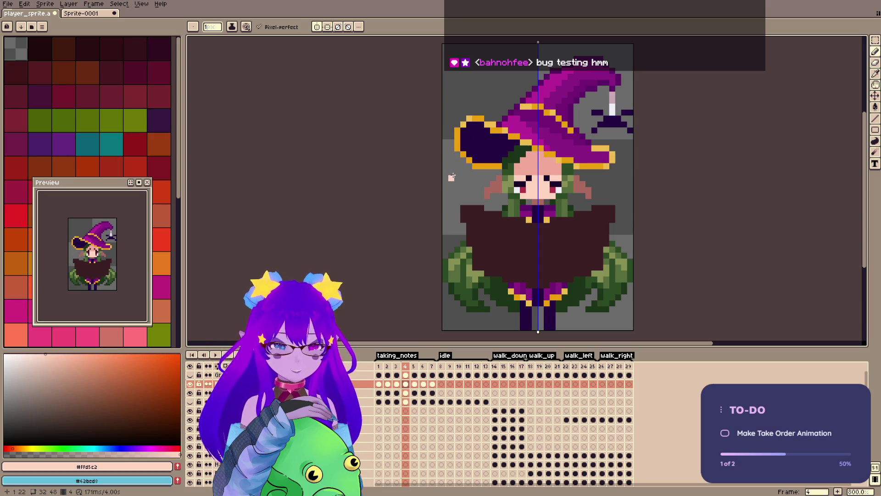
{"action": "left_click", "coordinate": [397, 367]}
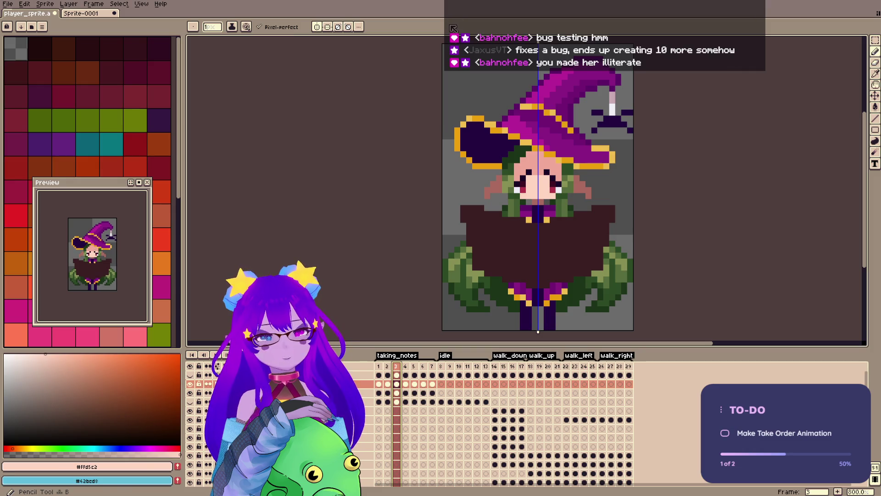
Save the sprite and flip through taking_notes frames 2, 3 and 4 to compare.
{"action": "key", "text": "ctrl+s"}
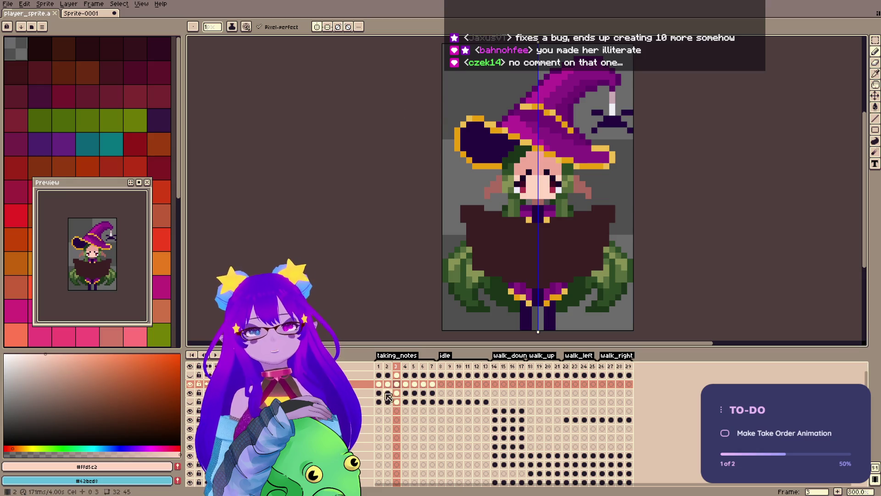
{"action": "left_click", "coordinate": [385, 367]}
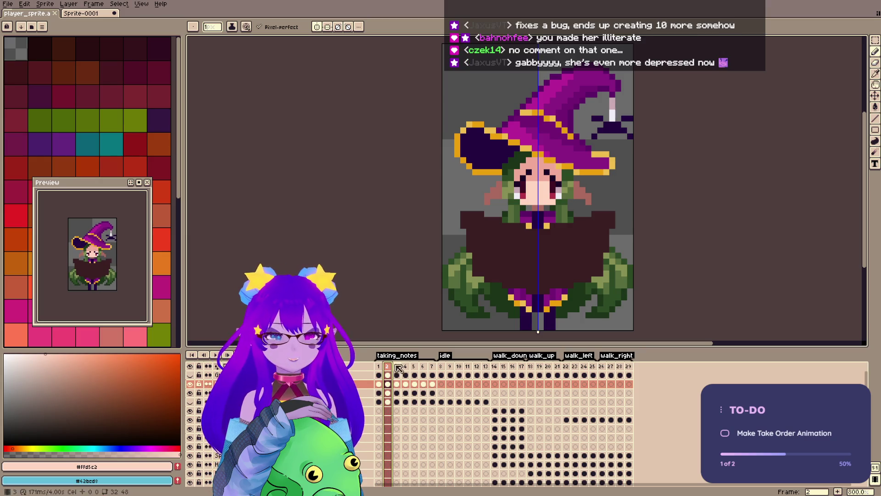
{"action": "left_click", "coordinate": [396, 366]}
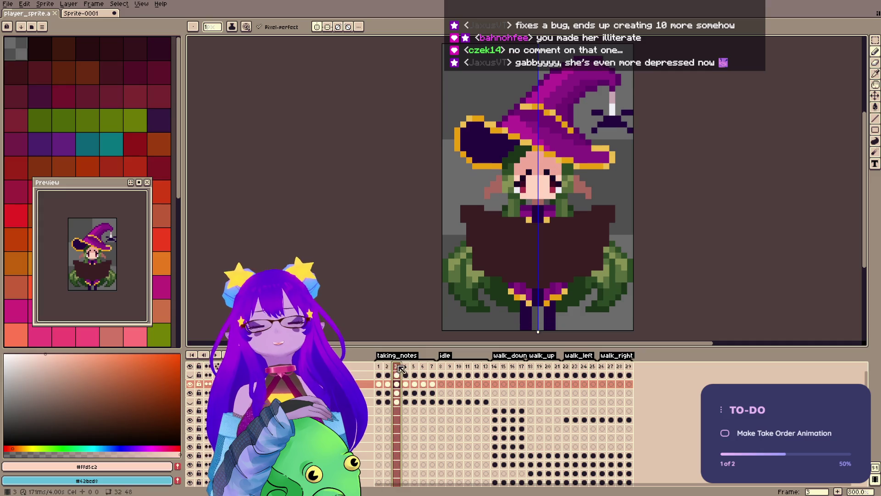
{"action": "left_click", "coordinate": [405, 366]}
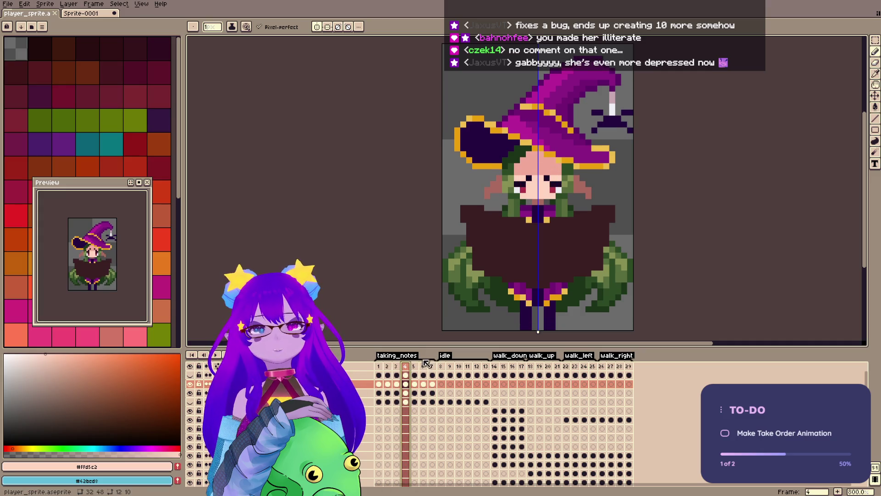
Draw a small mouth pixel on frame 4's face in the dark eye colour, and save.
{"action": "key", "text": "i"}
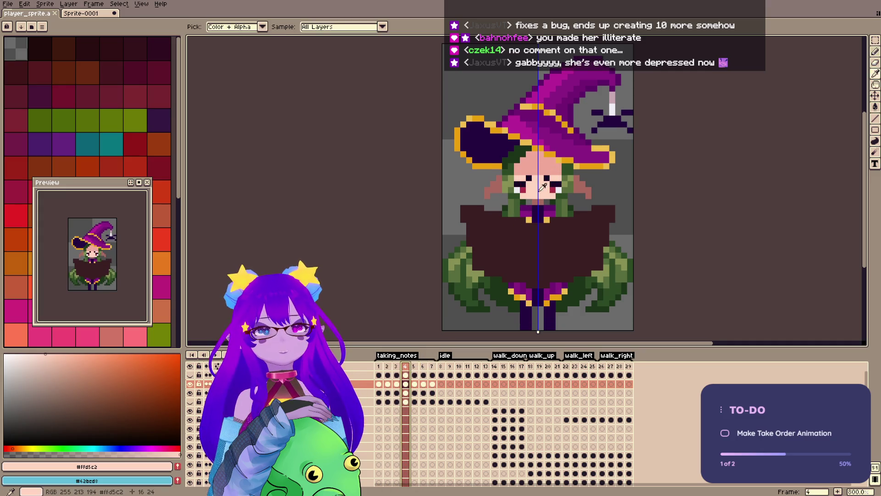
{"action": "left_click", "coordinate": [525, 189]}
{"action": "left_click", "coordinate": [523, 180]}
{"action": "key", "text": "b"}
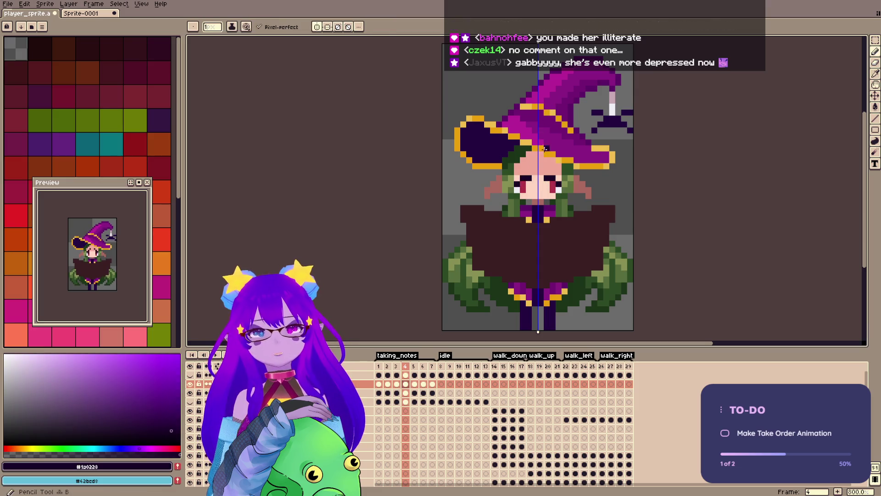
{"action": "left_click", "coordinate": [535, 189]}
{"action": "key", "text": "ctrl+s"}
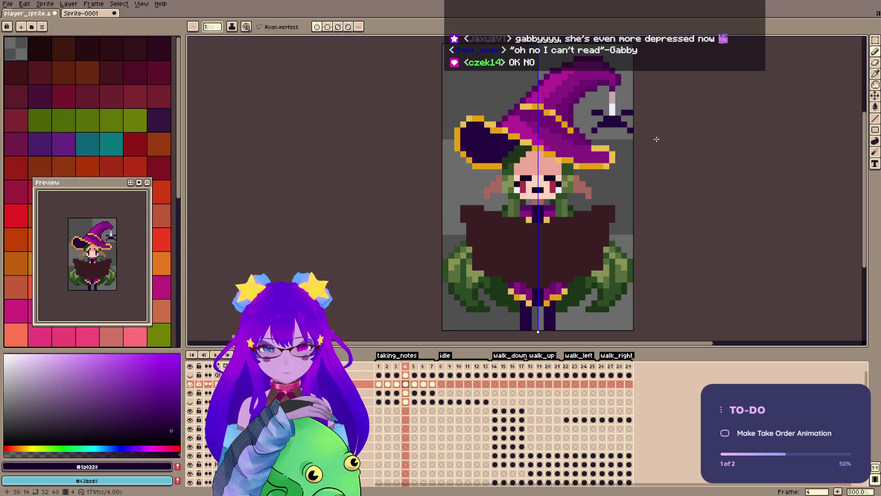
{"action": "left_click_drag", "start_coordinate": [656, 139], "coordinate": [645, 148]}
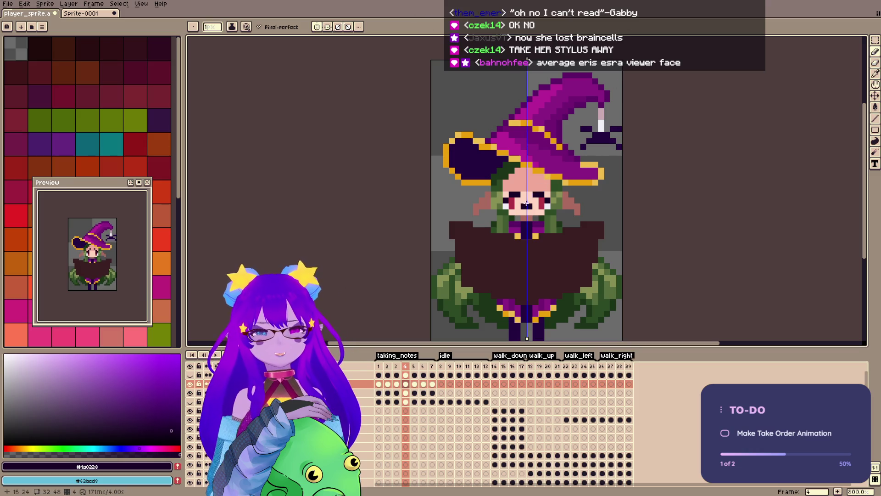
{"action": "key", "text": "ctrl+z"}
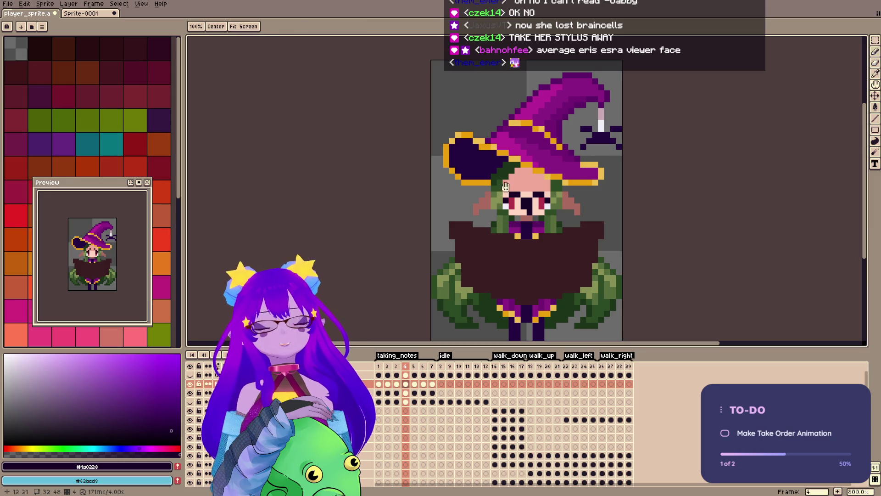
{"action": "left_click_drag", "start_coordinate": [519, 165], "coordinate": [510, 154]}
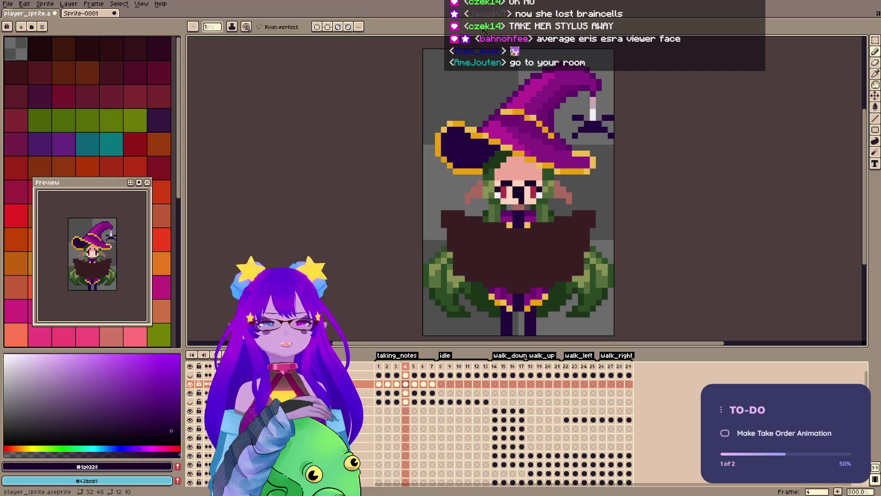
Enable vertical symmetry, undo the last eye change, clear the selection and save.
{"action": "left_click", "coordinate": [317, 26]}
{"action": "key", "text": "ctrl+z"}
{"action": "key", "text": "v"}
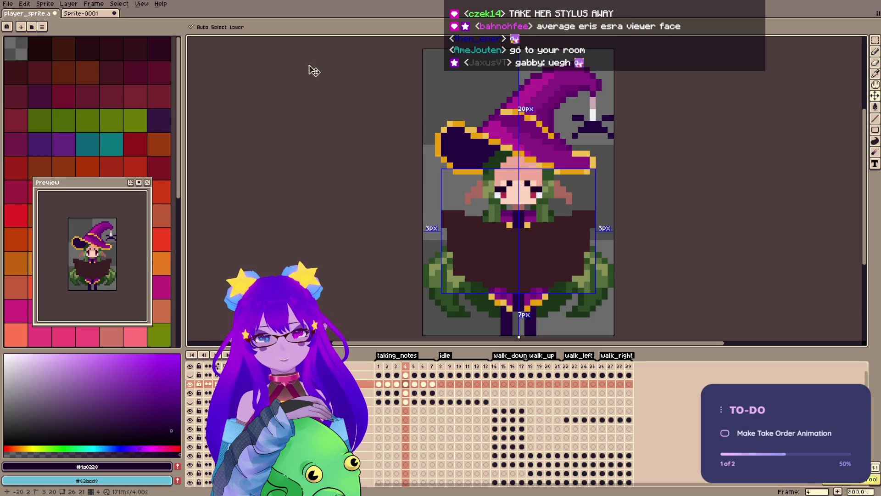
{"action": "key", "text": "b"}
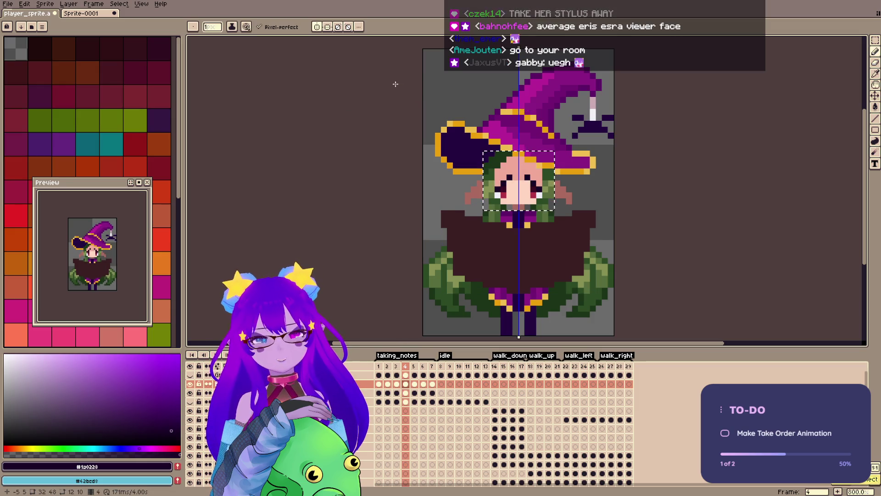
{"action": "key", "text": "ctrl+d"}
{"action": "key", "text": "ctrl+s"}
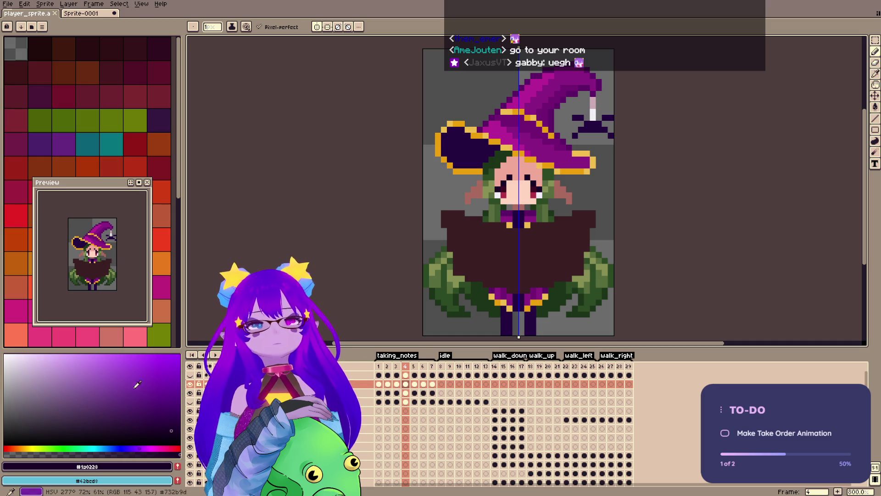
Set the drawing colour to cyan and save the sprite again.
{"action": "left_click", "coordinate": [101, 447]}
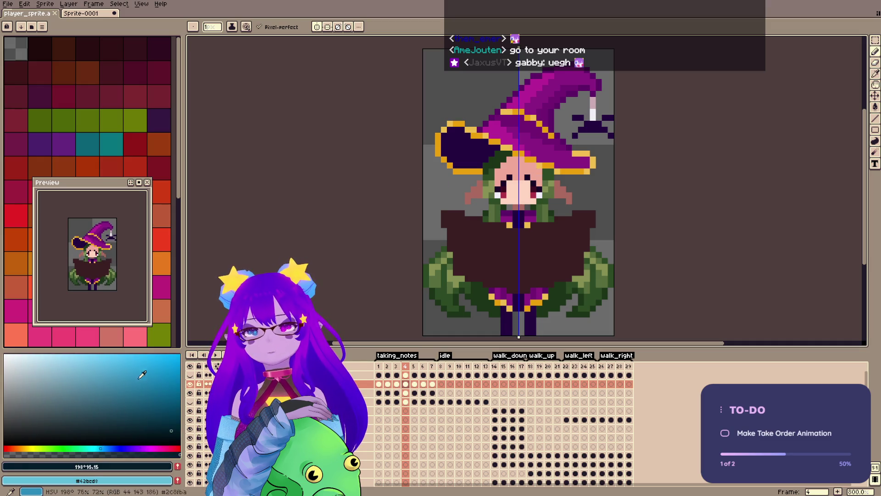
{"action": "left_click", "coordinate": [141, 360]}
{"action": "key", "text": "ctrl+s"}
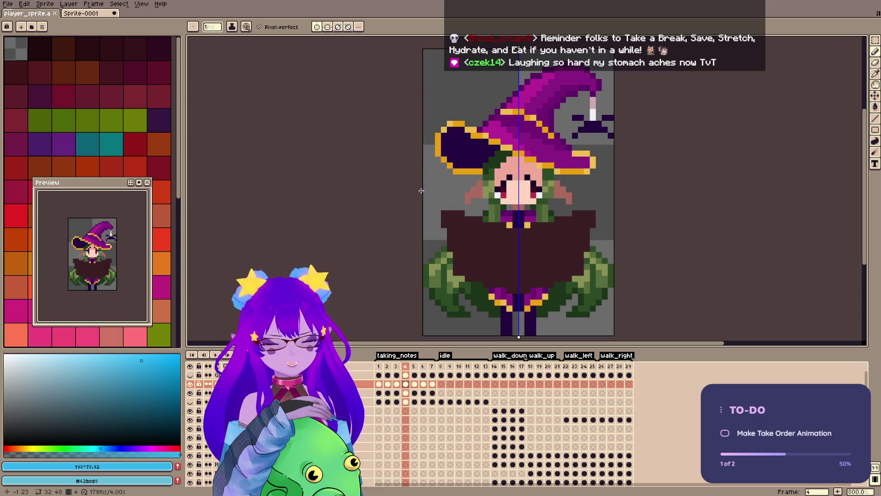
Pan the view left and flip between taking_notes frames 1–4 to compare them.
{"action": "key", "text": "h"}
{"action": "left_click_drag", "start_coordinate": [463, 209], "coordinate": [454, 210]}
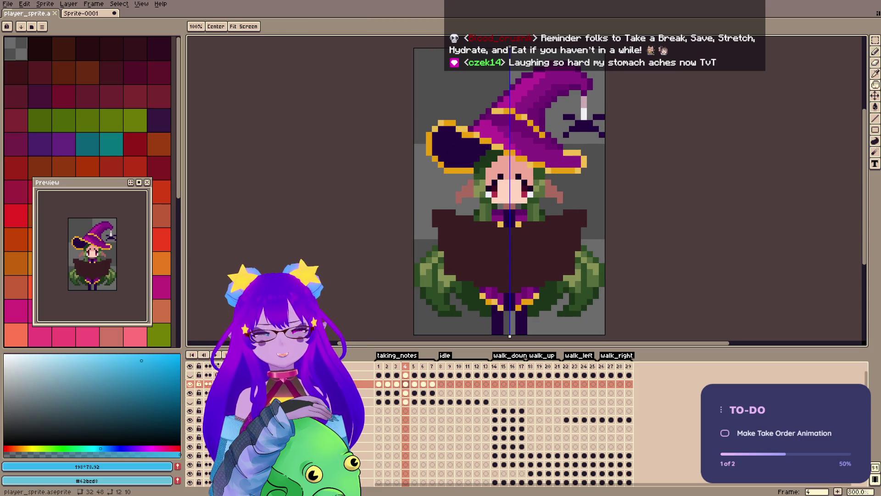
{"action": "key", "text": "b"}
{"action": "left_click", "coordinate": [379, 366]}
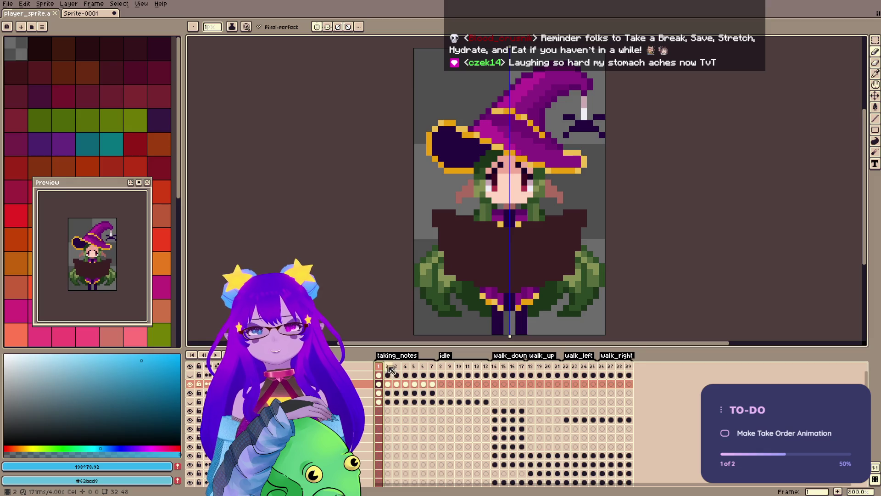
{"action": "left_click", "coordinate": [388, 366]}
{"action": "left_click", "coordinate": [396, 366]}
{"action": "left_click", "coordinate": [406, 367]}
{"action": "left_click", "coordinate": [400, 371]}
{"action": "key", "text": "Right"}
{"action": "key", "text": "Left"}
{"action": "key", "text": "Left"}
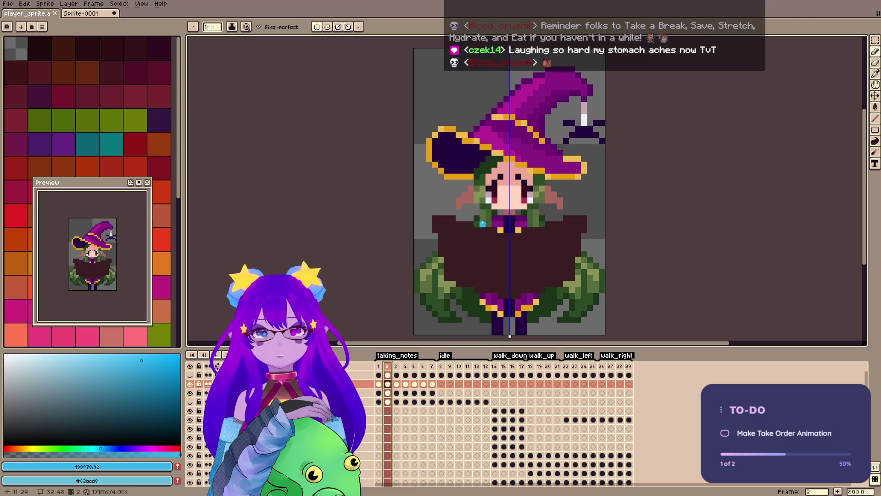
Select and copy the witch's face on frame 2, go to frame 3, and toggle the Book layer to check.
{"action": "key", "text": "m"}
{"action": "left_click_drag", "start_coordinate": [462, 151], "coordinate": [553, 212]}
{"action": "key", "text": "ctrl+d"}
{"action": "key", "text": "ctrl+shift+d"}
{"action": "key", "text": "ctrl+d"}
{"action": "left_click", "coordinate": [397, 385]}
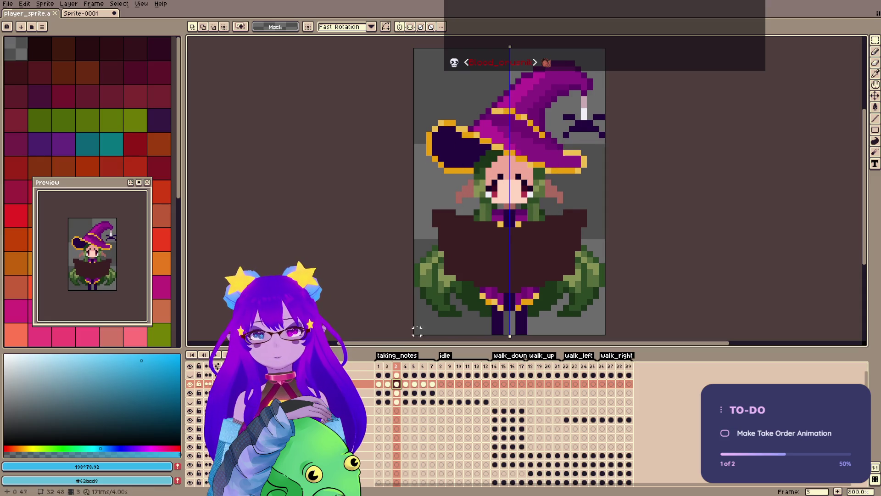
{"action": "left_click", "coordinate": [398, 392]}
{"action": "left_click", "coordinate": [191, 386]}
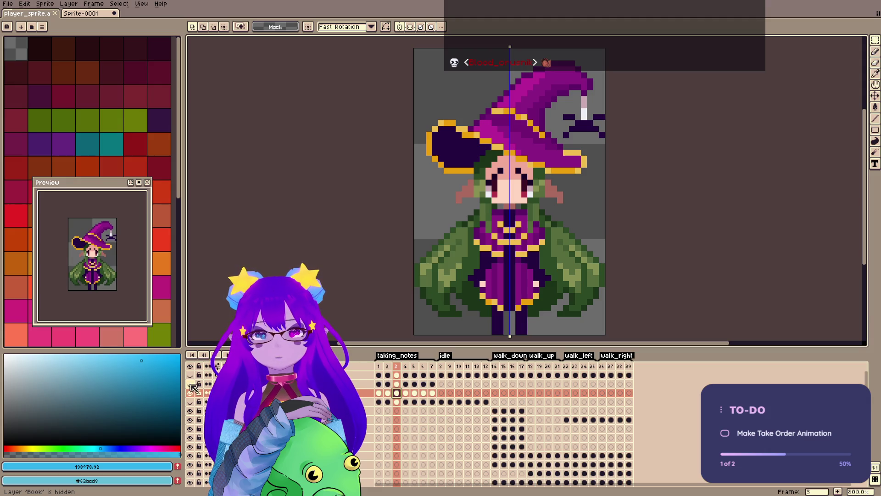
{"action": "left_click", "coordinate": [191, 386]}
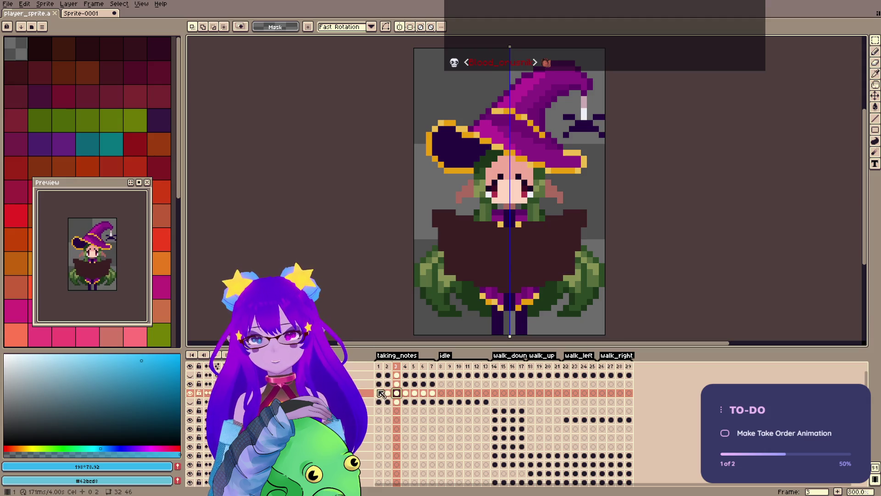
Undo the last change, reselect the face on frame 2, and compare frames 2, 3 and 7.
{"action": "key", "text": "ctrl+z"}
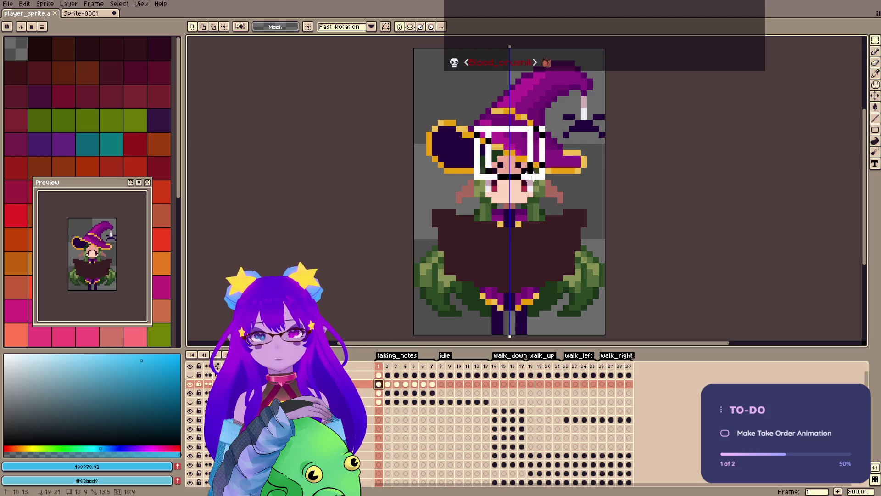
{"action": "left_click", "coordinate": [386, 383]}
{"action": "left_click_drag", "start_coordinate": [450, 156], "coordinate": [569, 214]}
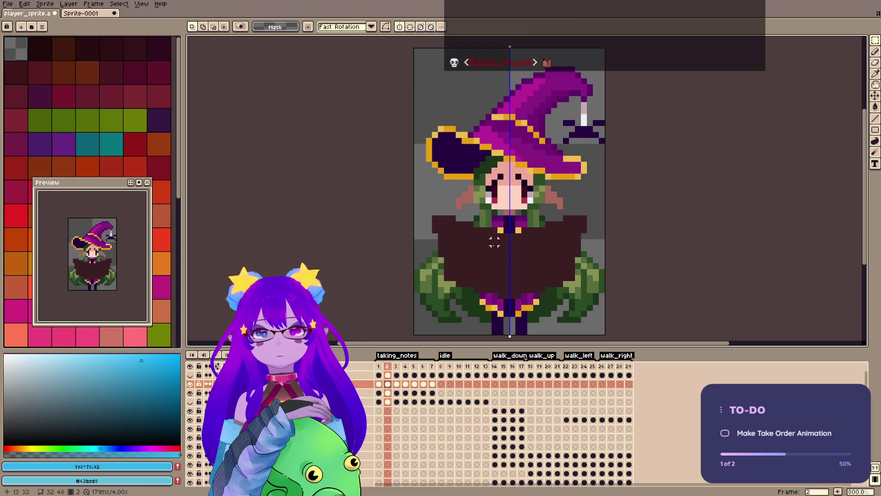
{"action": "left_click_drag", "start_coordinate": [275, 383], "coordinate": [275, 393]}
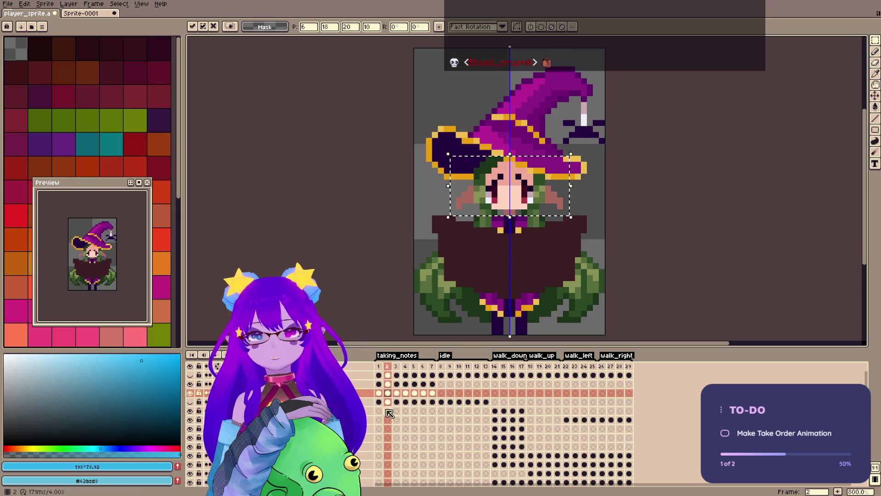
{"action": "left_click", "coordinate": [397, 392]}
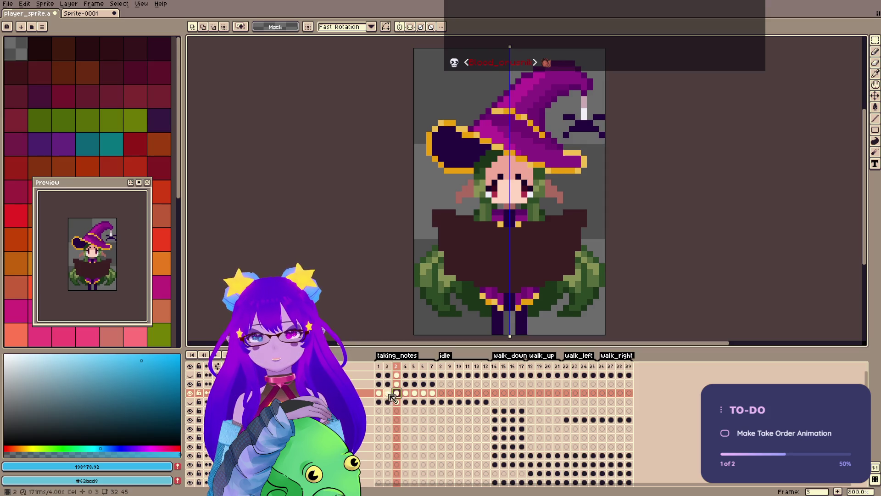
{"action": "left_click", "coordinate": [388, 394]}
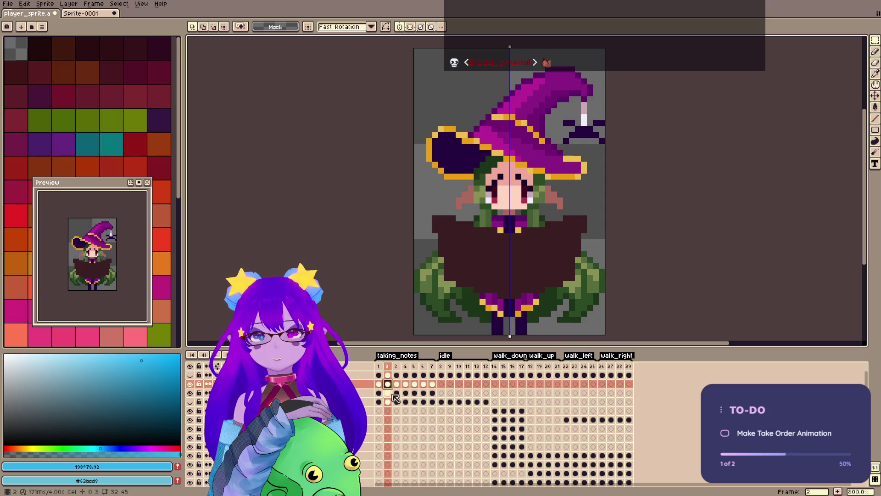
{"action": "left_click", "coordinate": [432, 393]}
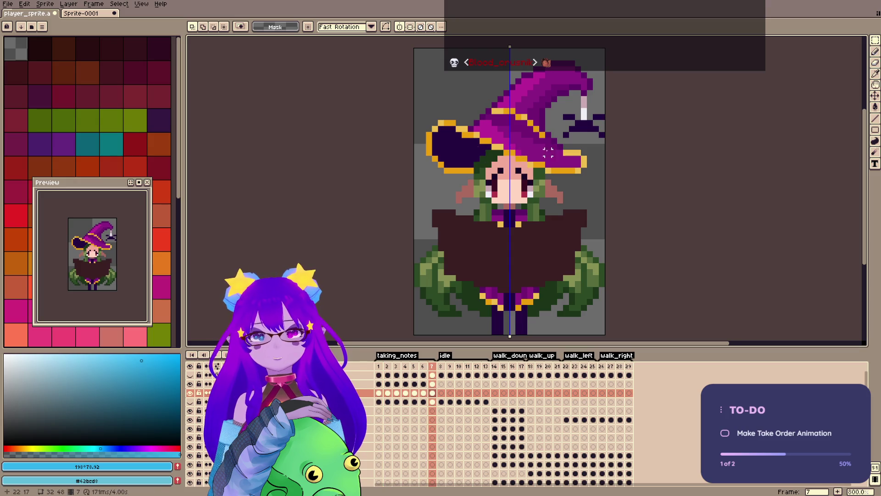
{"action": "left_click", "coordinate": [389, 393]}
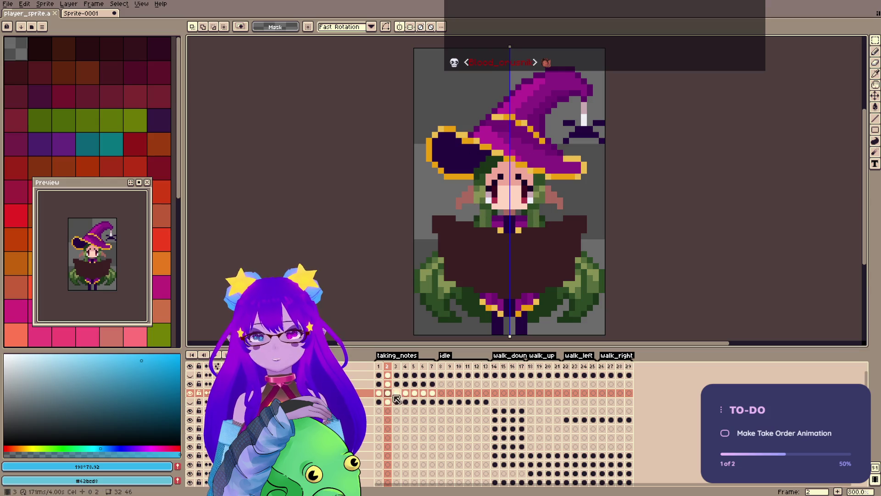
{"action": "left_click", "coordinate": [388, 367]}
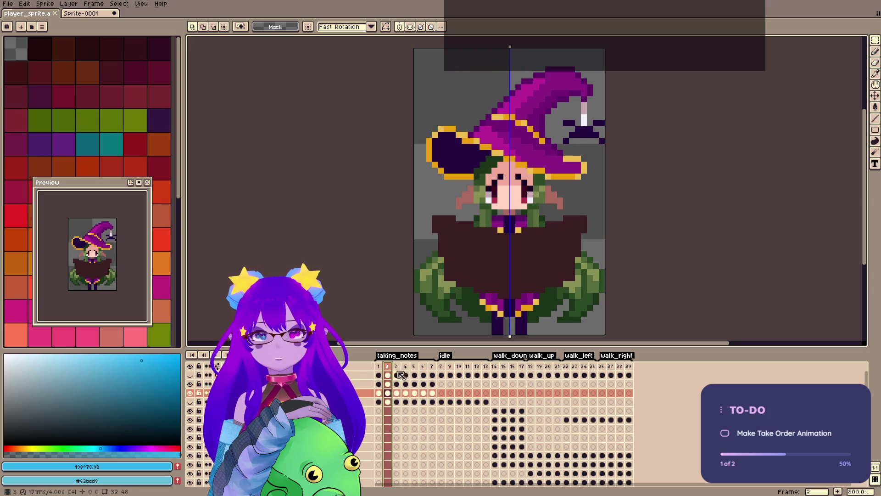
{"action": "left_click", "coordinate": [396, 367]}
Paste frame 2's face onto frame 3, nudge it up one pixel, and save.
{"action": "key", "text": "ctrl+v"}
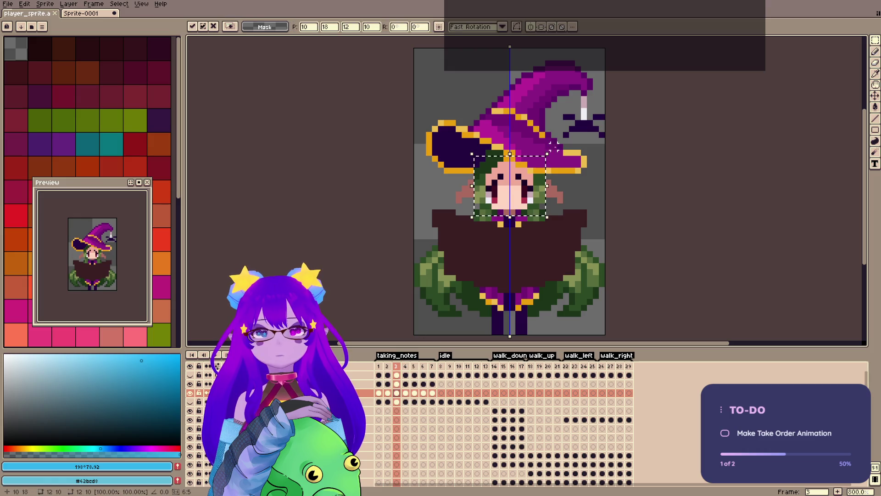
{"action": "key", "text": "Up"}
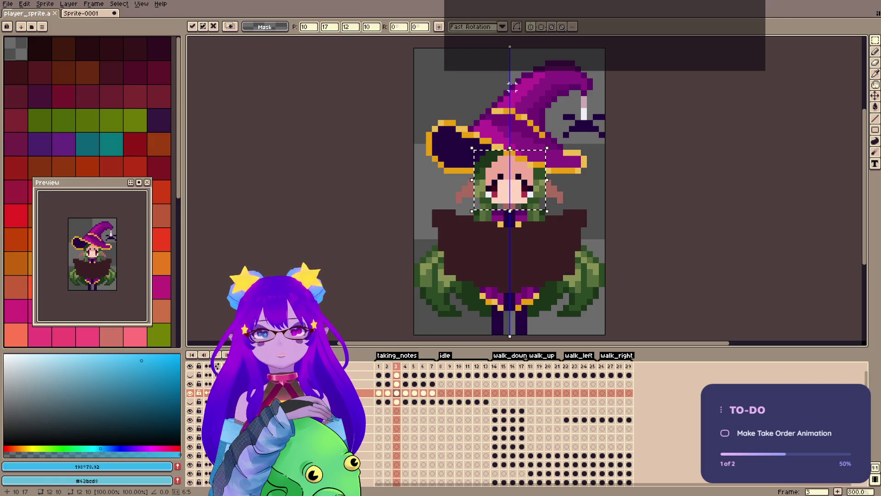
{"action": "key", "text": "Return"}
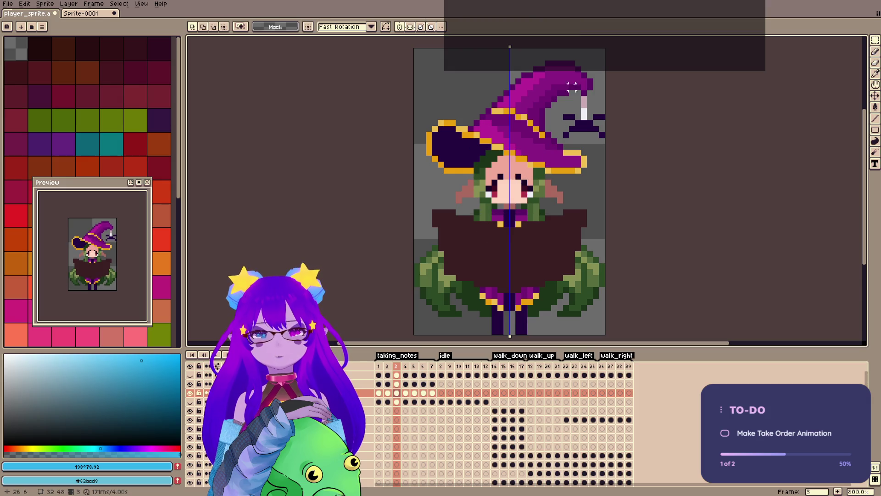
{"action": "key", "text": "ctrl+s"}
Raise frame 3's face by one more pixel and deselect.
{"action": "key", "text": "comma"}
{"action": "left_click_drag", "start_coordinate": [485, 172], "coordinate": [536, 205]}
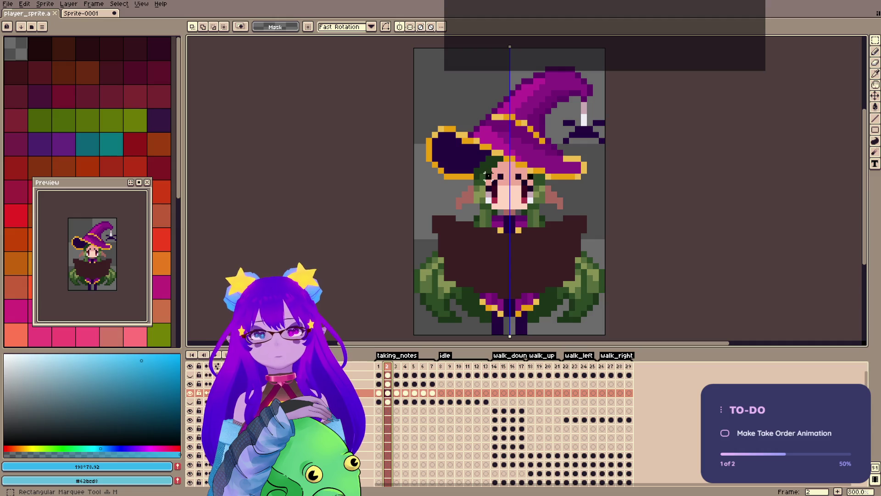
{"action": "left_click", "coordinate": [399, 393]}
{"action": "left_click", "coordinate": [509, 193]}
{"action": "left_click_drag", "start_coordinate": [519, 197], "coordinate": [518, 185]}
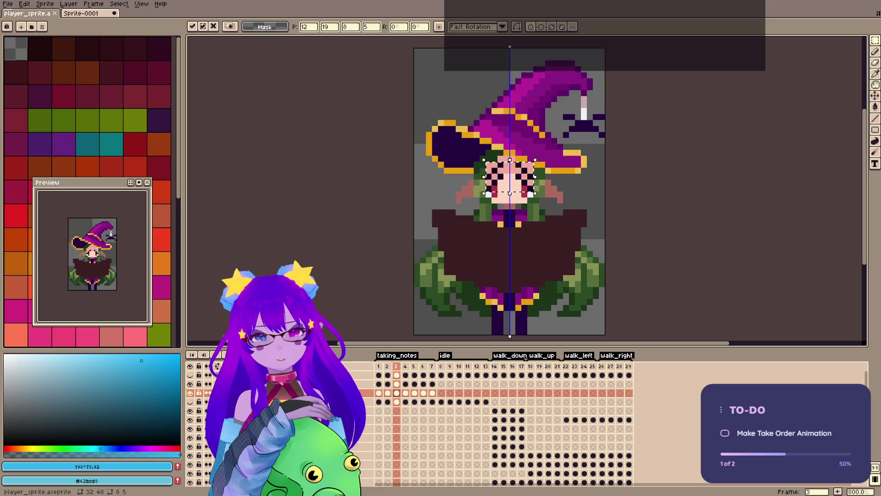
{"action": "key", "text": "ctrl+d"}
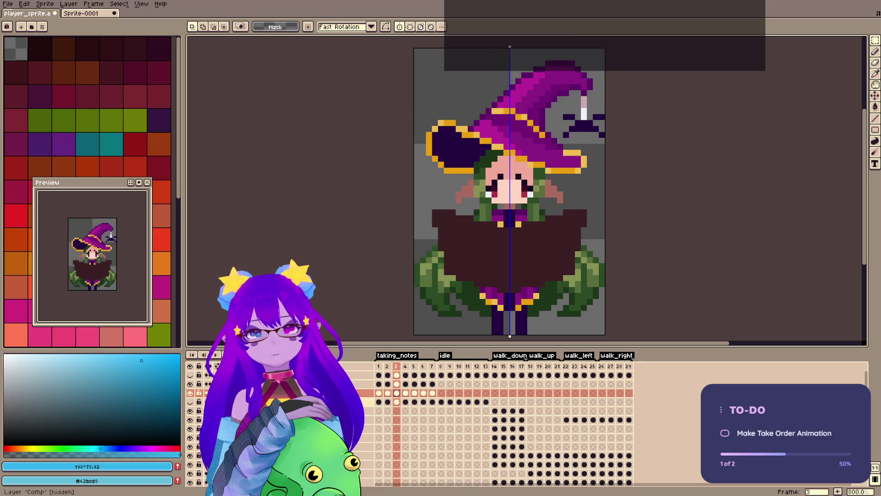
Toggle layer visibility and erase the brow pixels on frame 3's face.
{"action": "left_click", "coordinate": [192, 392]}
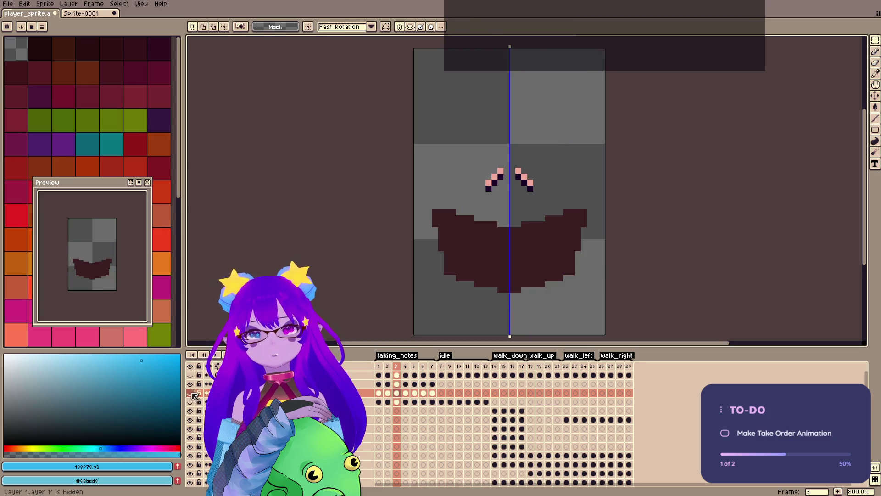
{"action": "left_click", "coordinate": [192, 393]}
{"action": "left_click", "coordinate": [193, 392]}
{"action": "left_click", "coordinate": [397, 384]}
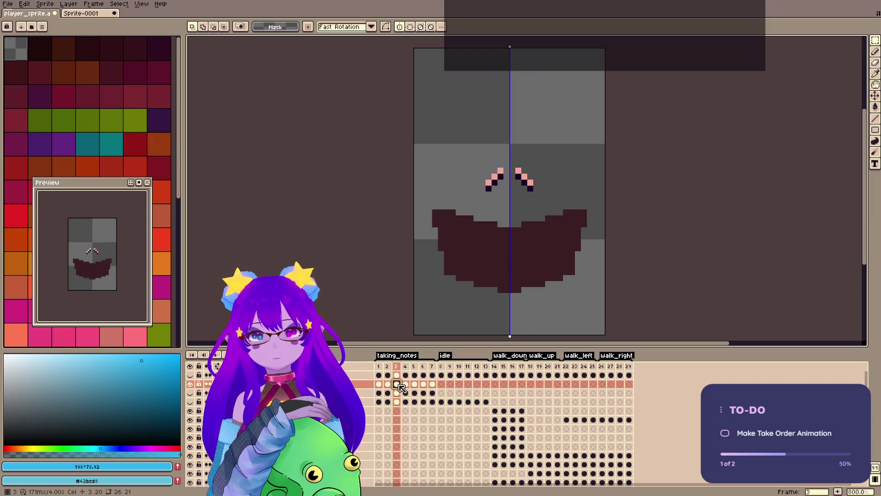
{"action": "key", "text": "e"}
{"action": "left_click_drag", "start_coordinate": [512, 170], "coordinate": [502, 181]}
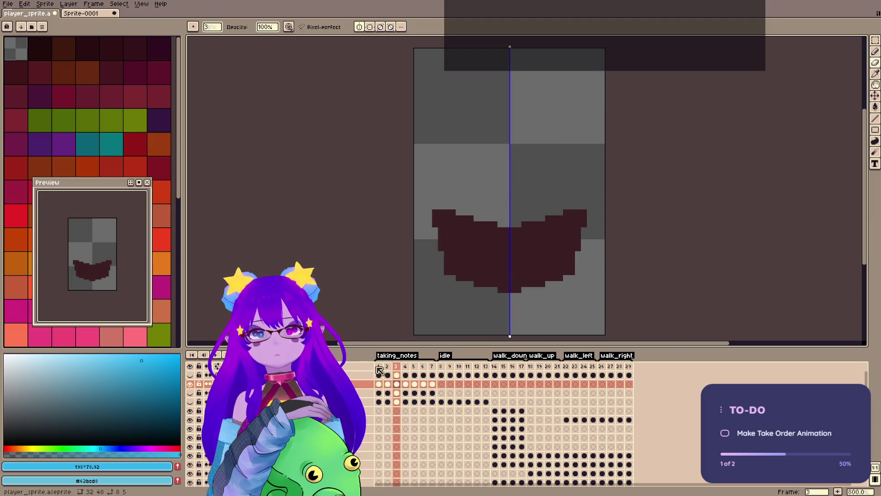
Erase both eye marks from frame 1's face guide, hide the Book layer and show Comp.
{"action": "left_click", "coordinate": [390, 366]}
{"action": "key", "text": "Left"}
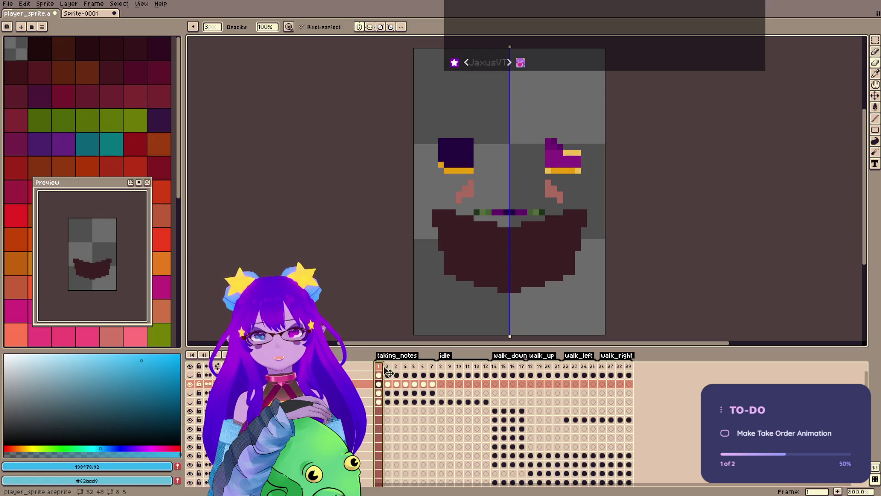
{"action": "mouse_move", "coordinate": [456, 152]}
{"action": "left_mouse_down"}
{"action": "mouse_move", "coordinate": [456, 130]}
{"action": "mouse_move", "coordinate": [459, 188]}
{"action": "mouse_move", "coordinate": [506, 212]}
{"action": "left_mouse_up"}
{"action": "left_click", "coordinate": [389, 369]}
{"action": "left_click", "coordinate": [379, 366]}
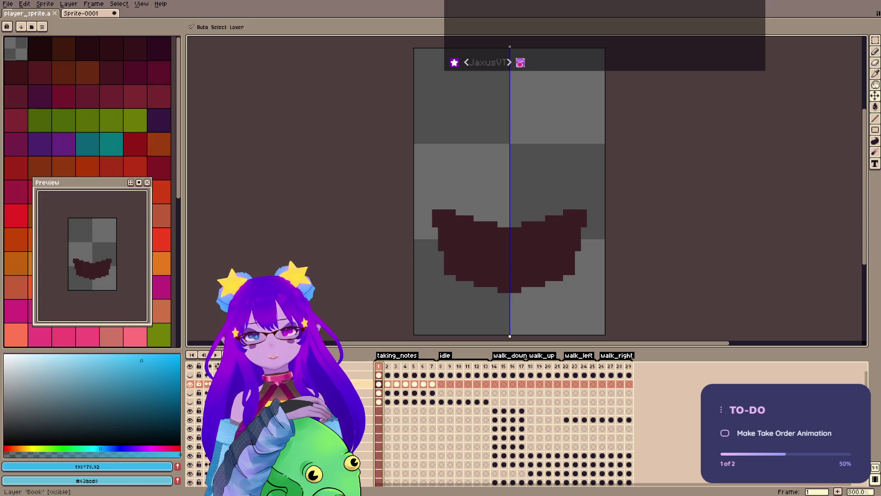
{"action": "left_click", "coordinate": [191, 384]}
{"action": "left_click", "coordinate": [192, 403]}
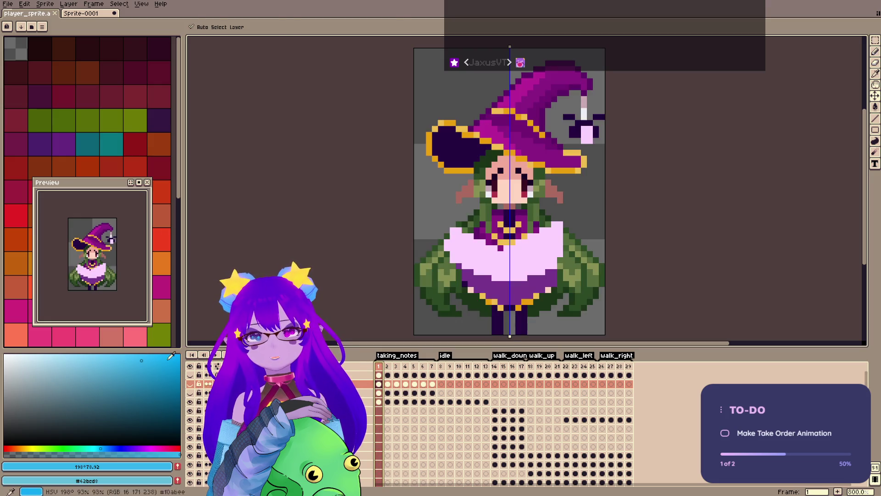
Save the sprite and compare taking_notes frames 2, 3 and 1.
{"action": "key", "text": "b"}
{"action": "key", "text": "ctrl+s"}
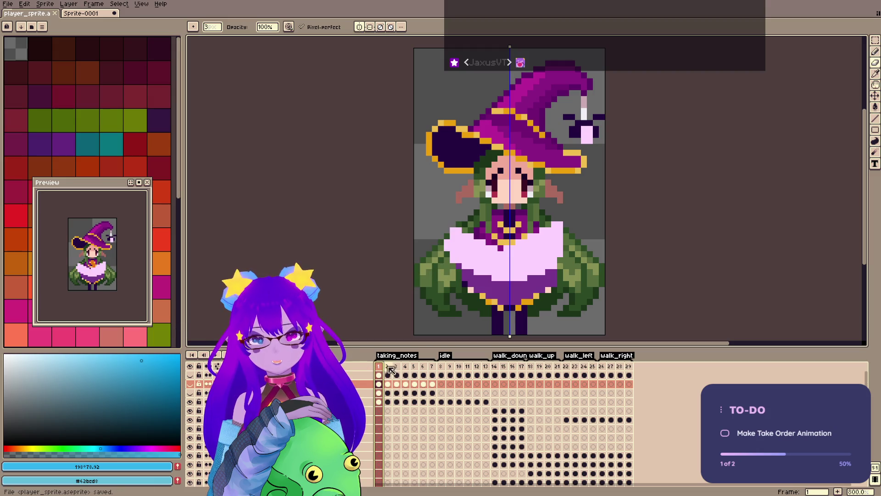
{"action": "left_click", "coordinate": [389, 365]}
{"action": "left_click", "coordinate": [396, 365]}
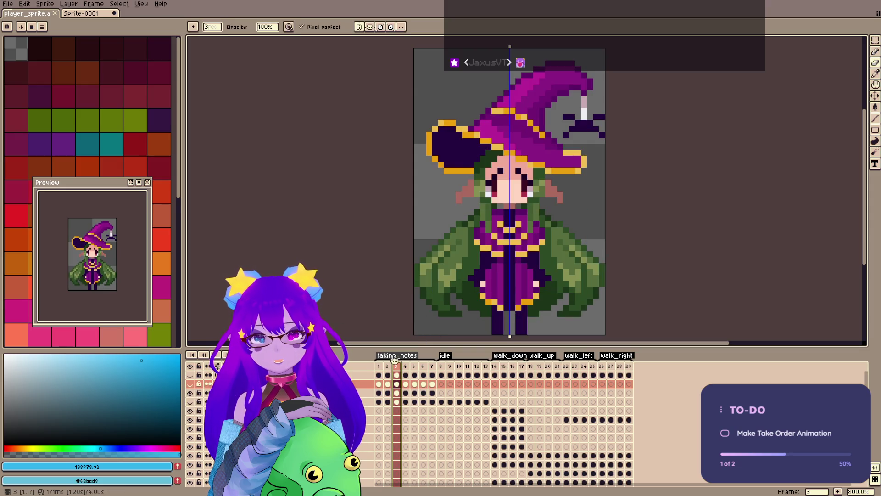
{"action": "left_click", "coordinate": [379, 366]}
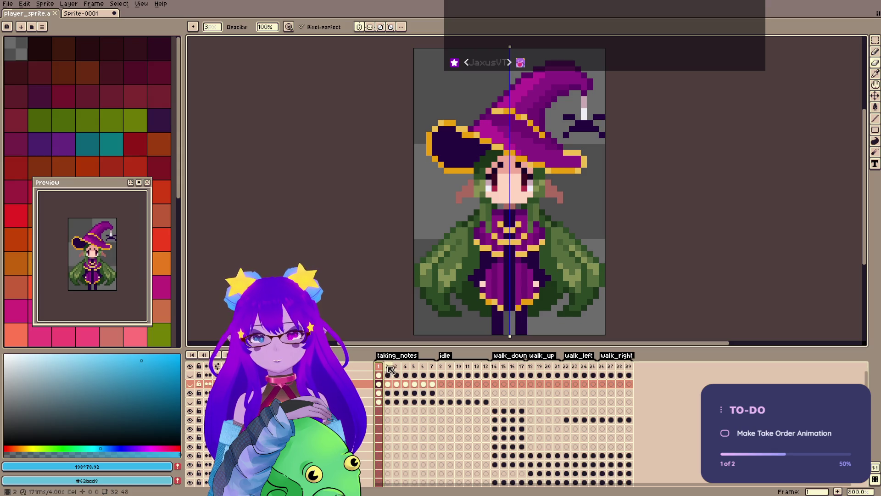
Transform and nudge the witch's face on frame 3, then apply it.
{"action": "left_click", "coordinate": [397, 384]}
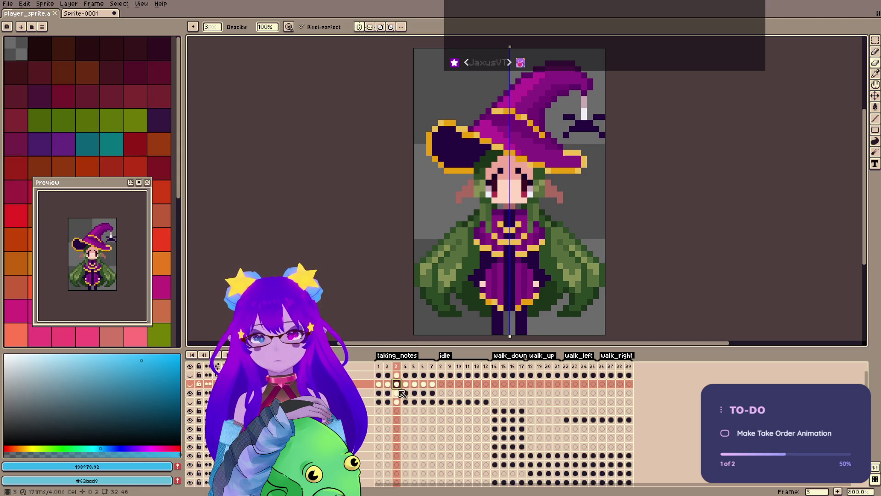
{"action": "left_click", "coordinate": [402, 394]}
{"action": "key", "text": "ctrl+t"}
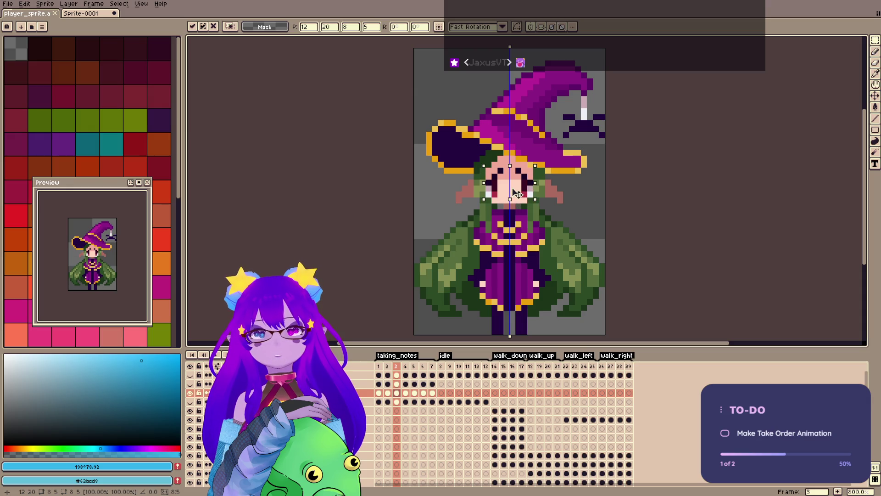
{"action": "key", "text": "Return"}
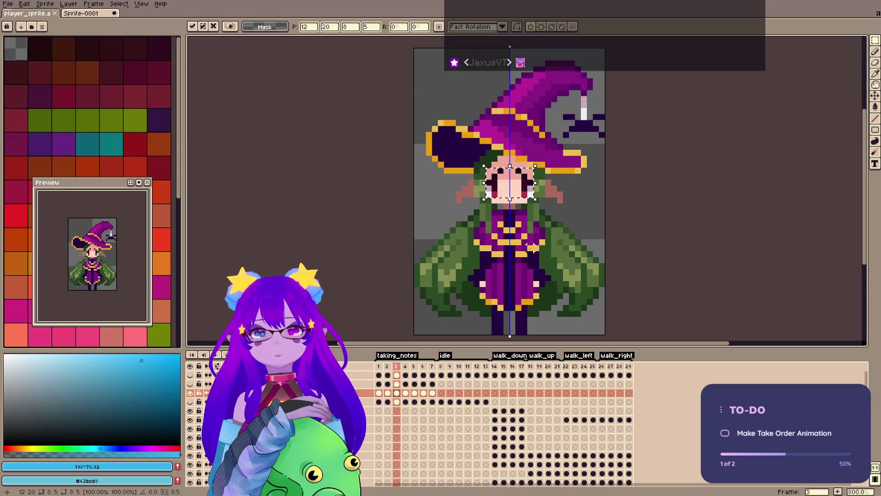
Compare frames 1–3 again, save, and show the Book layer on frame 1.
{"action": "left_click", "coordinate": [379, 385]}
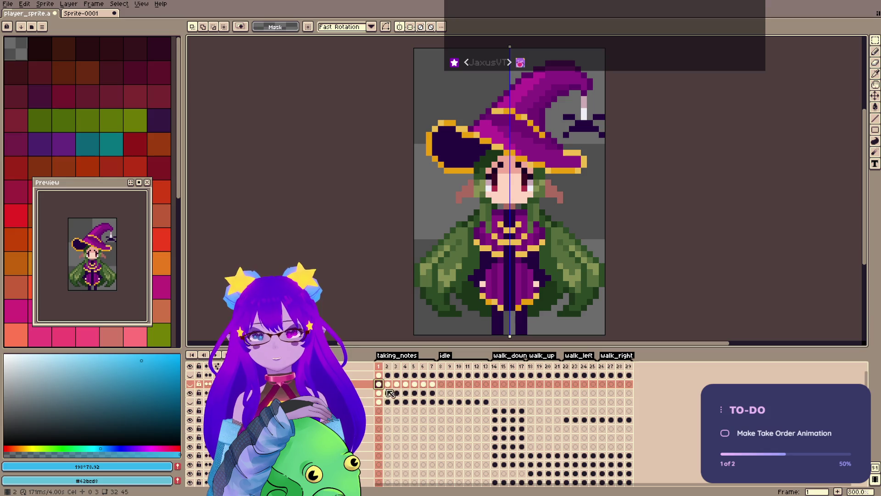
{"action": "left_click", "coordinate": [390, 385]}
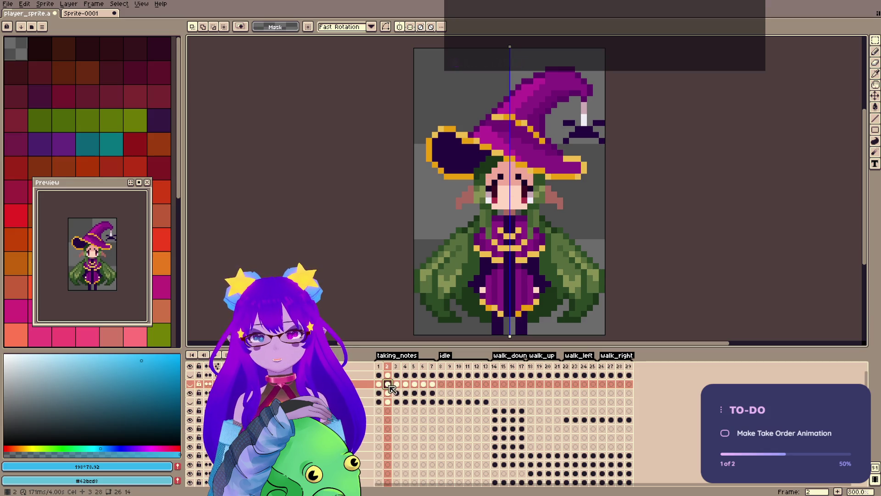
{"action": "left_click", "coordinate": [397, 384]}
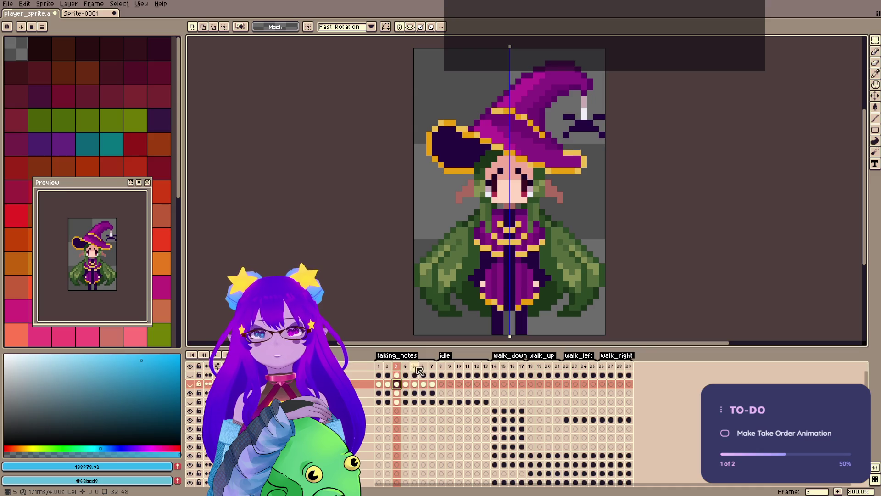
{"action": "left_click", "coordinate": [379, 366]}
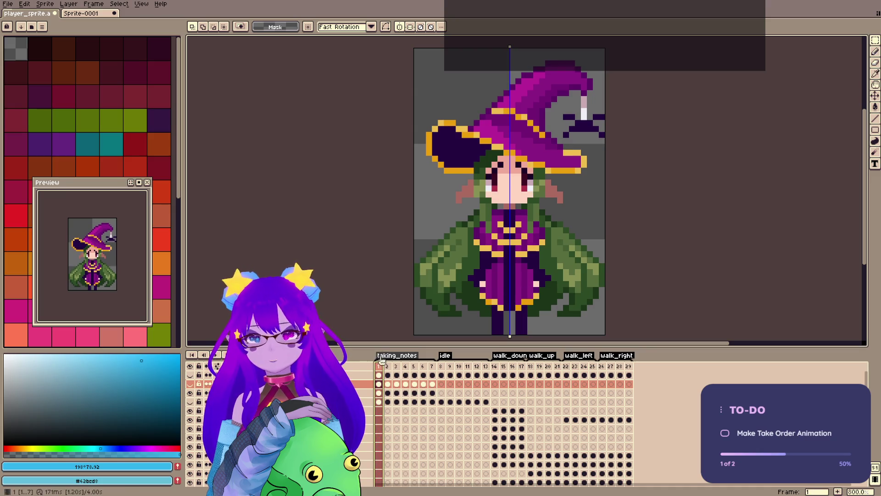
{"action": "key", "text": "ctrl+s"}
{"action": "left_click", "coordinate": [190, 384]}
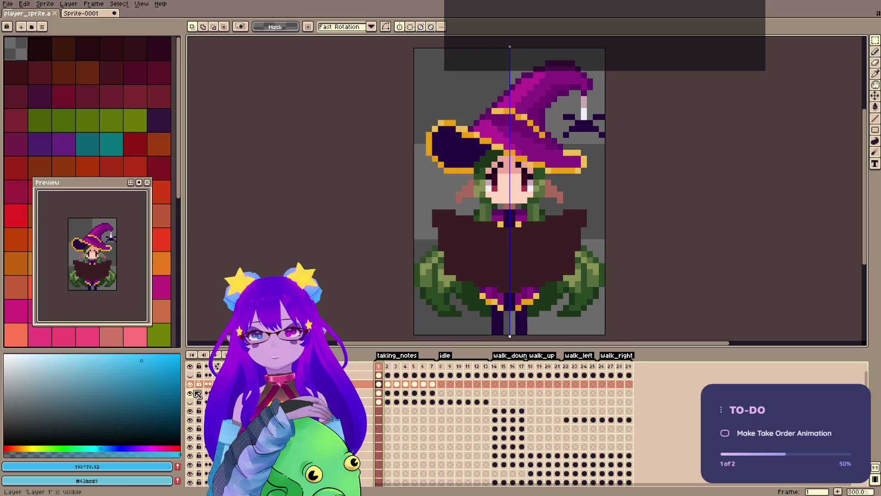
Hide the witch and step through taking_notes frames 3, 4, 1 and 7 to check the book.
{"action": "left_click", "coordinate": [396, 383]}
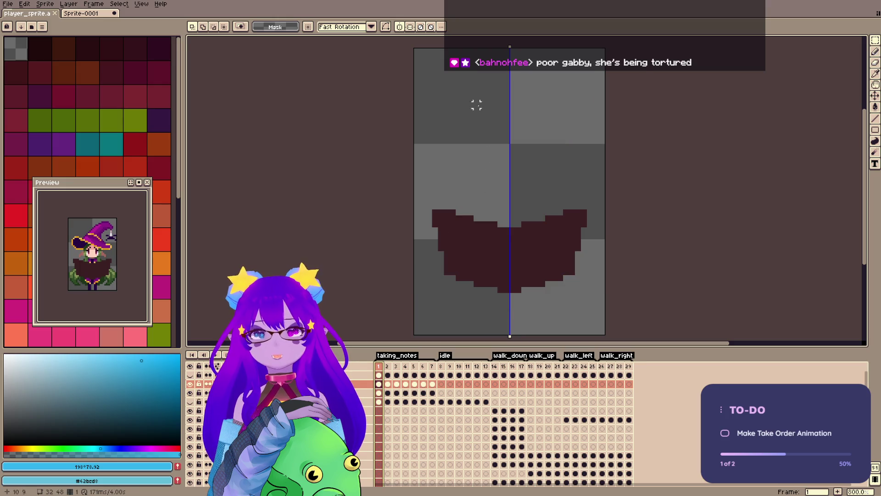
{"action": "double_click", "coordinate": [395, 366]}
{"action": "key", "text": "Escape"}
{"action": "left_click", "coordinate": [405, 366]}
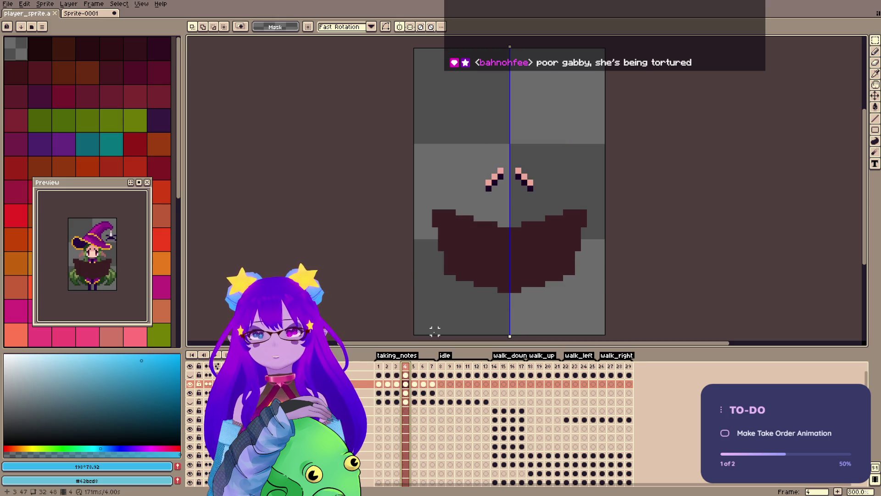
{"action": "key", "text": "b"}
{"action": "key", "text": "Right"}
{"action": "key", "text": "Right"}
{"action": "key", "text": "Right"}
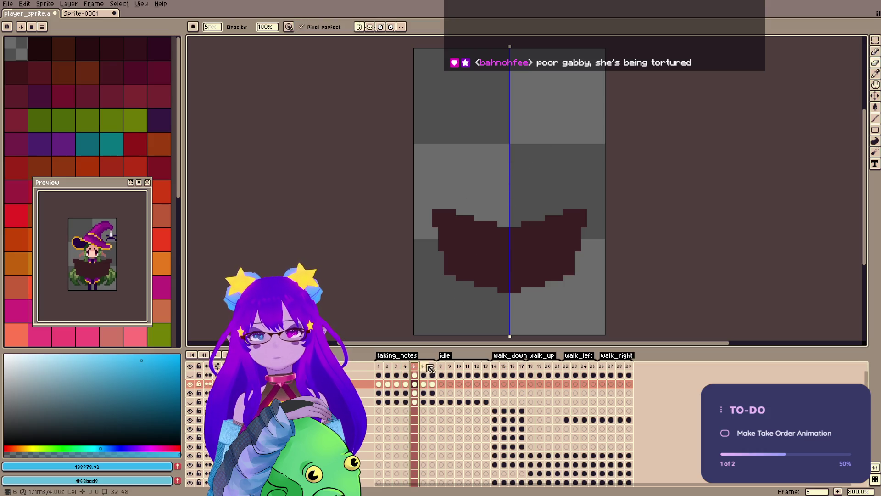
{"action": "left_click", "coordinate": [379, 366]}
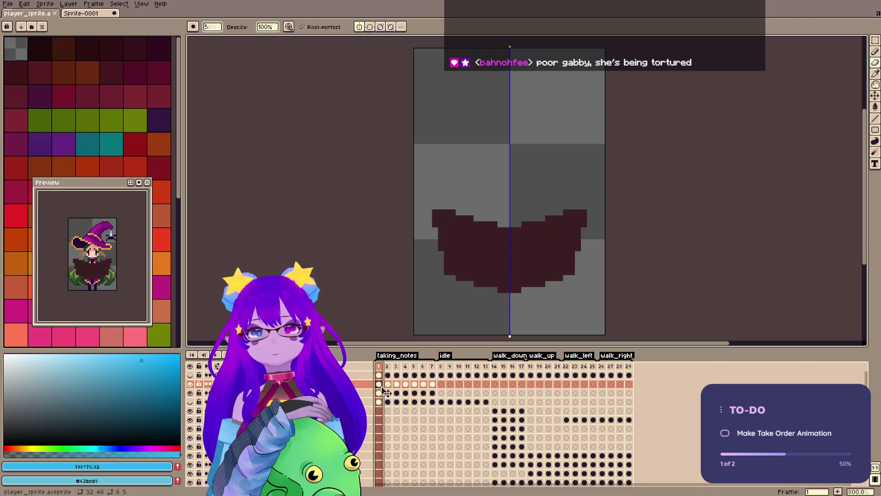
{"action": "left_click", "coordinate": [432, 366]}
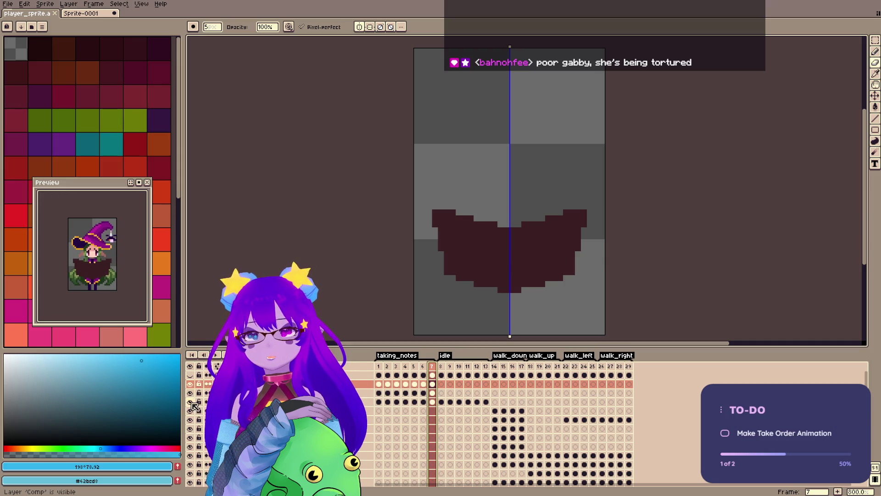
Toggle the Comp layer off and back on at frame 7, then save the sprite.
{"action": "left_click", "coordinate": [190, 402]}
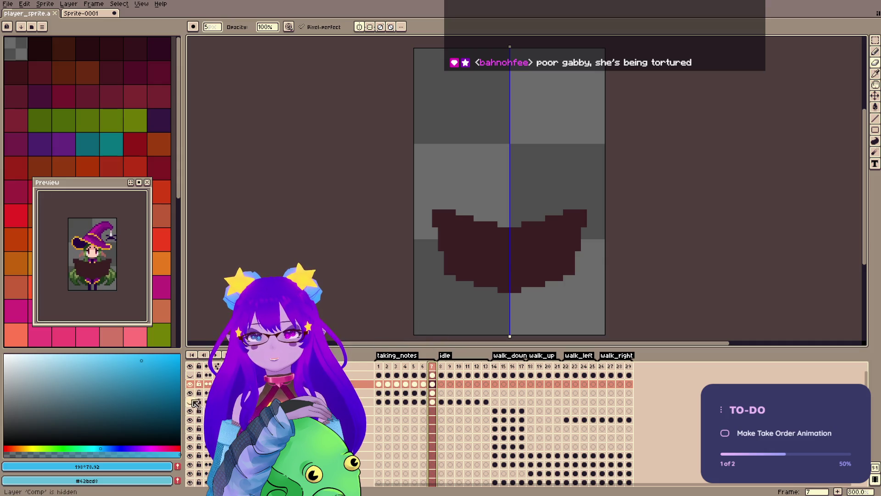
{"action": "left_click", "coordinate": [393, 283]}
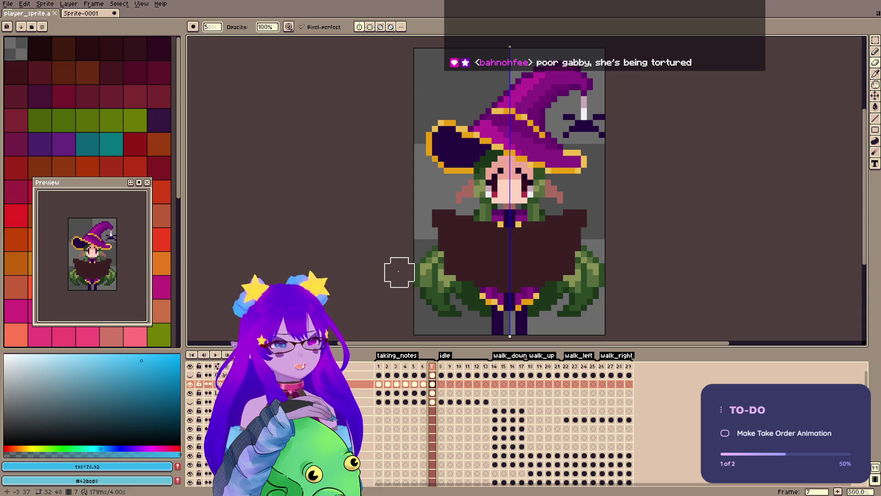
{"action": "key", "text": "ctrl+s"}
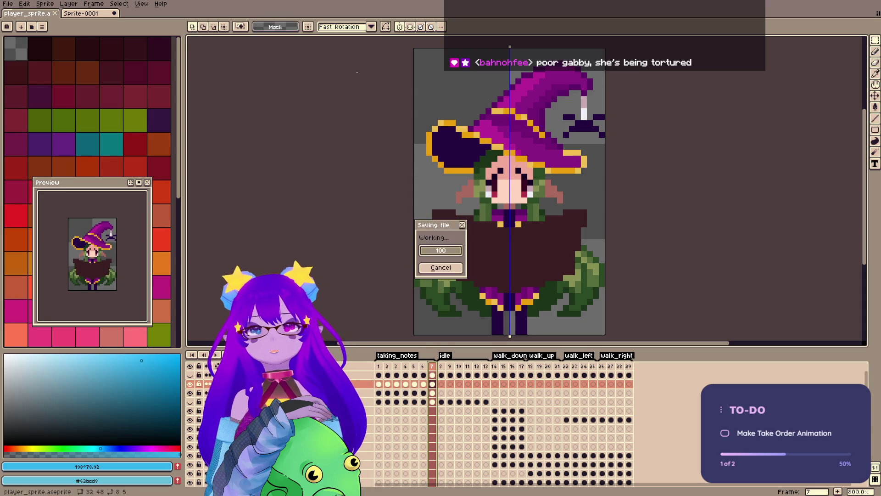
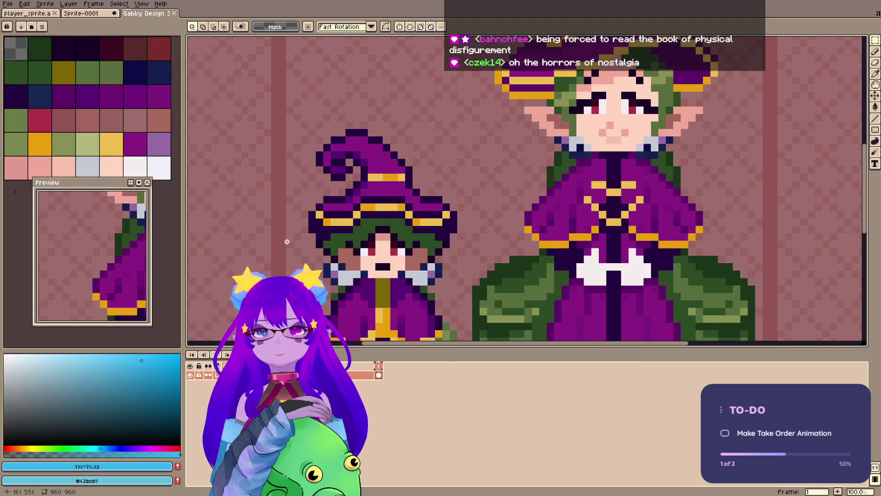
Open the Gabby Design reference sheet and zoom and pan to the small witch's hat.
{"action": "mouse_move", "coordinate": [273, 274]}
{"action": "left_mouse_down"}
{"action": "mouse_move", "coordinate": [386, 146]}
{"action": "mouse_move", "coordinate": [382, 177]}
{"action": "left_mouse_up"}
{"action": "scroll", "coordinate": [439, 166], "scroll_direction": "down", "scroll_amount": 2}
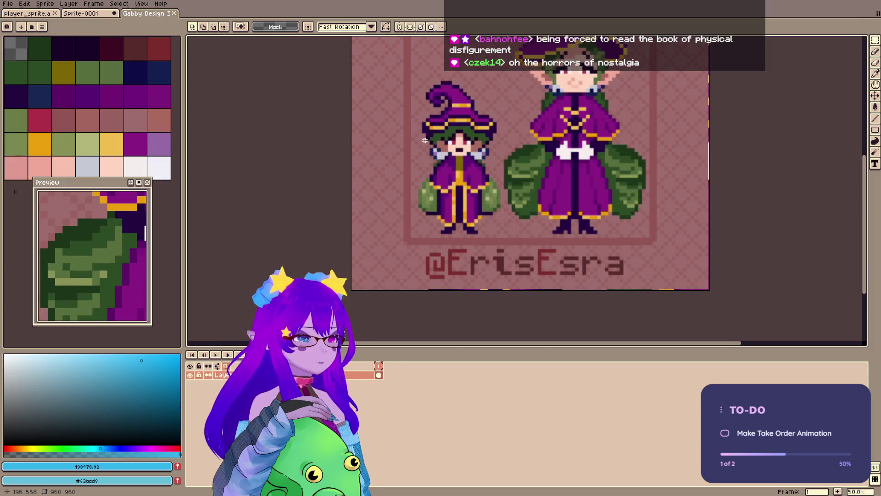
{"action": "scroll", "coordinate": [438, 168], "scroll_direction": "up", "scroll_amount": 2}
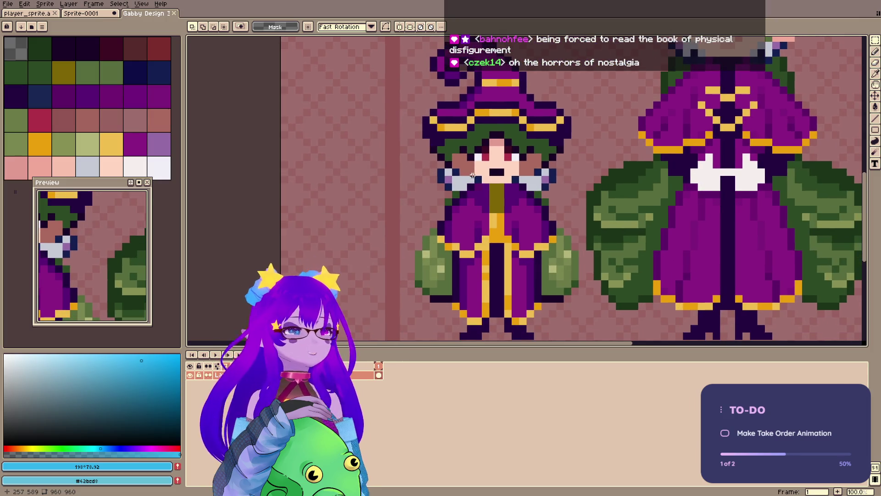
{"action": "left_click_drag", "start_coordinate": [565, 243], "coordinate": [550, 256]}
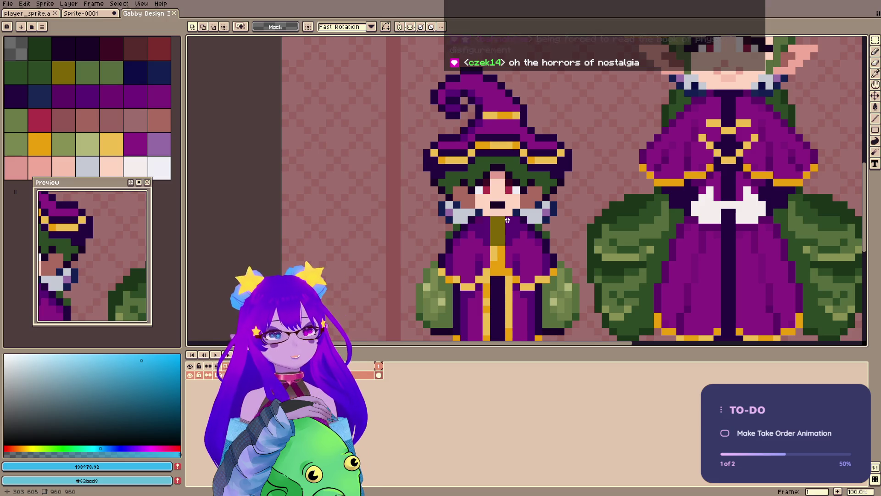
Flip between the witch sprite, Sprite-0001, Gabby Design and Unlocked 0/0 documents to compare them.
{"action": "left_click", "coordinate": [41, 14]}
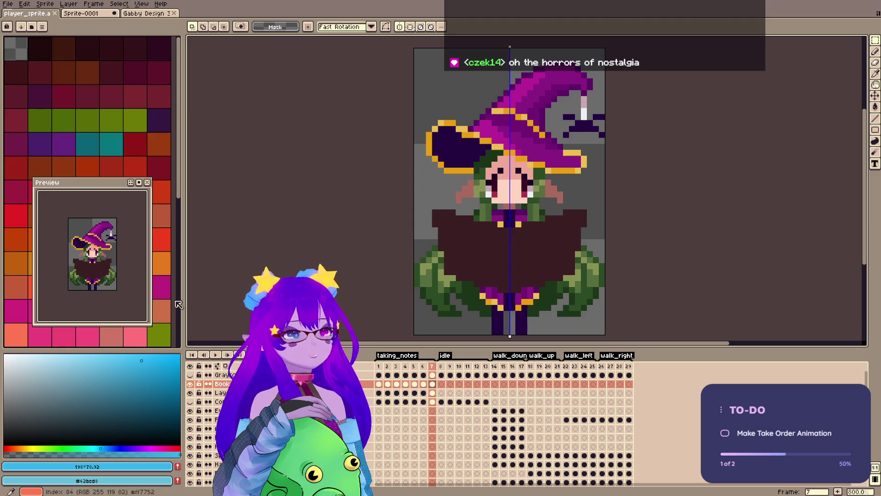
{"action": "left_click", "coordinate": [91, 15]}
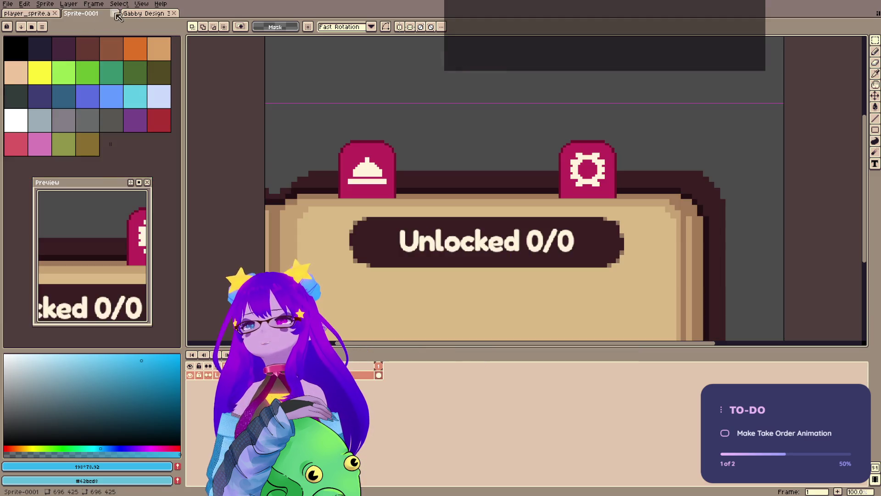
{"action": "left_click", "coordinate": [145, 13]}
{"action": "left_click_drag", "start_coordinate": [479, 182], "coordinate": [494, 168]}
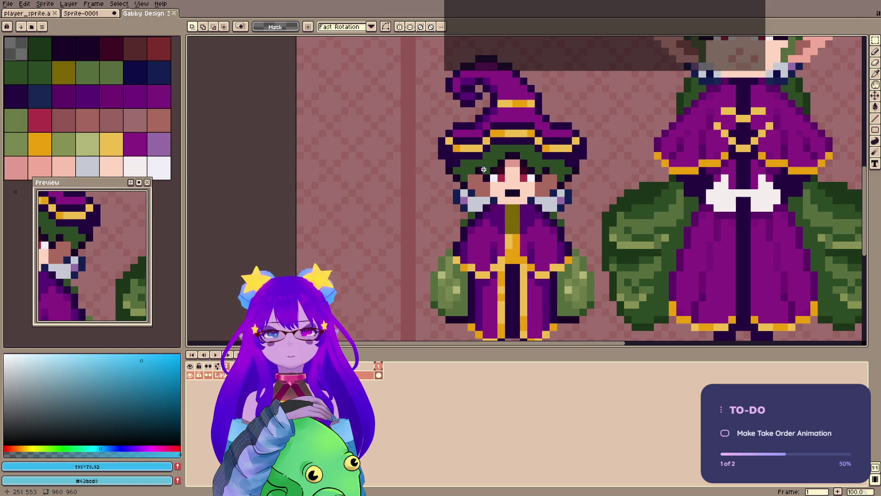
{"action": "left_click", "coordinate": [97, 14]}
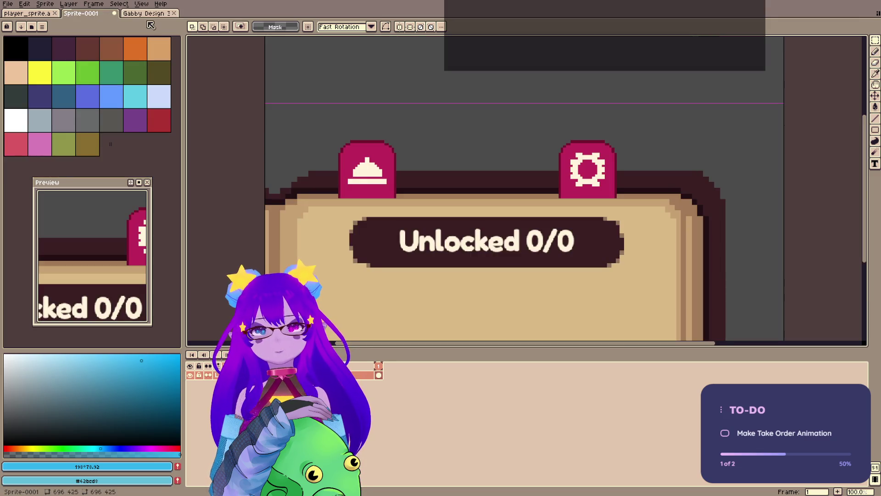
{"action": "left_click_drag", "start_coordinate": [428, 158], "coordinate": [459, 139]}
Glance again at the Gabby Design sheet and Sprite-0001, ending on the witch's animation.
{"action": "left_click", "coordinate": [17, 15]}
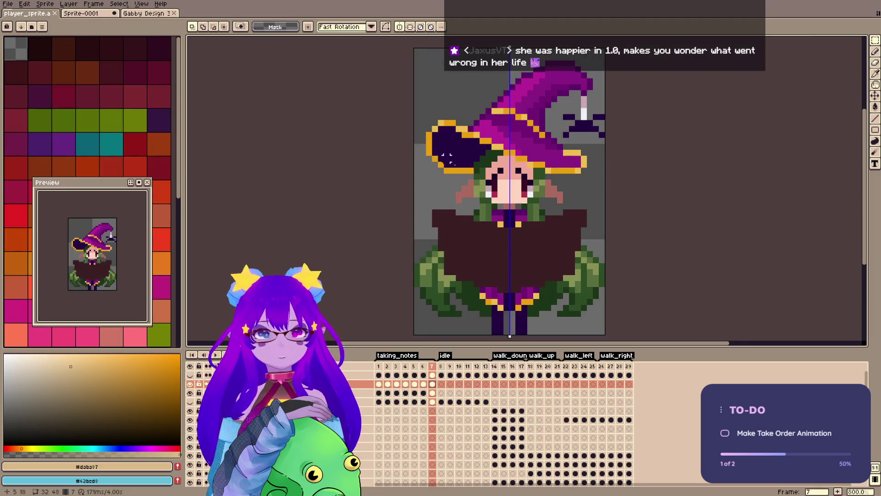
{"action": "left_click_drag", "start_coordinate": [438, 136], "coordinate": [417, 121]}
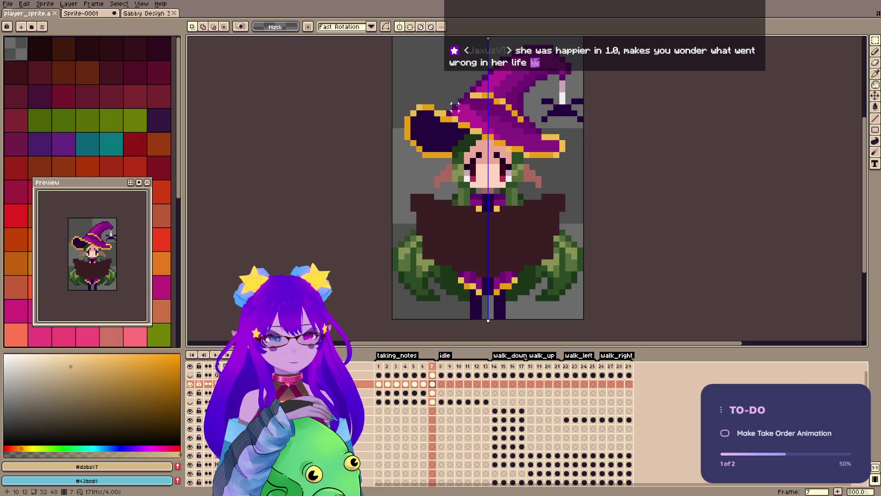
{"action": "left_click", "coordinate": [145, 12]}
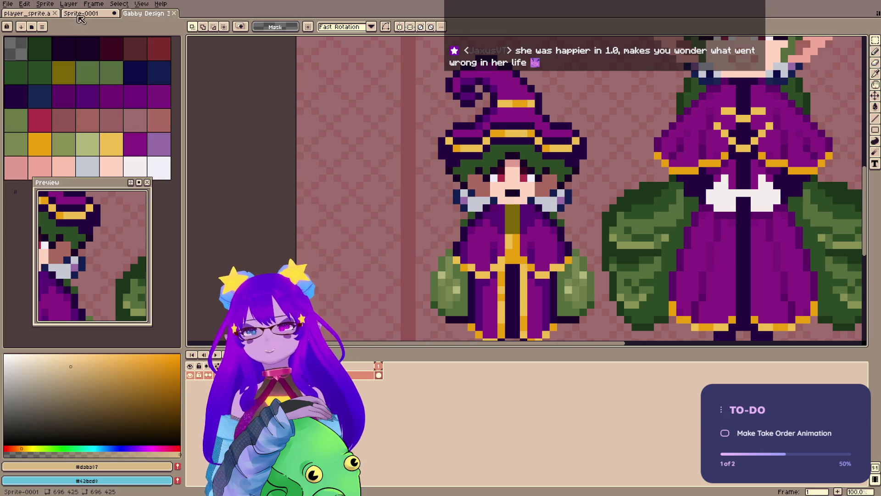
{"action": "left_click", "coordinate": [80, 14]}
{"action": "left_click", "coordinate": [39, 13]}
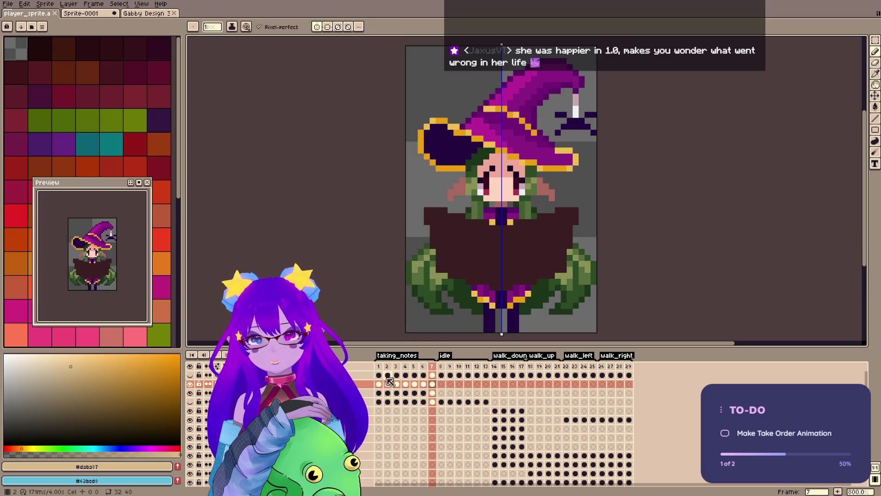
On frame 1, draw a mirrored tan V edge across the book's top and set a 1px eraser.
{"action": "left_click", "coordinate": [379, 383]}
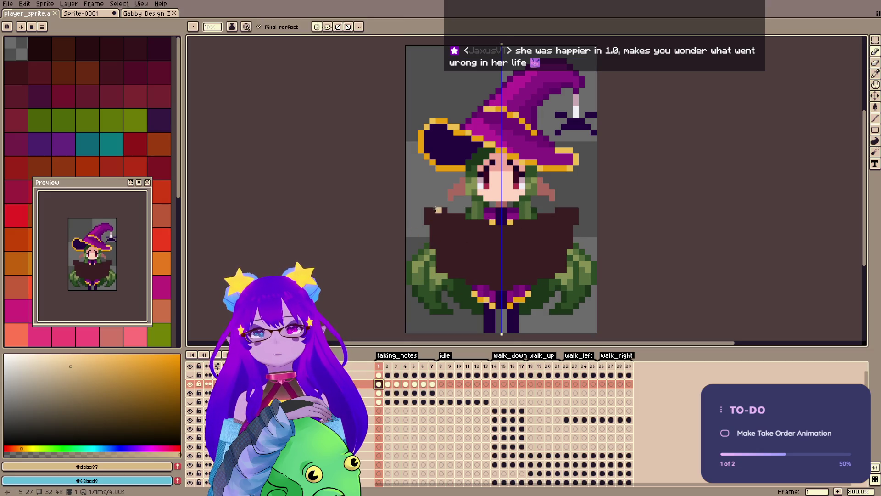
{"action": "left_click_drag", "start_coordinate": [439, 210], "coordinate": [498, 232]}
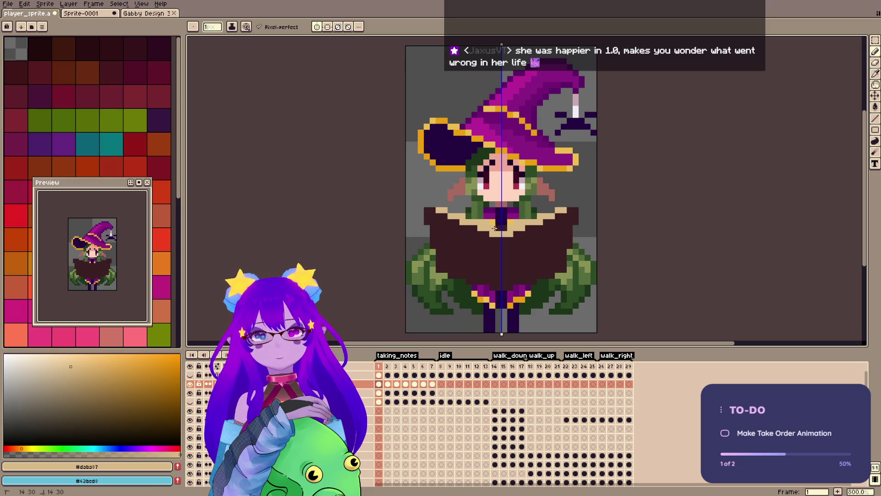
{"action": "key", "text": "shift+x"}
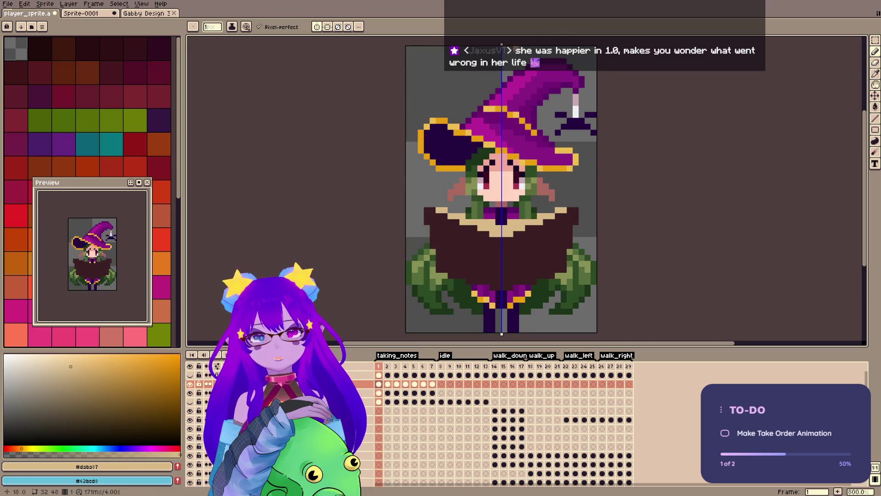
{"action": "key", "text": "e"}
{"action": "key", "text": "minus"}
{"action": "key", "text": "minus"}
{"action": "key", "text": "minus"}
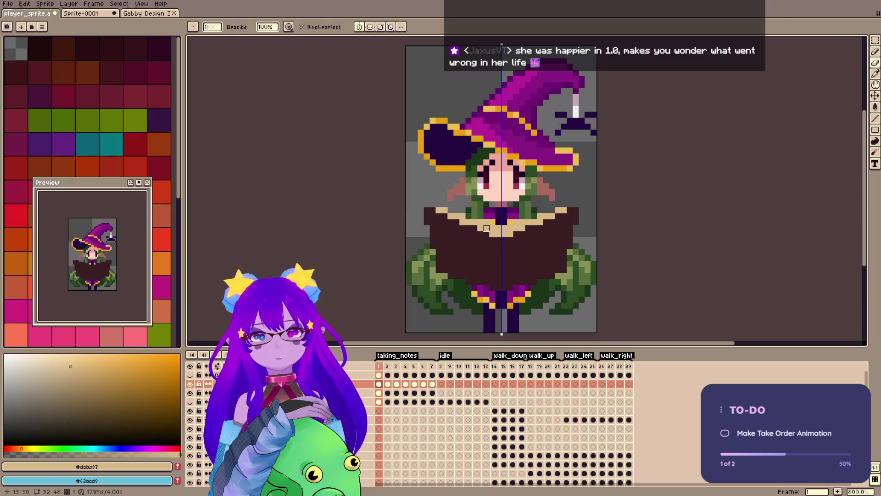
Preview the sprite in greyscale, return it to full colour and save.
{"action": "key", "text": "b"}
{"action": "key", "text": "ctrl+s"}
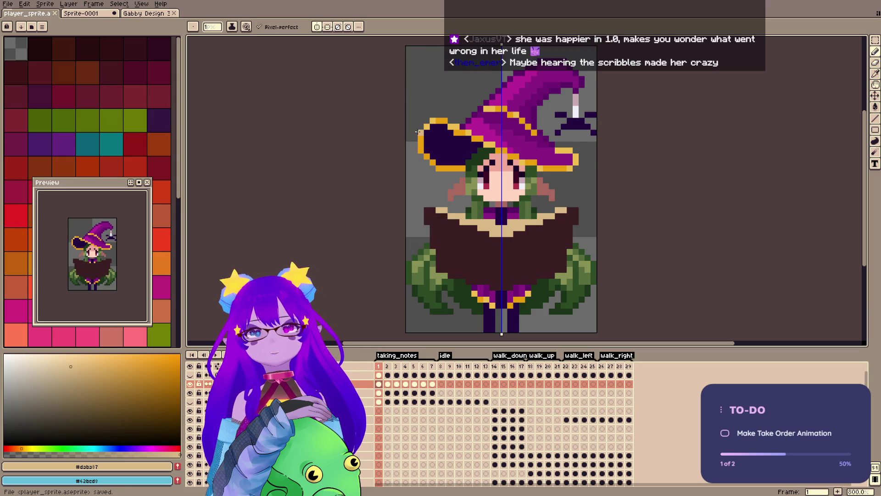
{"action": "key", "text": "ctrl+shift+g"}
{"action": "key", "text": "ctrl+z"}
{"action": "key", "text": "ctrl+s"}
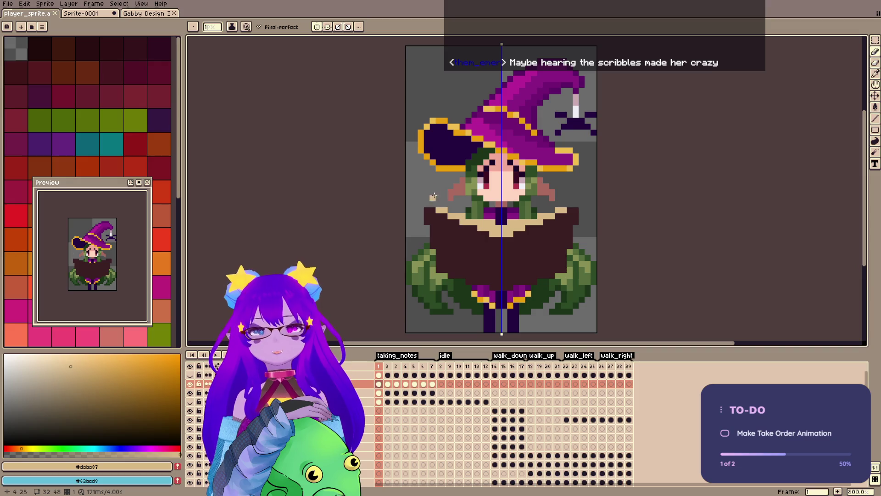
Select and copy all of frame 1 and try pasting the book into frame 3.
{"action": "key", "text": "m"}
{"action": "key", "text": "ctrl+a"}
{"action": "left_click", "coordinate": [397, 384]}
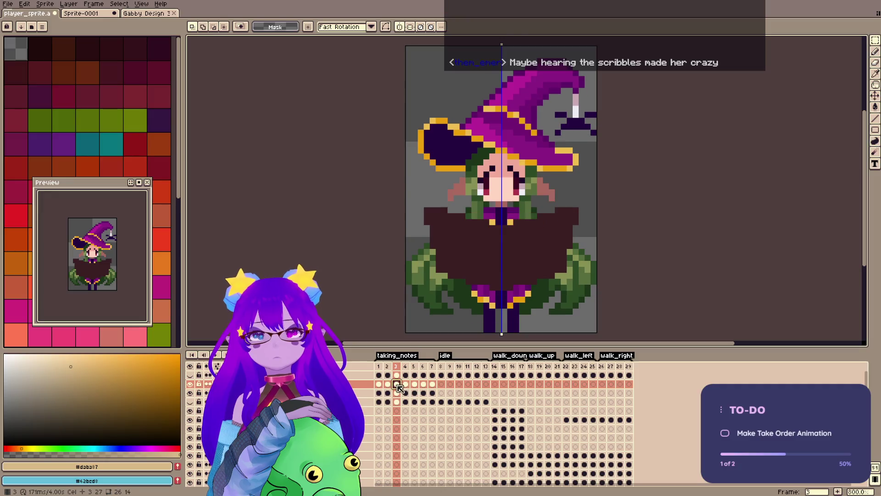
{"action": "key", "text": "ctrl+v"}
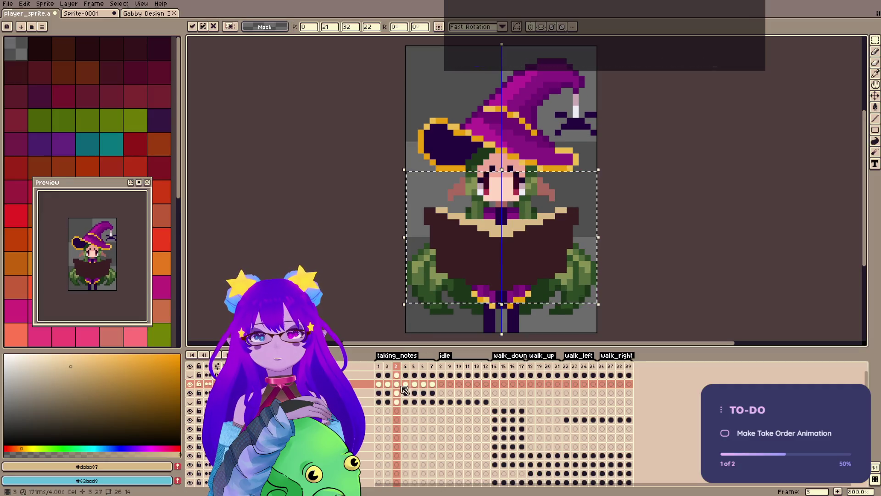
{"action": "key", "text": "Return"}
{"action": "key", "text": "comma"}
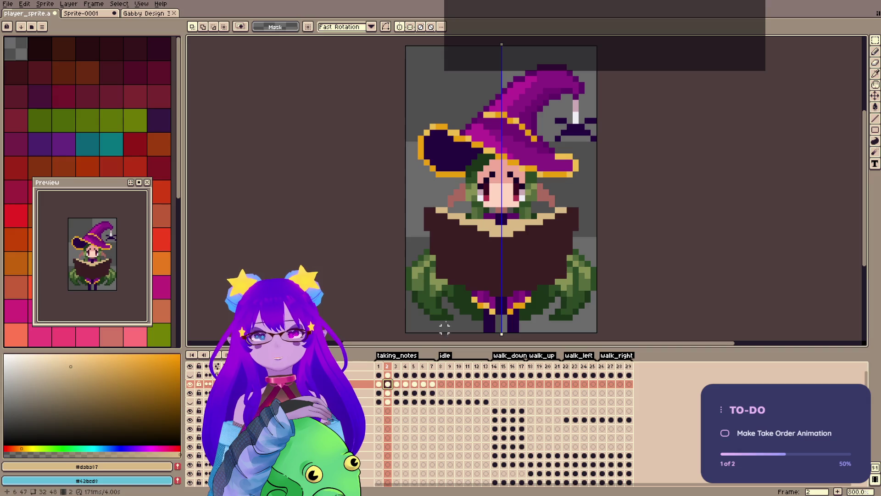
{"action": "key", "text": "ctrl+z"}
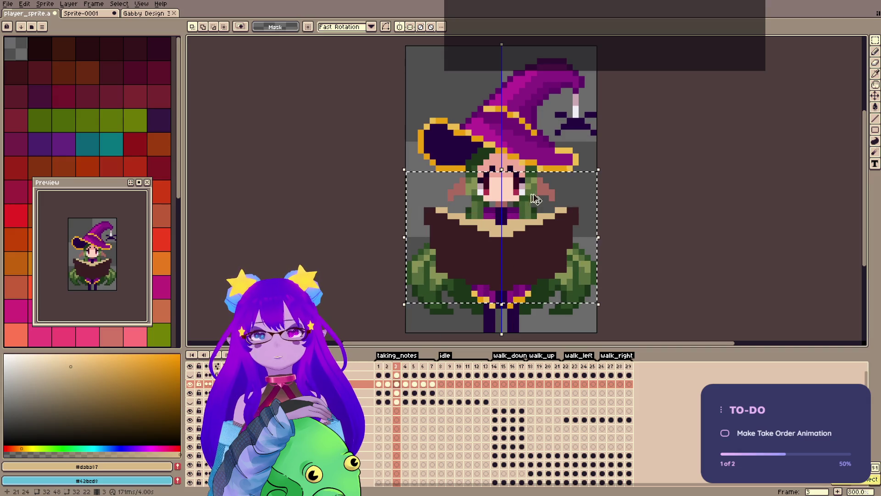
Paste the tan-edged book into frame 2, lowered by one pixel.
{"action": "left_click", "coordinate": [388, 384]}
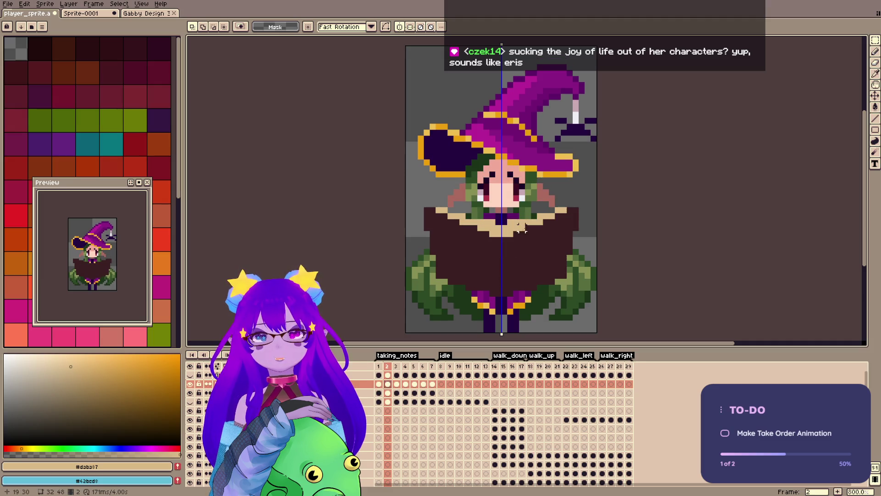
{"action": "left_click", "coordinate": [380, 388]}
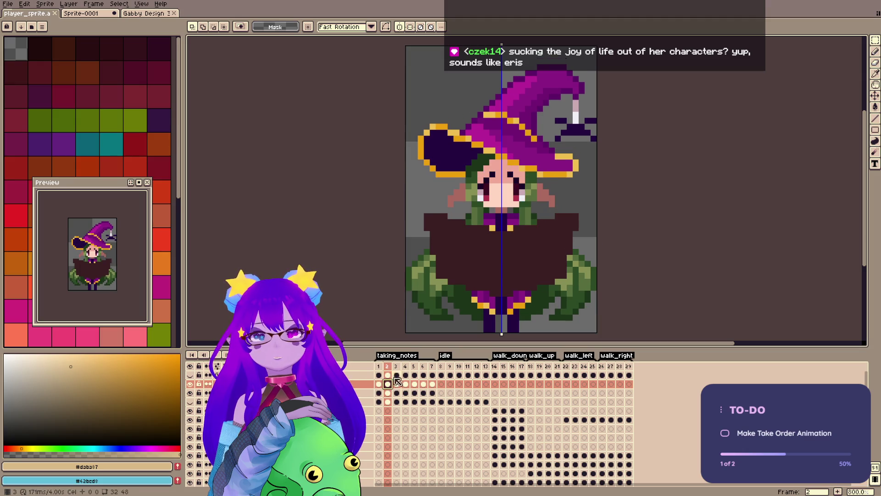
{"action": "left_click", "coordinate": [387, 393]}
{"action": "key", "text": "ctrl+v"}
{"action": "left_click_drag", "start_coordinate": [520, 232], "coordinate": [520, 238]}
{"action": "key", "text": "Return"}
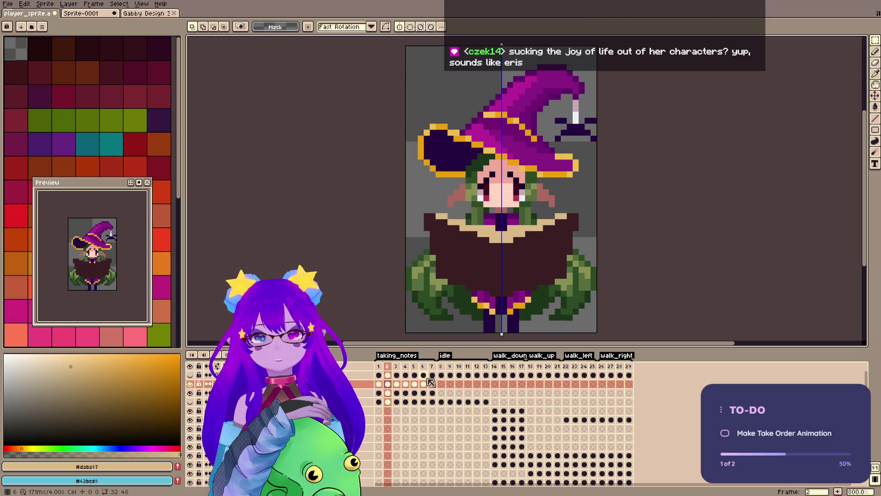
Paste the book into frames 3 and 5, then save the witch sprite.
{"action": "left_click", "coordinate": [379, 388]}
{"action": "left_click", "coordinate": [388, 387]}
{"action": "left_click", "coordinate": [397, 388]}
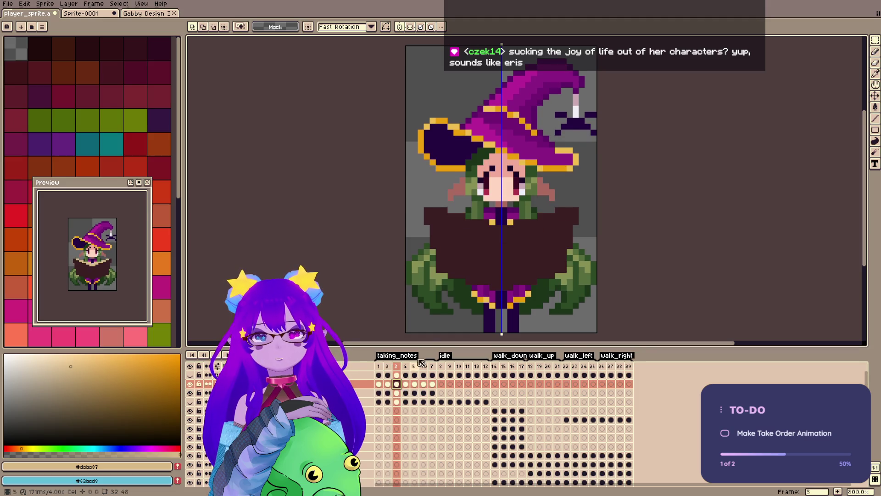
{"action": "key", "text": "ctrl+v"}
{"action": "key", "text": "Return"}
{"action": "left_click", "coordinate": [406, 385]}
{"action": "left_click", "coordinate": [414, 385]}
{"action": "key", "text": "ctrl+v"}
{"action": "key", "text": "Return"}
{"action": "left_click", "coordinate": [423, 384]}
{"action": "left_click", "coordinate": [432, 385]}
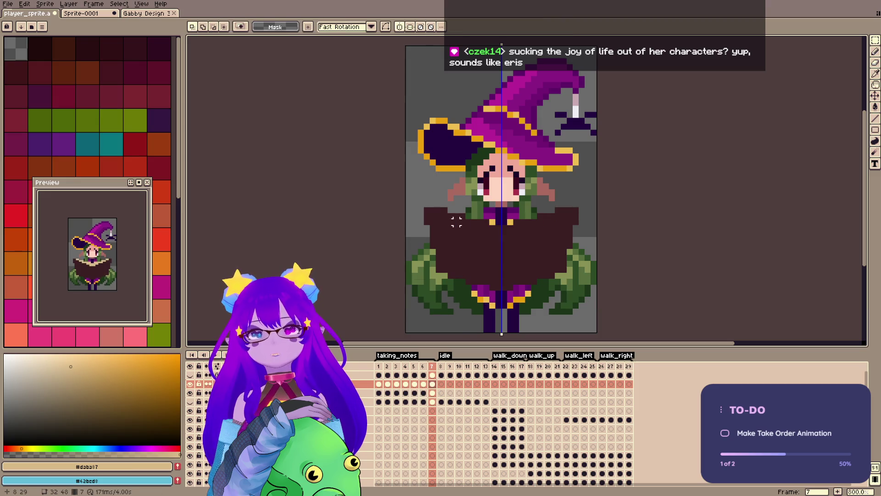
{"action": "key", "text": "ctrl+s"}
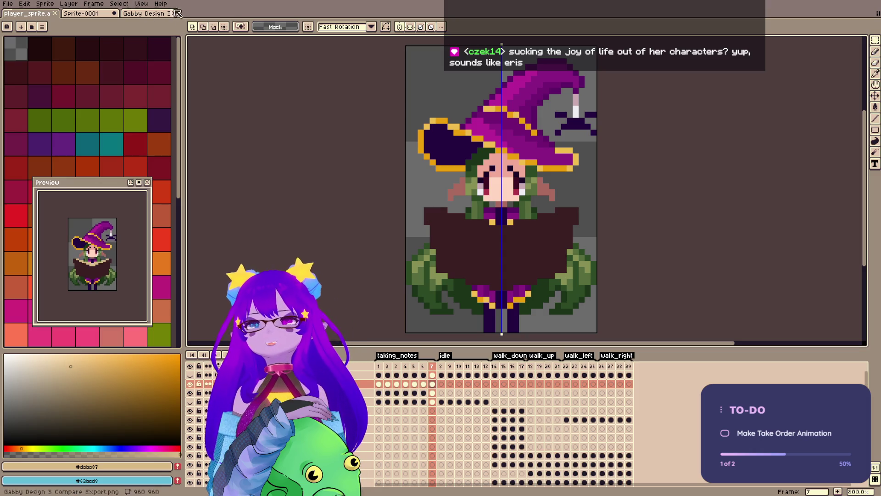
Sample the dark #221014 colour from the Unlocked 0/0 artwork and return to the witch sprite.
{"action": "left_click", "coordinate": [156, 13]}
{"action": "left_click", "coordinate": [87, 13]}
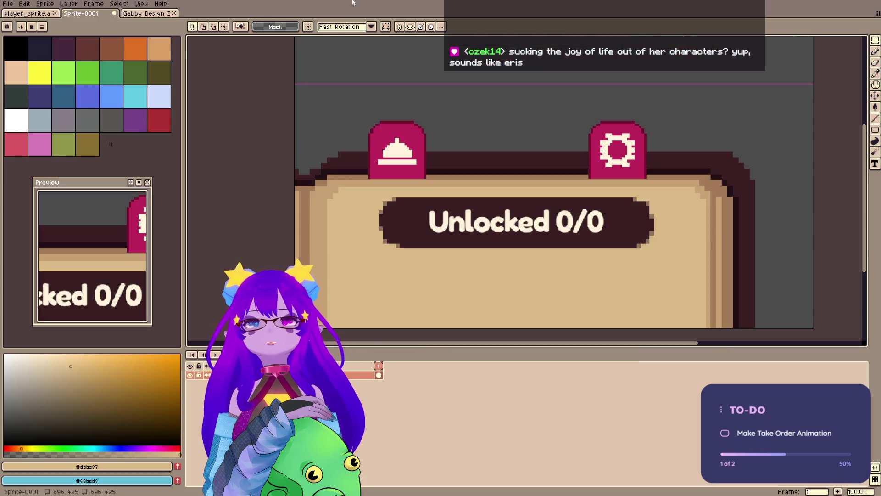
{"action": "left_click", "coordinate": [712, 171], "text": "alt"}
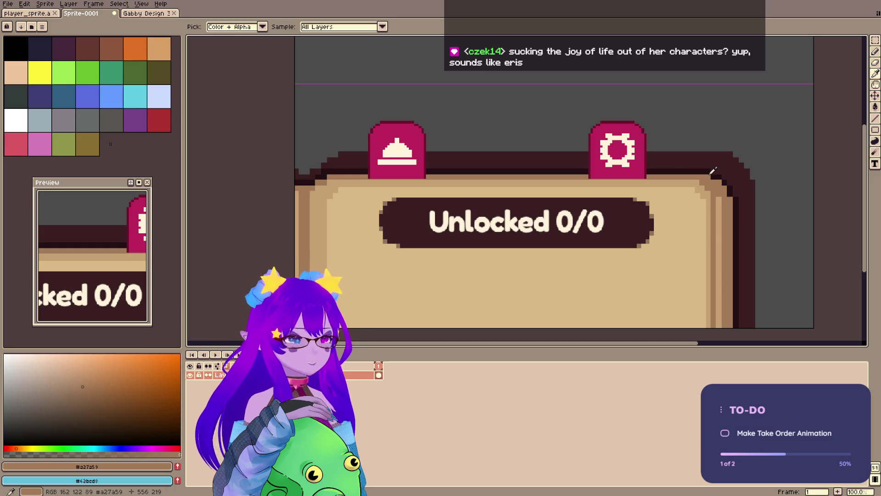
{"action": "left_click", "coordinate": [712, 170], "text": "alt"}
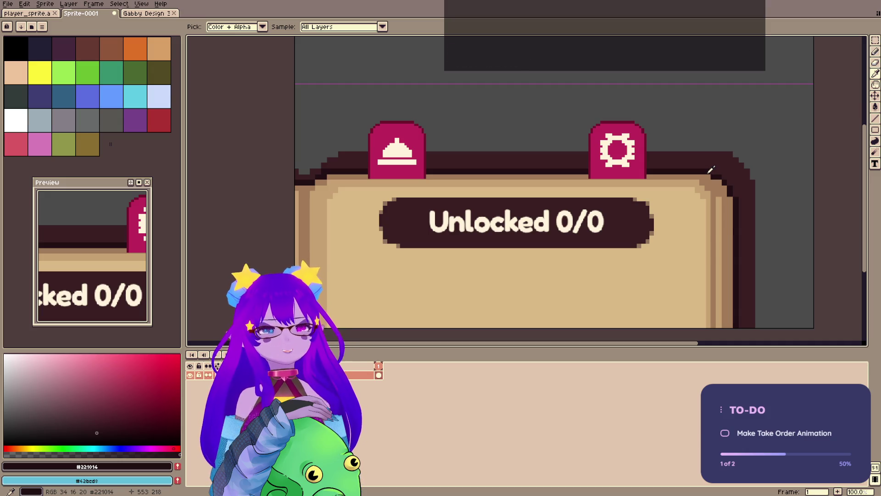
{"action": "key", "text": "v"}
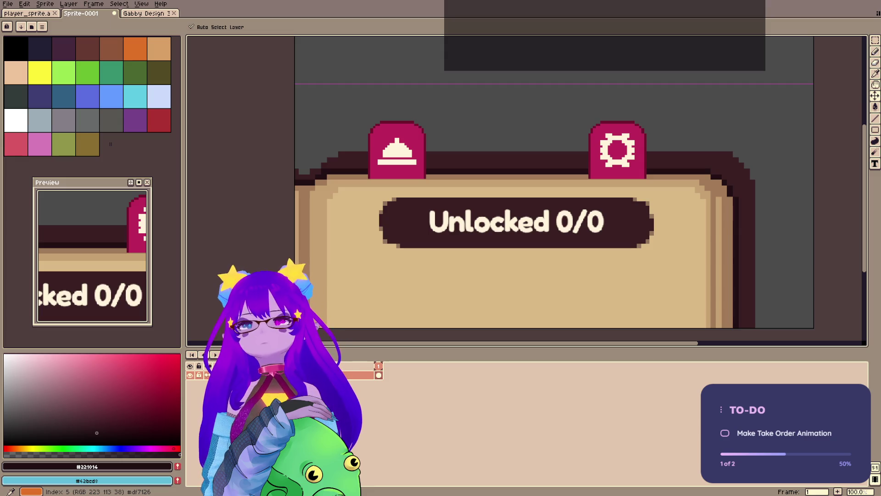
{"action": "left_click", "coordinate": [27, 13]}
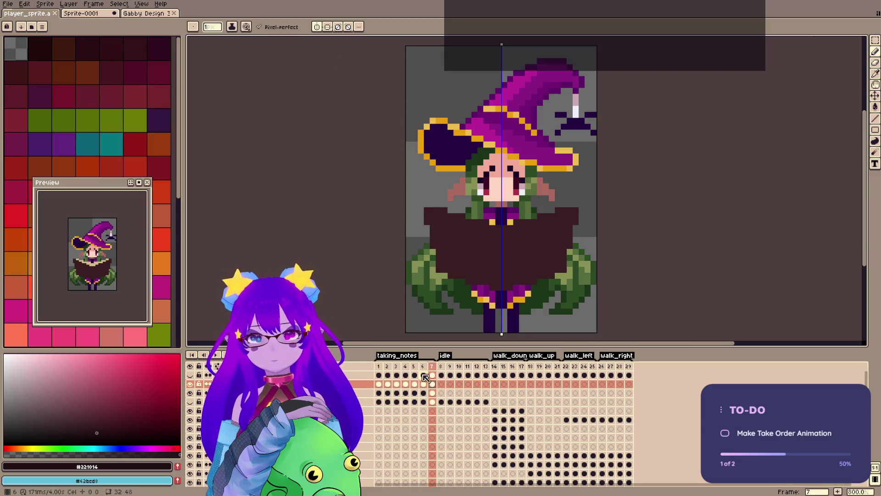
On frame 1, darken the book's bottom and lower-left edges, then save.
{"action": "left_click", "coordinate": [379, 385]}
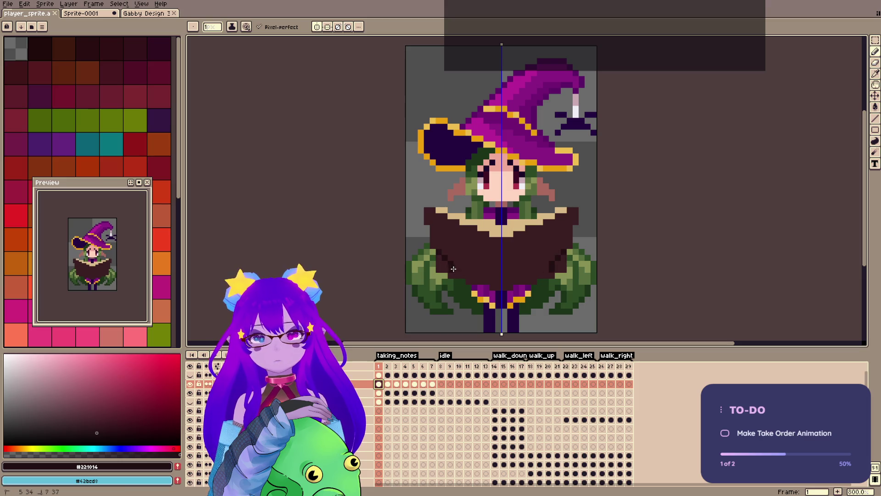
{"action": "left_click_drag", "start_coordinate": [477, 276], "coordinate": [488, 281]}
{"action": "left_click_drag", "start_coordinate": [444, 262], "coordinate": [459, 274]}
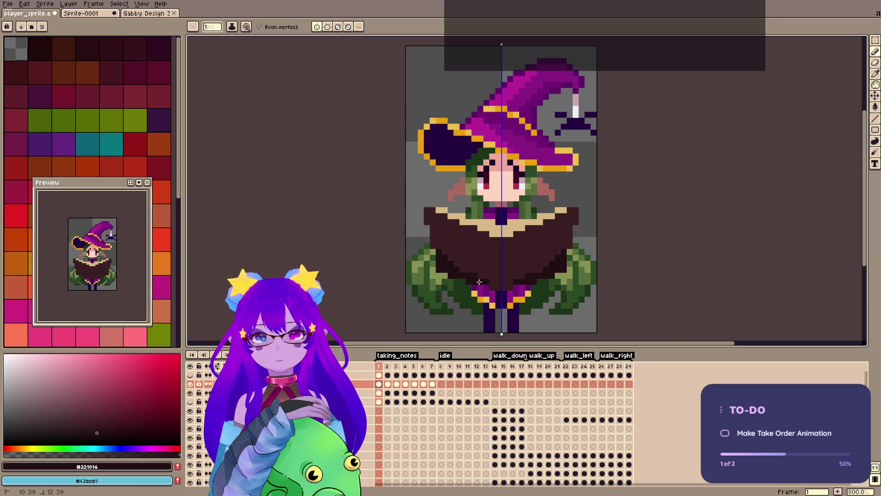
{"action": "key", "text": "e"}
{"action": "key", "text": "ctrl+s"}
Sample the book's brown, adjust the shade, draw a darker crease down the book's centre, and save.
{"action": "key", "text": "i"}
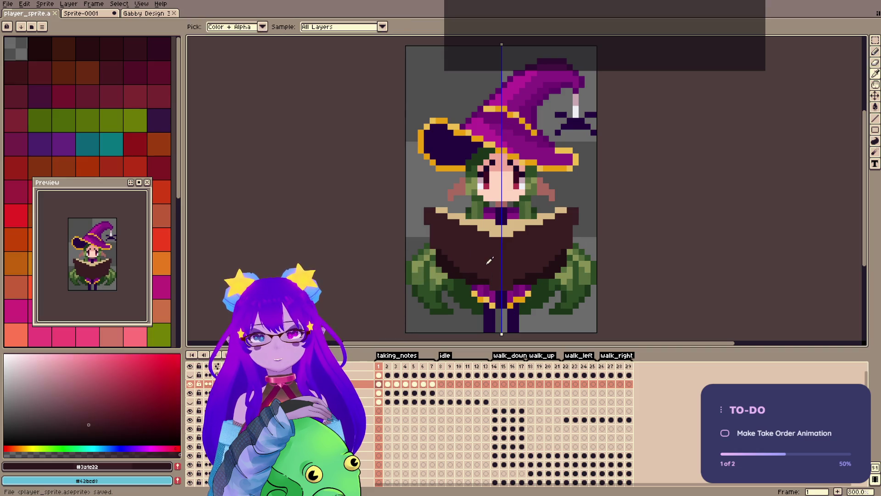
{"action": "left_click", "coordinate": [489, 262]}
{"action": "key", "text": "b"}
{"action": "left_click", "coordinate": [84, 415]}
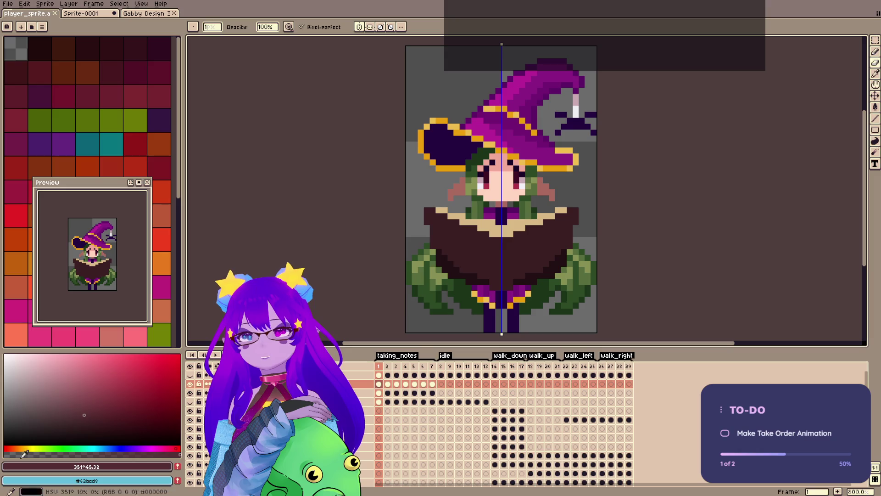
{"action": "left_click", "coordinate": [181, 443]}
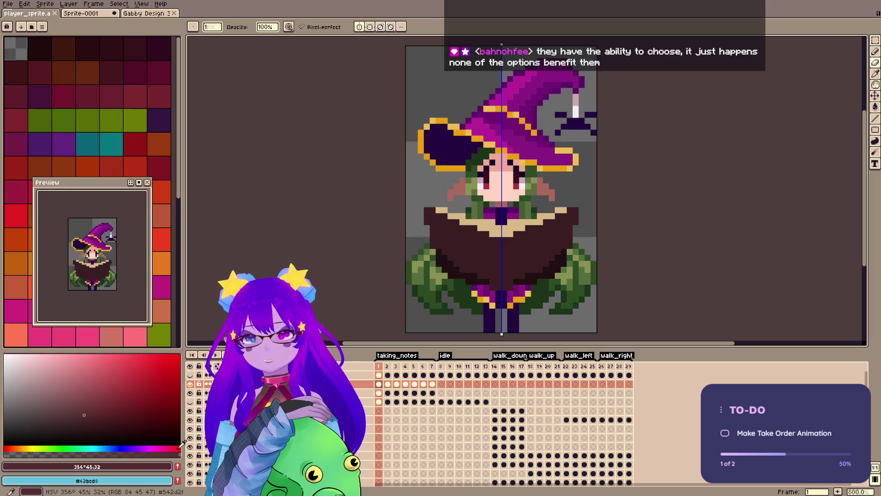
{"action": "key", "text": "b"}
{"action": "left_click_drag", "start_coordinate": [491, 240], "coordinate": [494, 285]}
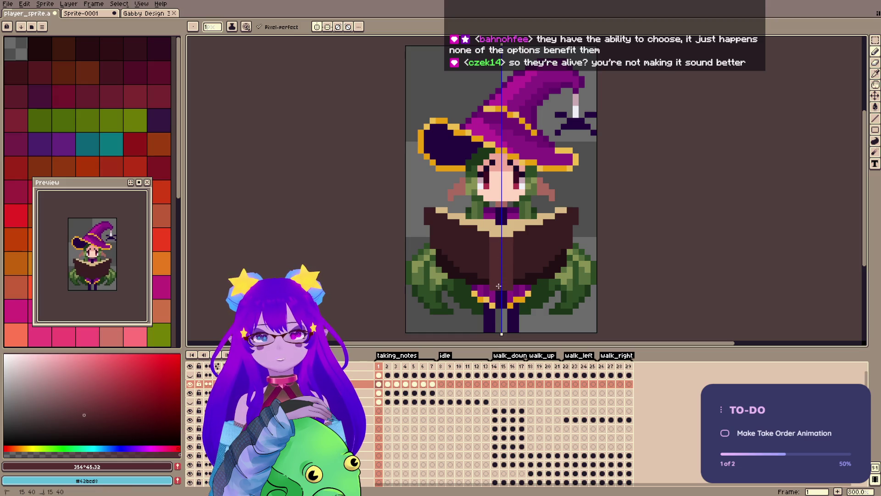
{"action": "left_click", "coordinate": [484, 242], "text": "alt"}
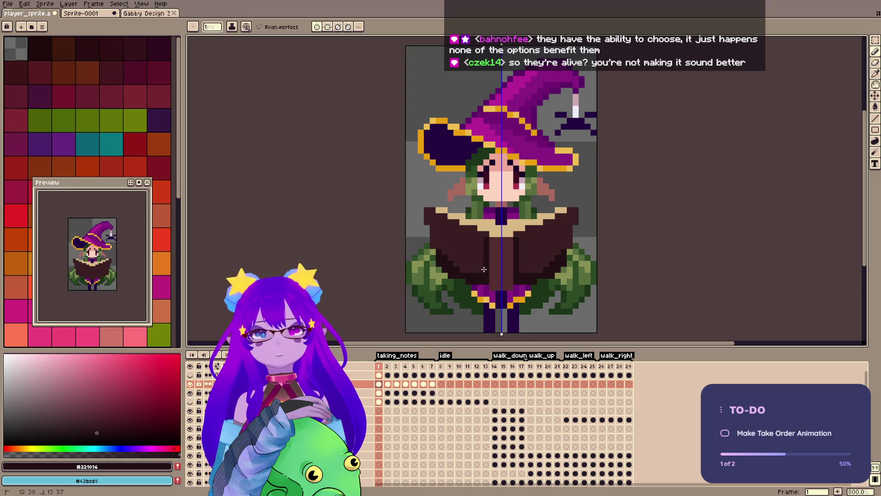
{"action": "key", "text": "ctrl+s"}
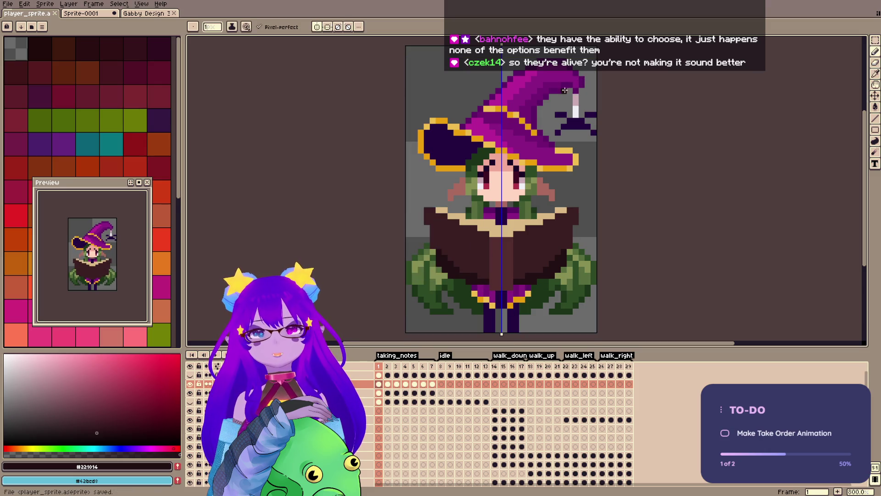
Sample and tweak the collar's tan, paint a tan collar pixel, and save.
{"action": "key", "text": "alt"}
{"action": "left_click", "coordinate": [505, 228], "text": "alt"}
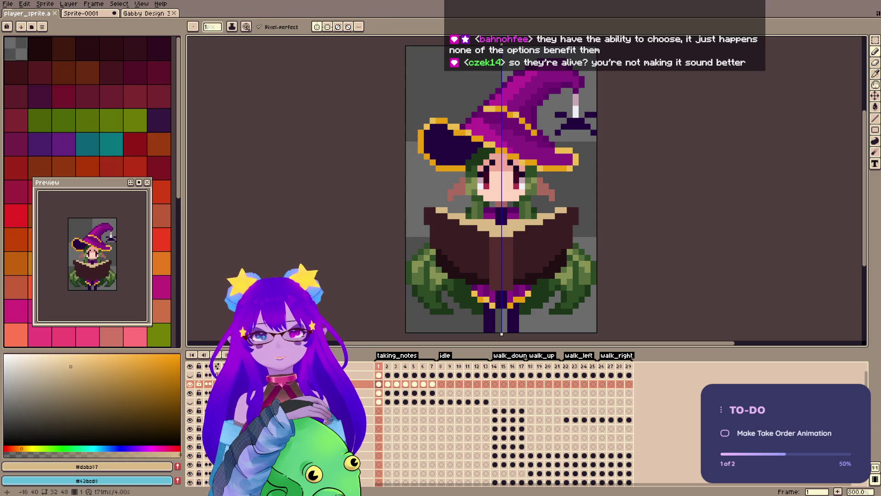
{"action": "left_click", "coordinate": [69, 362]}
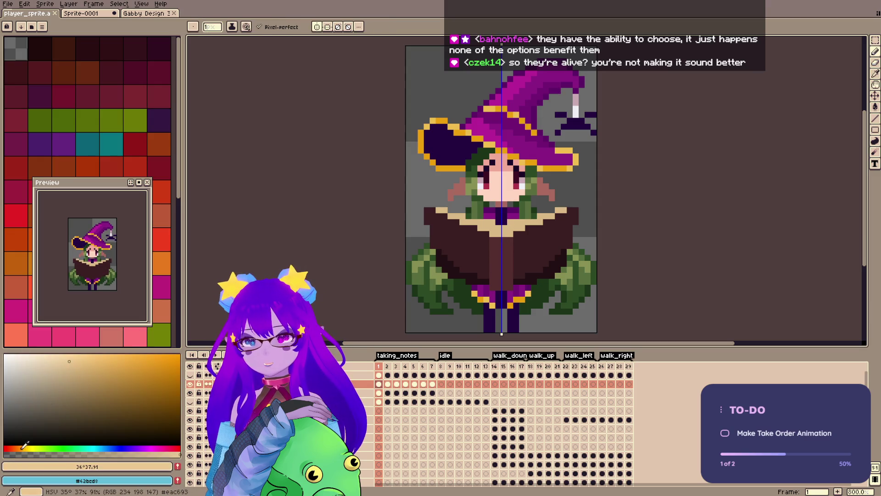
{"action": "left_click", "coordinate": [19, 448]}
{"action": "left_click", "coordinate": [61, 359]}
{"action": "left_click", "coordinate": [493, 231]}
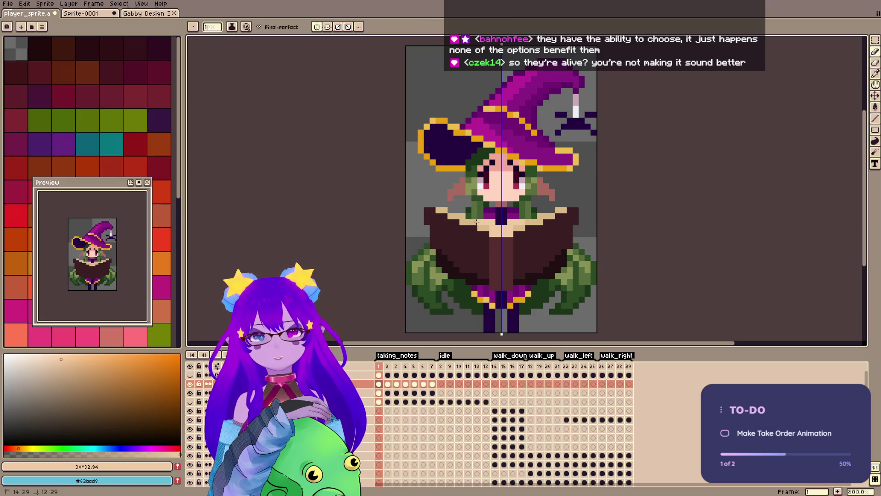
{"action": "key", "text": "e"}
{"action": "left_click", "coordinate": [492, 223]}
{"action": "key", "text": "ctrl+z"}
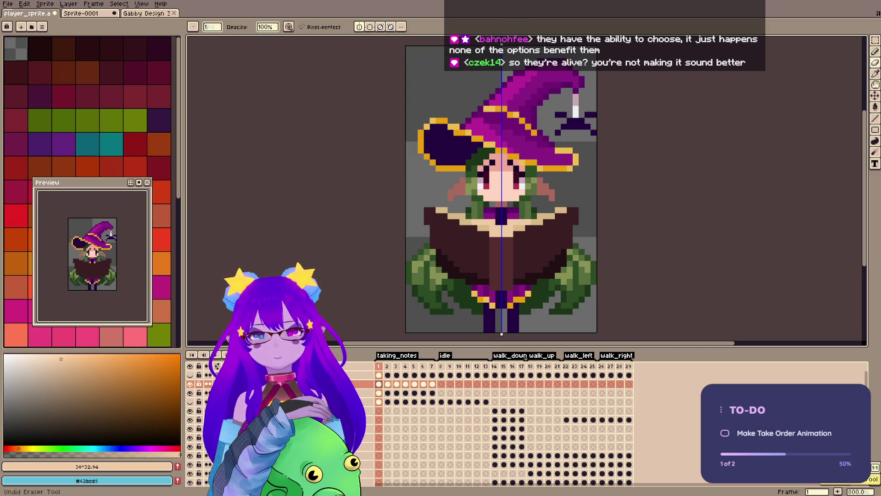
{"action": "left_click", "coordinate": [533, 222], "text": "alt"}
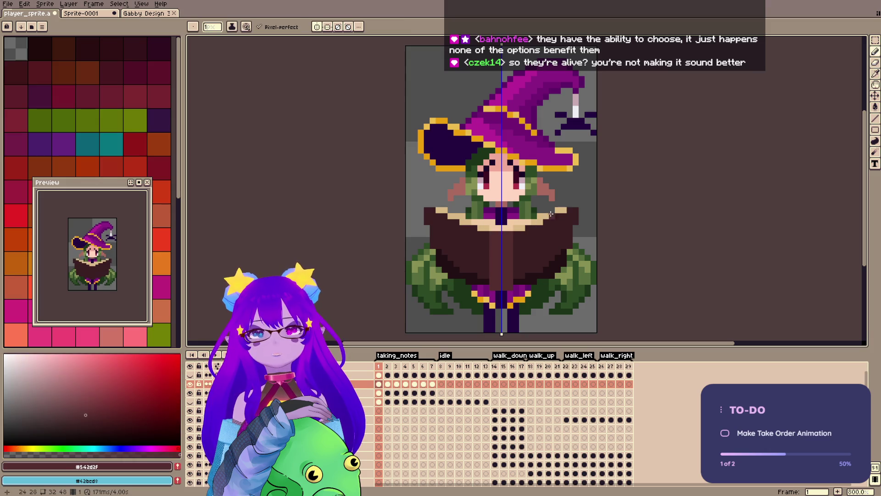
{"action": "key", "text": "v"}
{"action": "key", "text": "ctrl+s"}
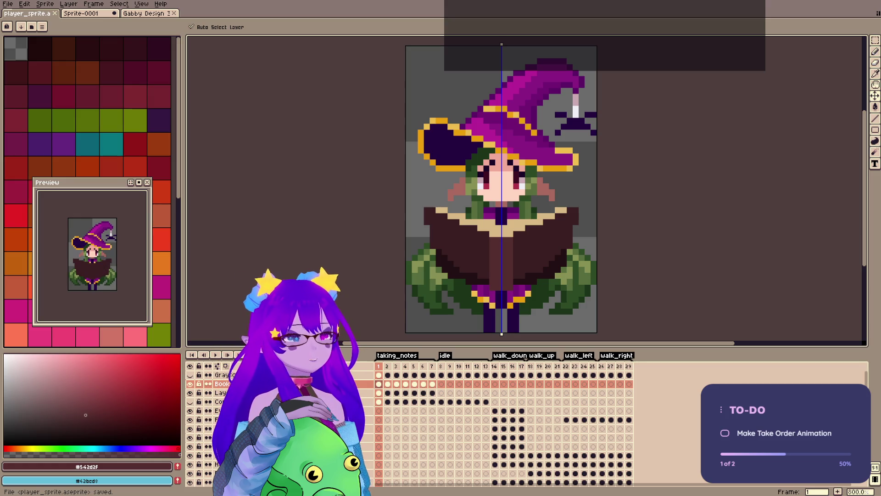
Select and deselect the face and book area, save, and show the grayscale value check.
{"action": "key", "text": "m"}
{"action": "left_click_drag", "start_coordinate": [413, 154], "coordinate": [586, 248]}
{"action": "key", "text": "ctrl+d"}
{"action": "key", "text": "ctrl+s"}
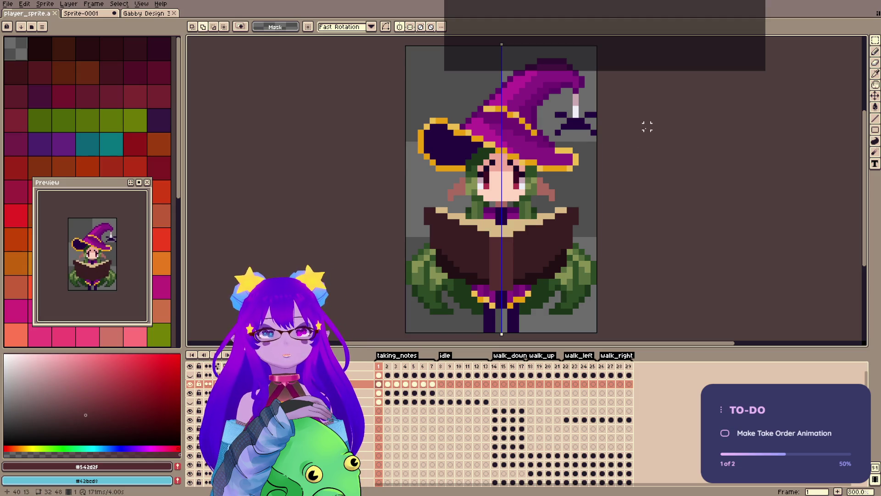
{"action": "key", "text": "shift+x"}
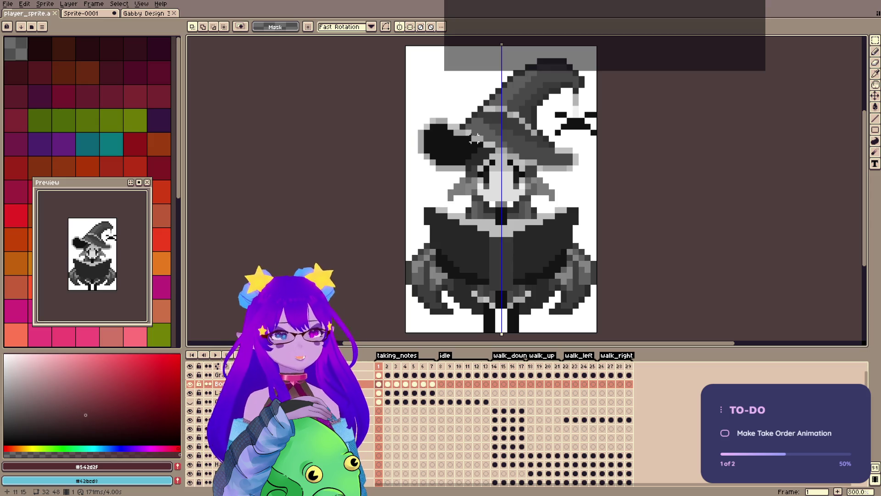
Create a new 320x320 sprite and bucket-fill it light grey.
{"action": "scroll", "coordinate": [477, 138], "scroll_direction": "down", "scroll_amount": 1}
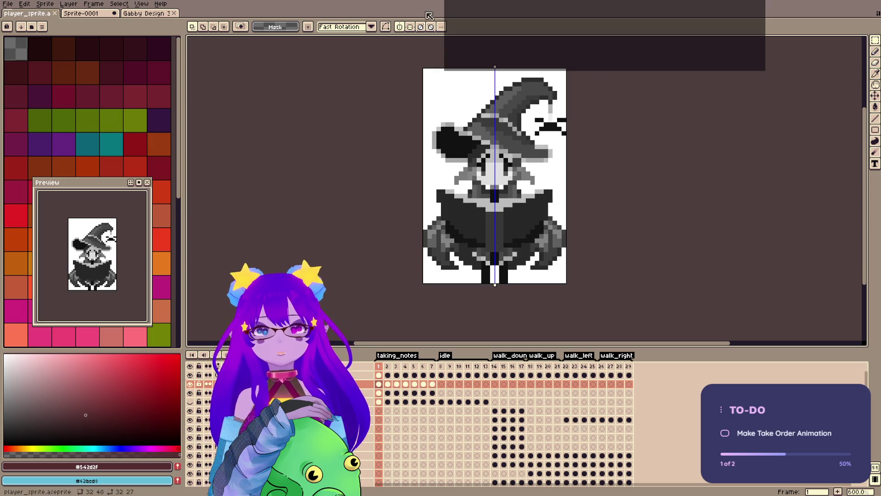
{"action": "left_click", "coordinate": [8, 4]}
{"action": "left_click", "coordinate": [15, 18]}
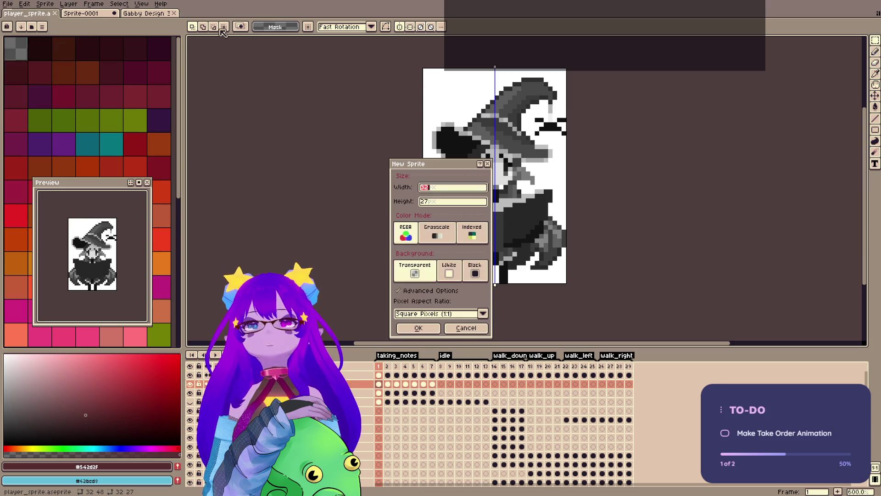
{"action": "key", "text": "ctrl+alt+n"}
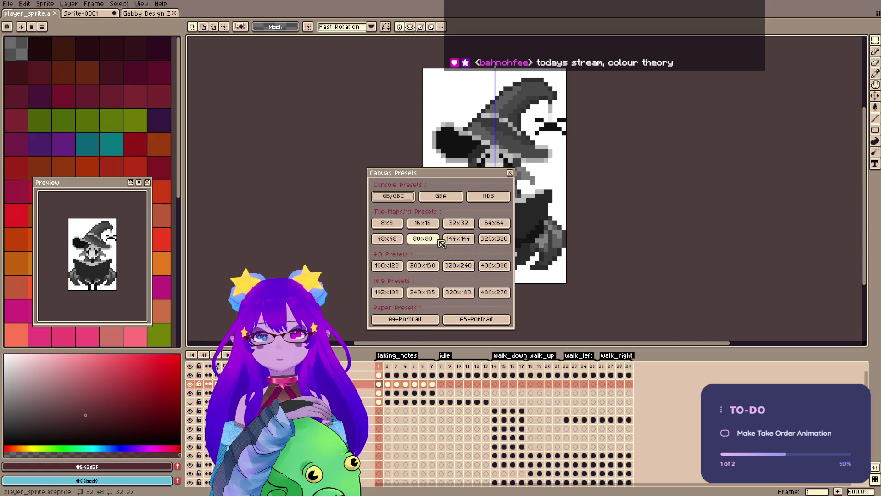
{"action": "left_click", "coordinate": [494, 238]}
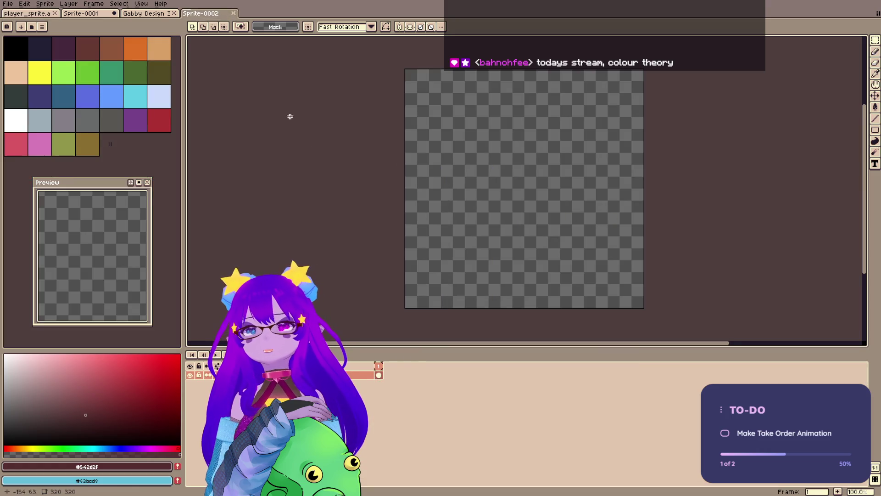
{"action": "left_click", "coordinate": [10, 366]}
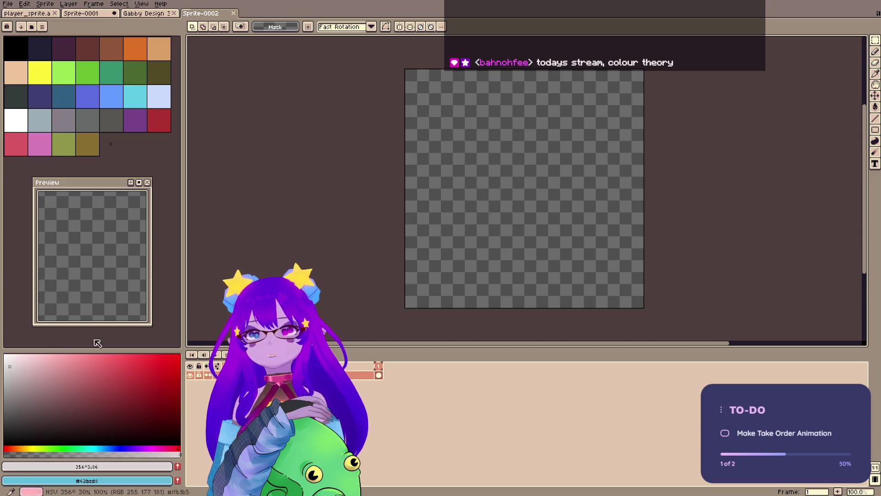
{"action": "key", "text": "g"}
{"action": "key", "text": "f"}
{"action": "left_click", "coordinate": [12, 389]}
{"action": "left_click", "coordinate": [11, 387]}
{"action": "key", "text": "b"}
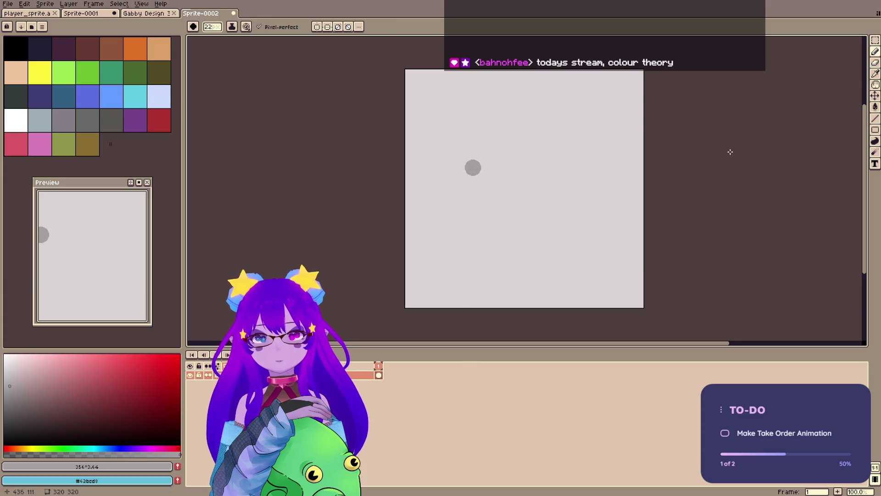
Paint mid grey, pale and near-black circles side by side, removing an extra black one.
{"action": "scroll", "coordinate": [676, 127], "scroll_direction": "up", "scroll_amount": 2}
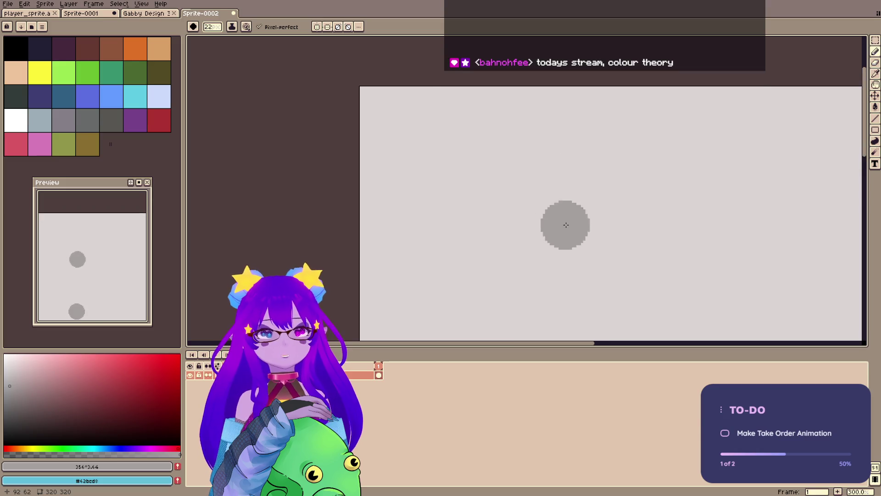
{"action": "left_click", "coordinate": [637, 203]}
{"action": "left_click_drag", "start_coordinate": [636, 203], "coordinate": [612, 186]}
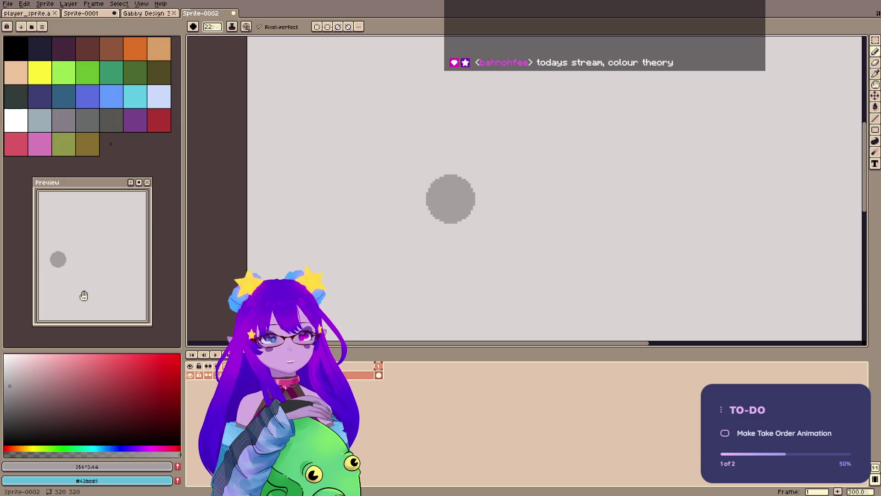
{"action": "left_click", "coordinate": [7, 367]}
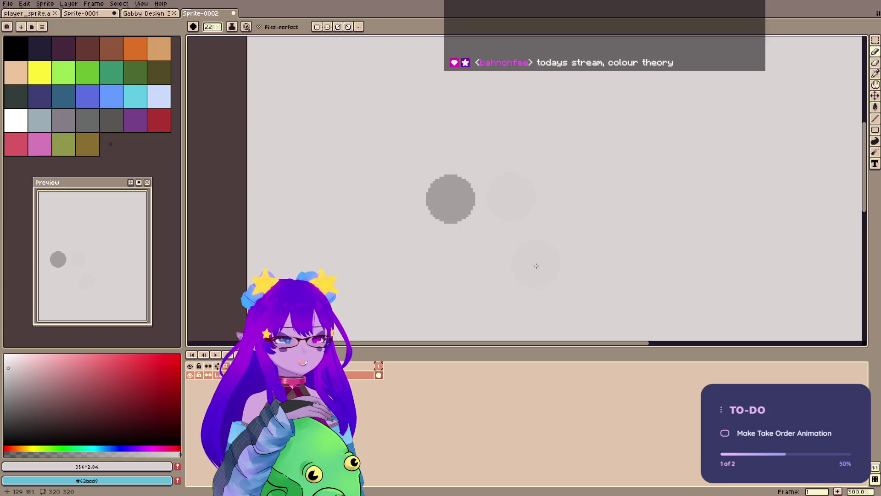
{"action": "left_click", "coordinate": [8, 436]}
{"action": "left_click", "coordinate": [558, 220]}
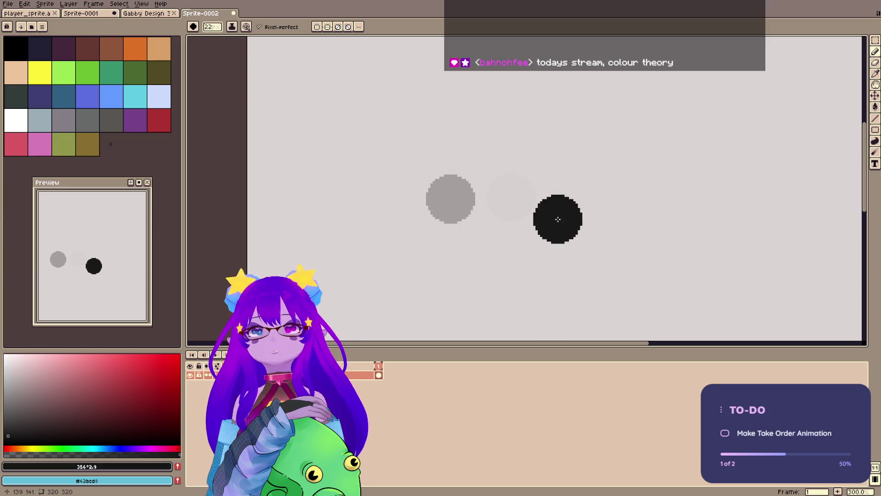
{"action": "left_click", "coordinate": [580, 198]}
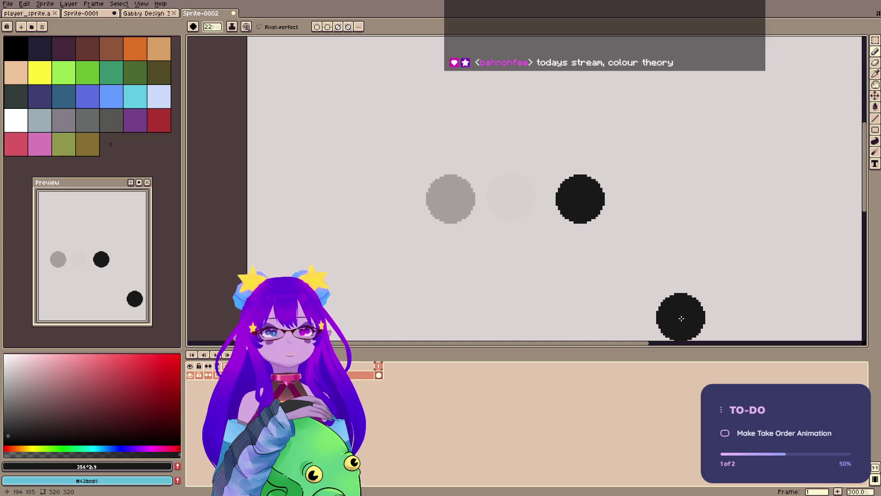
{"action": "mouse_move", "coordinate": [681, 318]}
{"action": "left_mouse_down"}
{"action": "mouse_move", "coordinate": [464, 201]}
{"action": "mouse_move", "coordinate": [462, 227]}
{"action": "mouse_move", "coordinate": [604, 240]}
{"action": "mouse_move", "coordinate": [541, 252]}
{"action": "mouse_move", "coordinate": [523, 230]}
{"action": "mouse_move", "coordinate": [497, 248]}
{"action": "left_mouse_up"}
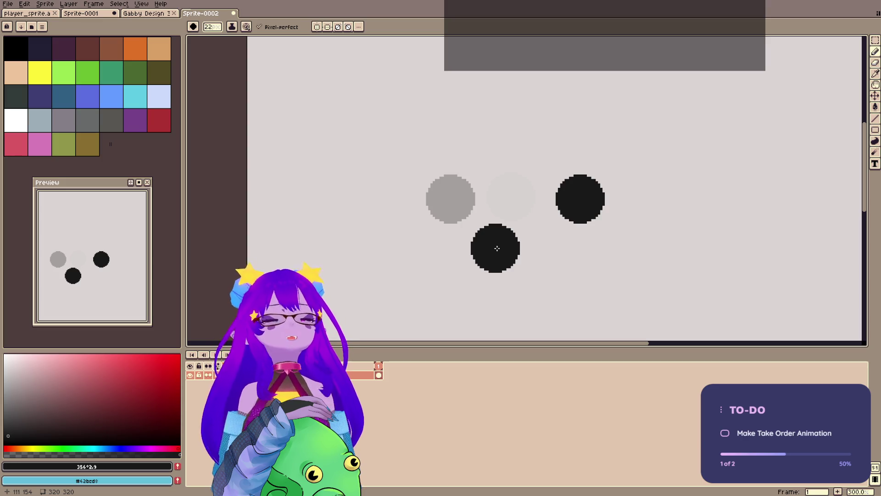
{"action": "key", "text": "Delete"}
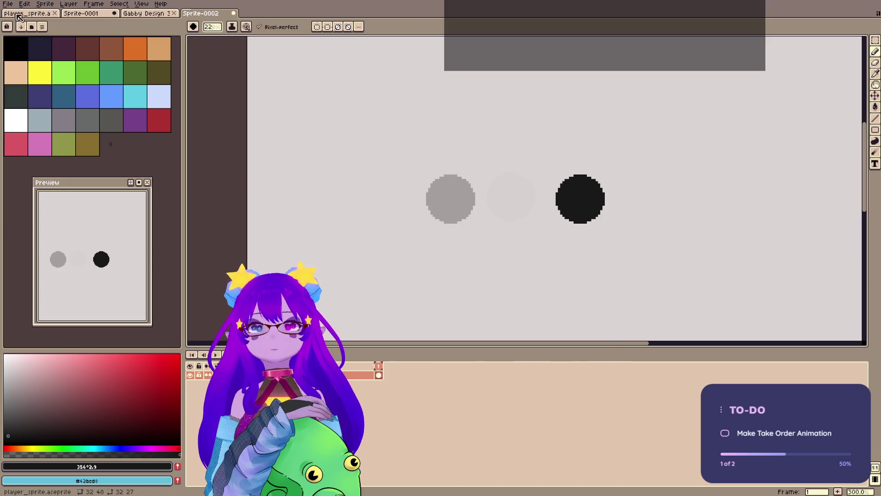
On the witch sprite, hide the Book layer and step through frames 1–4 in greyscale.
{"action": "key", "text": "ctrl+Tab"}
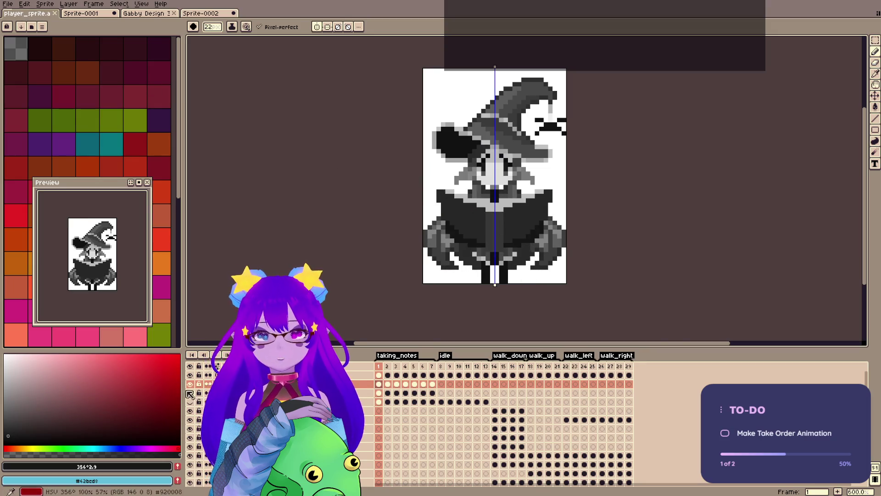
{"action": "left_click", "coordinate": [190, 384]}
{"action": "left_click", "coordinate": [190, 393]}
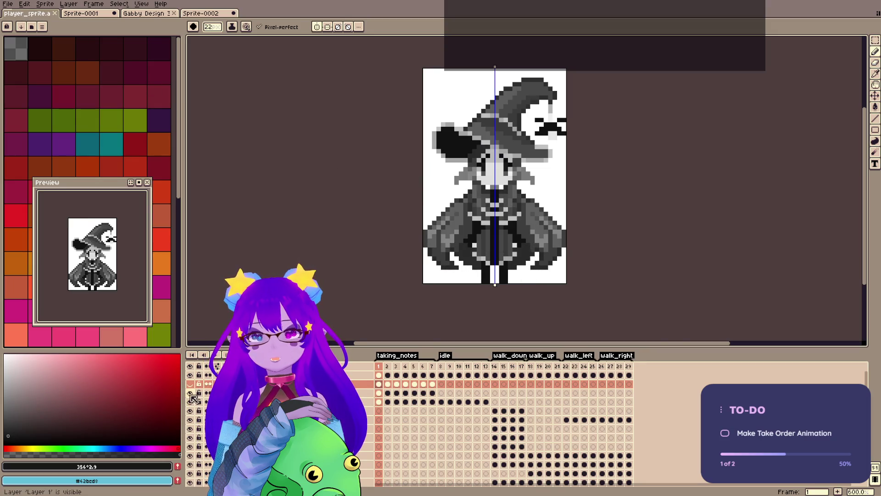
{"action": "left_click", "coordinate": [190, 402]}
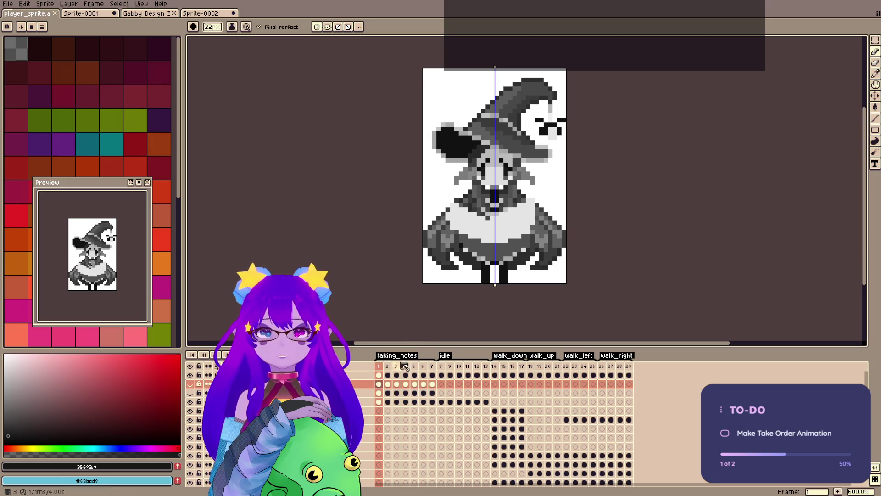
{"action": "left_click", "coordinate": [379, 366]}
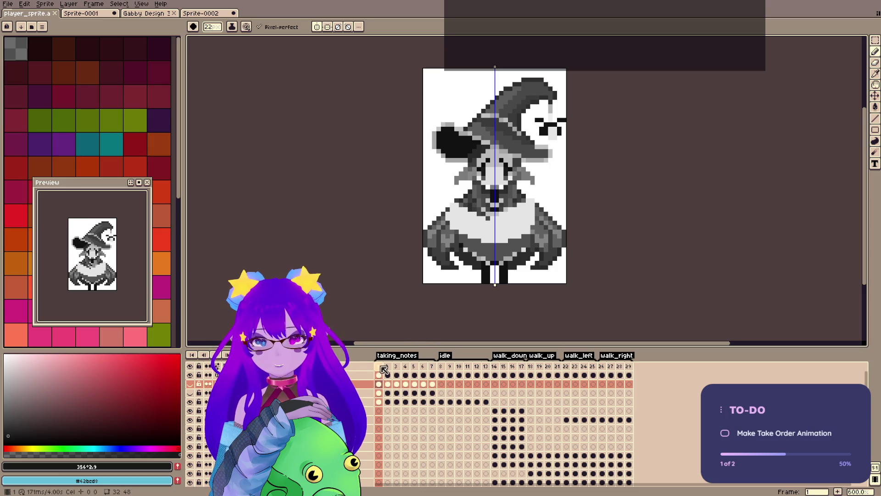
{"action": "left_click", "coordinate": [388, 367]}
{"action": "left_click", "coordinate": [397, 367]}
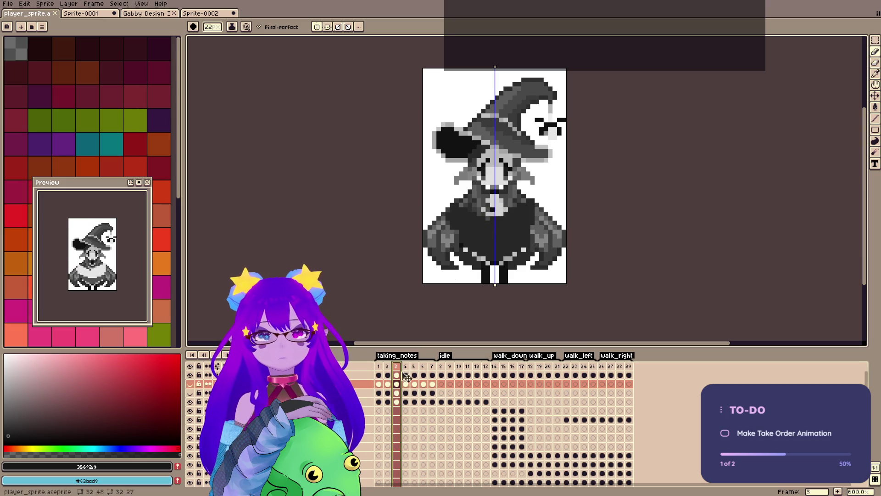
{"action": "key", "text": "Right"}
{"action": "left_click", "coordinate": [190, 375]}
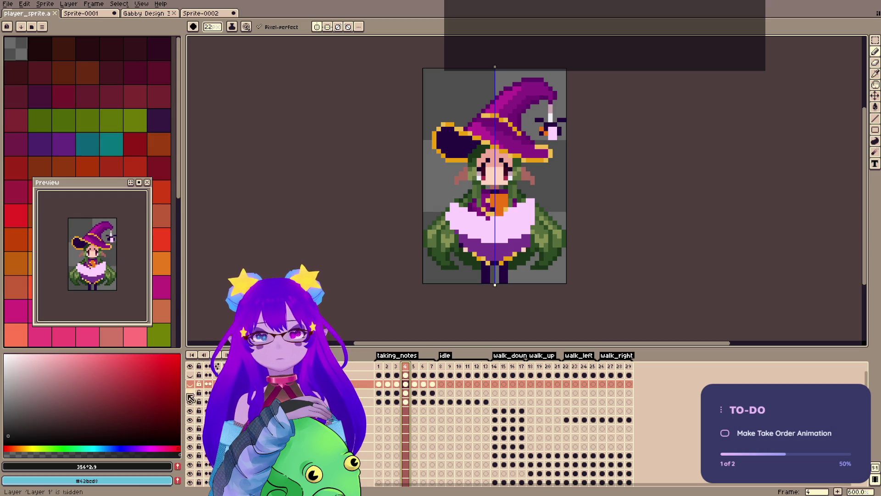
{"action": "key", "text": "ctrl+z"}
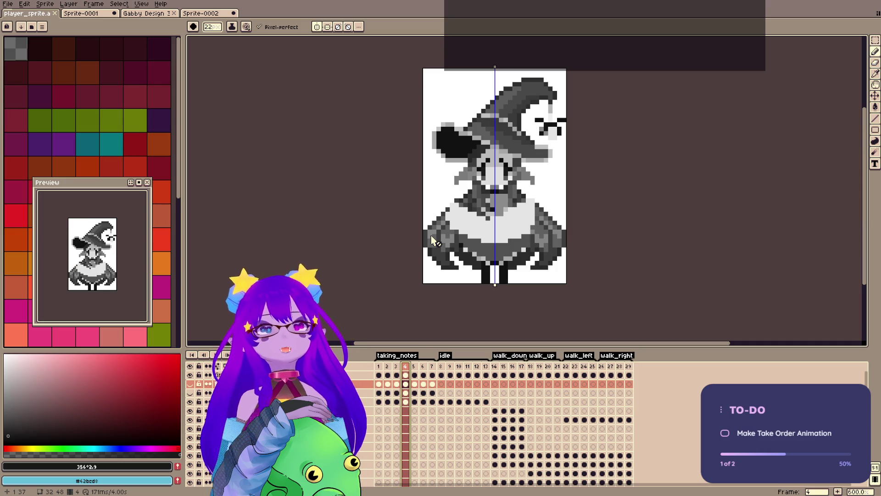
Close the Sprite-0002 value-test canvas without saving.
{"action": "left_click", "coordinate": [206, 17]}
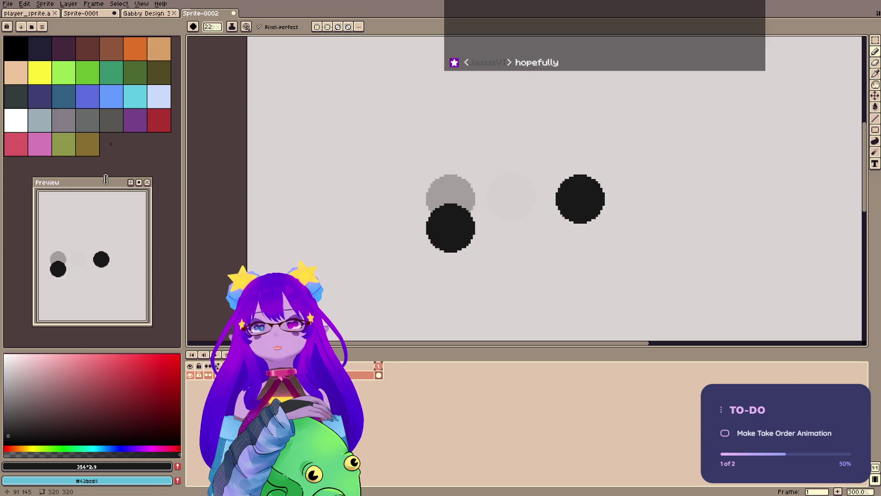
{"action": "key", "text": "ctrl+Tab"}
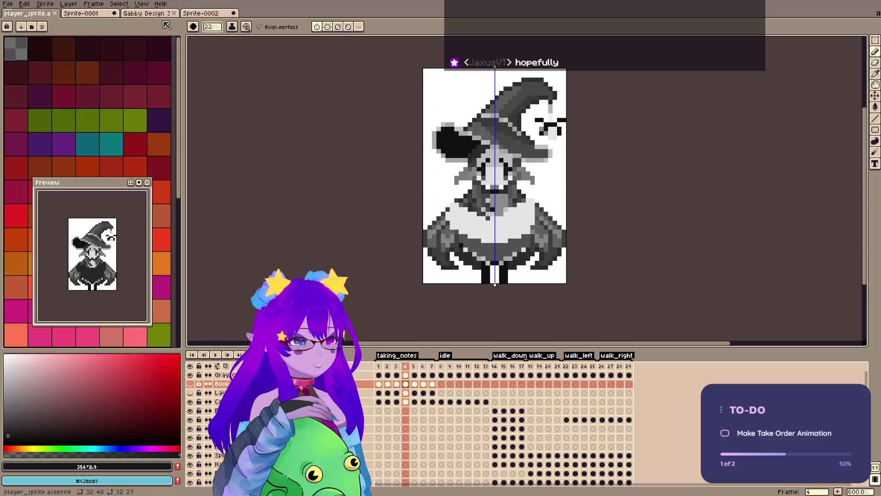
{"action": "left_click", "coordinate": [232, 10]}
{"action": "left_click", "coordinate": [238, 12]}
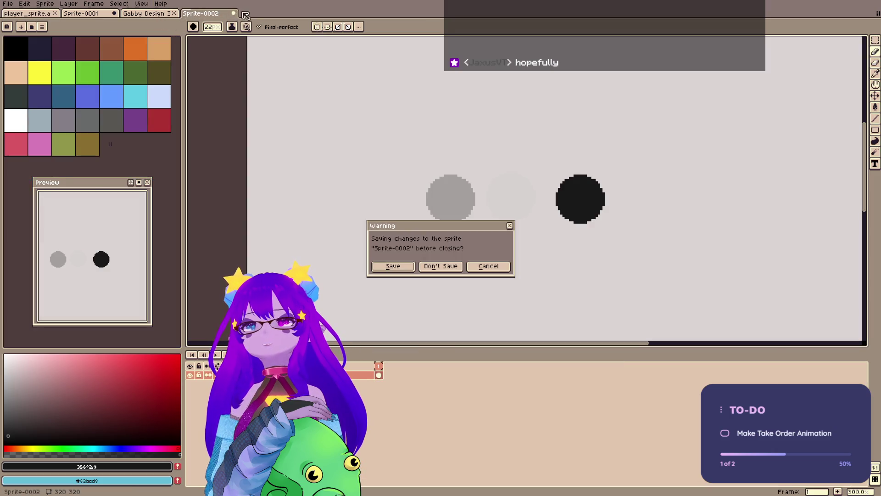
{"action": "left_click", "coordinate": [424, 266]}
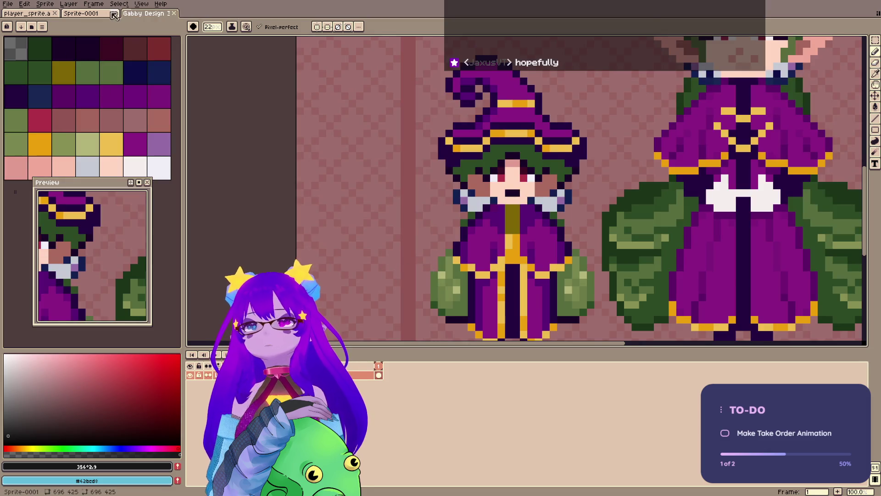
Close the design comparison export and show the witch sprite in full colour.
{"action": "left_click", "coordinate": [105, 14]}
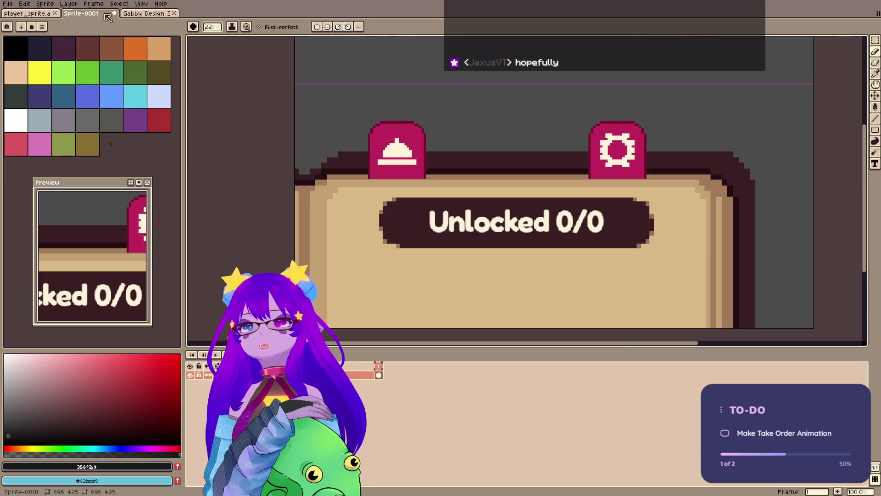
{"action": "left_click", "coordinate": [161, 18]}
{"action": "left_click", "coordinate": [173, 14]}
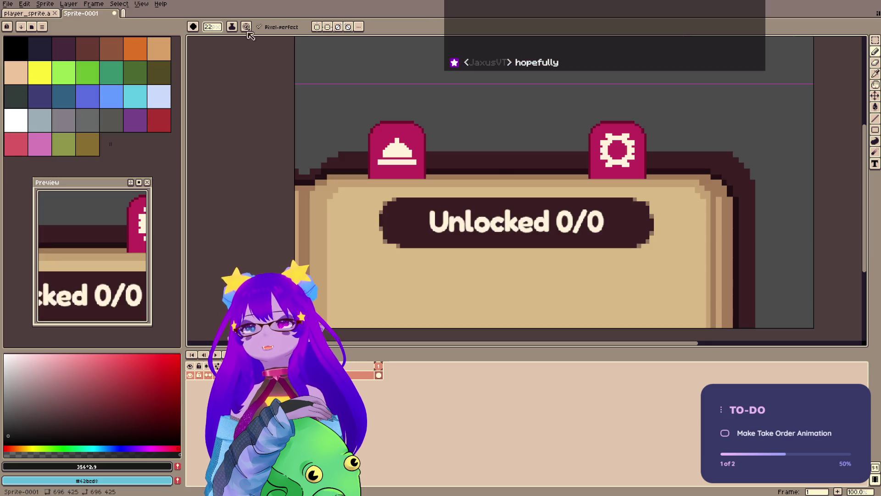
{"action": "left_click", "coordinate": [28, 13]}
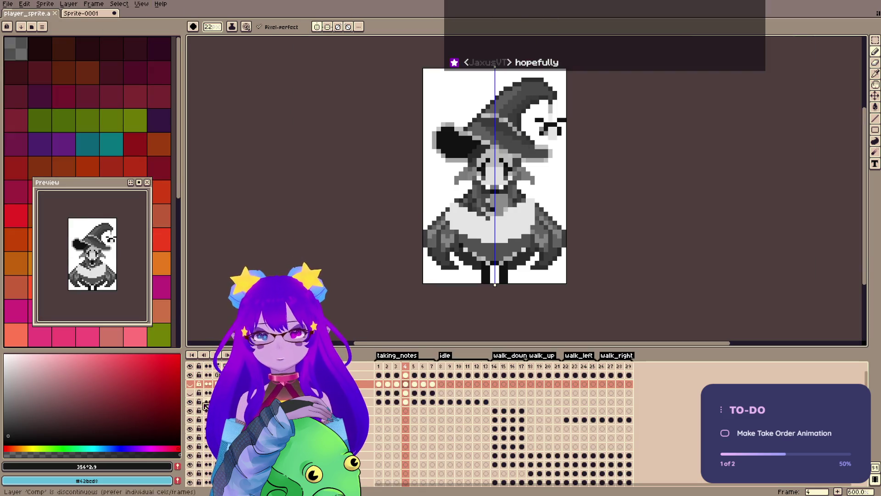
{"action": "left_click", "coordinate": [190, 375]}
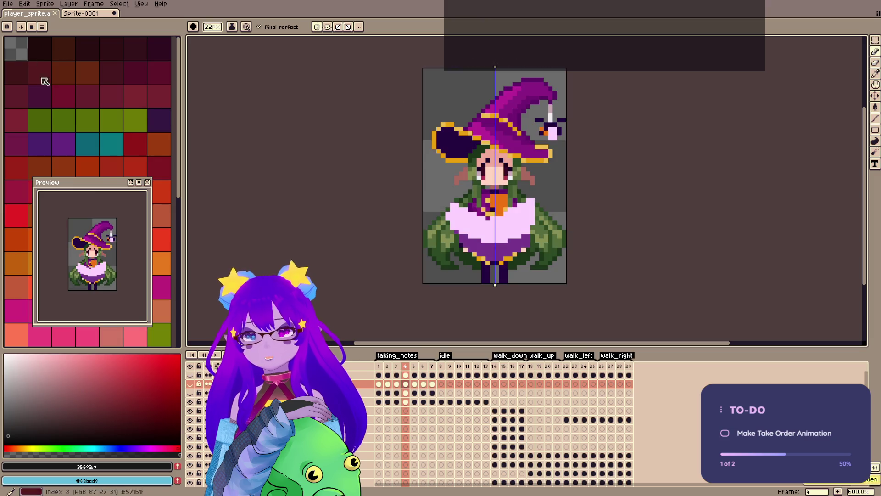
Show the book layer again and save the witch sprite.
{"action": "left_click", "coordinate": [191, 383]}
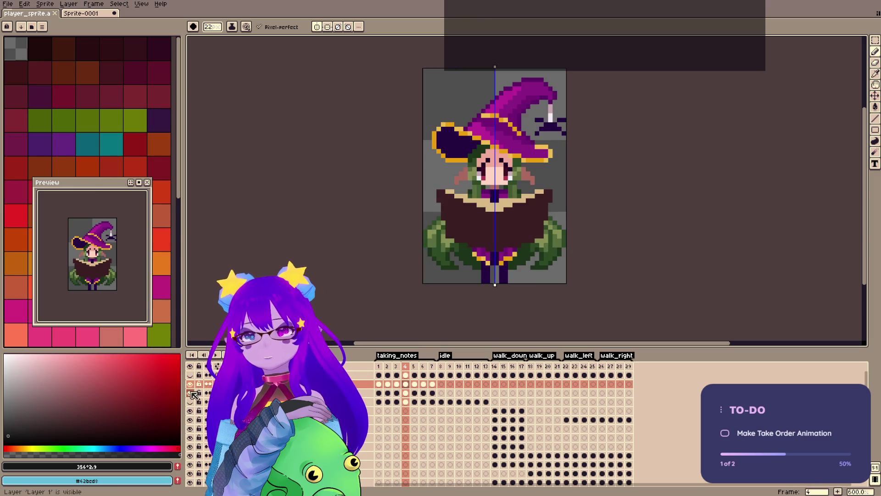
{"action": "key", "text": "ctrl+s"}
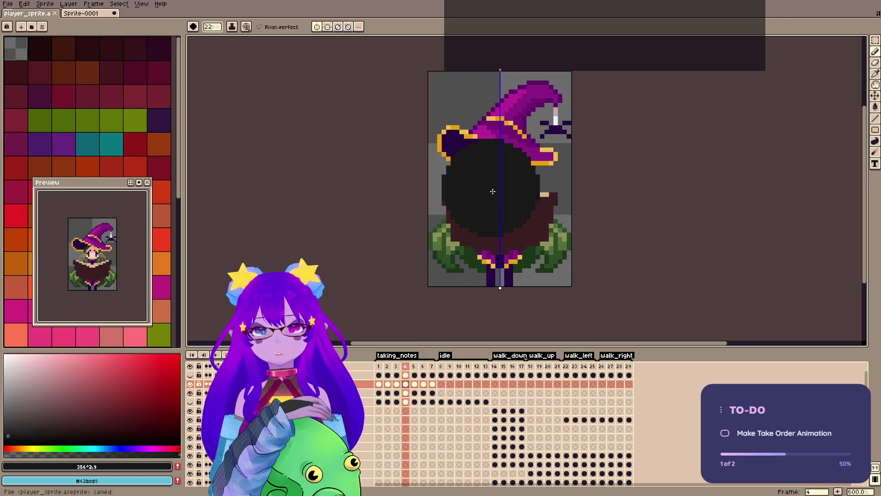
{"action": "scroll", "coordinate": [492, 191], "scroll_direction": "up", "scroll_amount": 1}
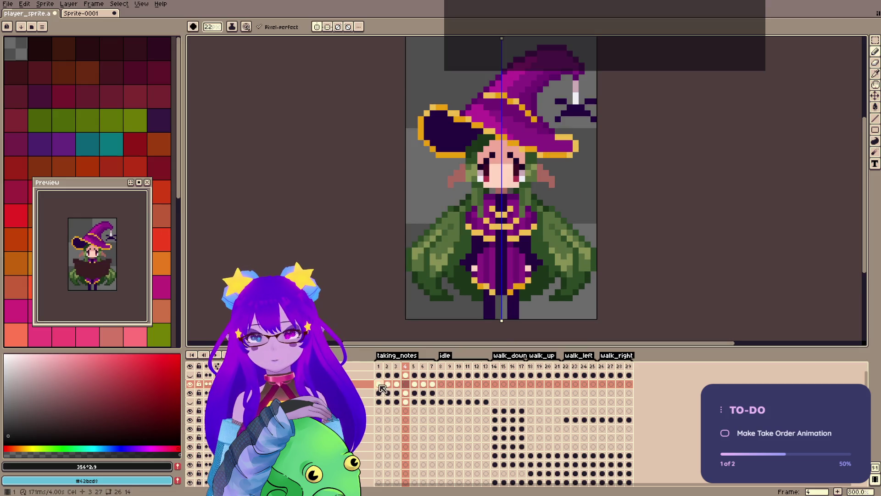
On frame 1, select the lower part of the sprite and move the book down one pixel.
{"action": "key", "text": "m"}
{"action": "left_click_drag", "start_coordinate": [405, 162], "coordinate": [598, 302]}
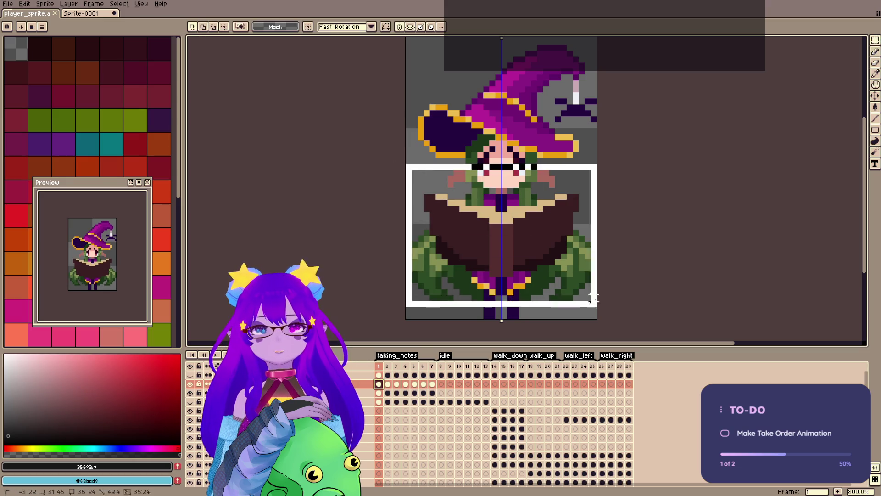
{"action": "left_click_drag", "start_coordinate": [530, 264], "coordinate": [527, 270]}
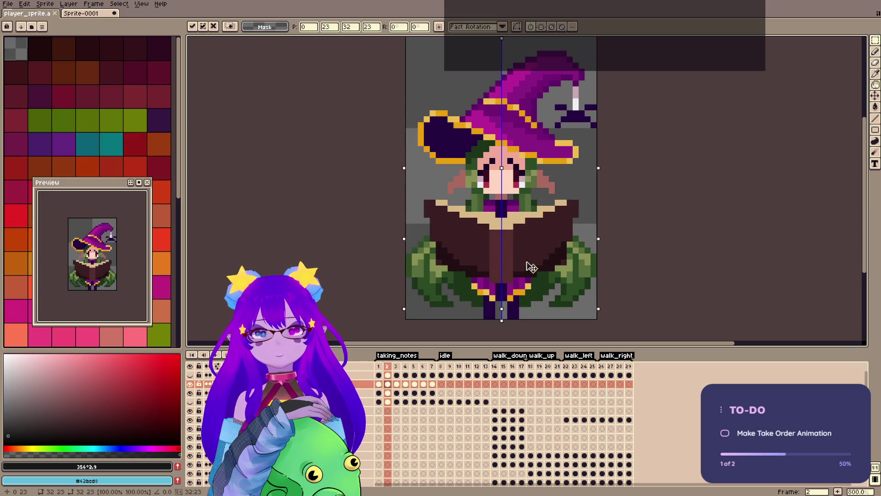
{"action": "key", "text": "ctrl+d"}
{"action": "key", "text": "b"}
Reselect the book area on frames 3 through 7, adjusting it and then dropping the selection.
{"action": "key", "text": "Right"}
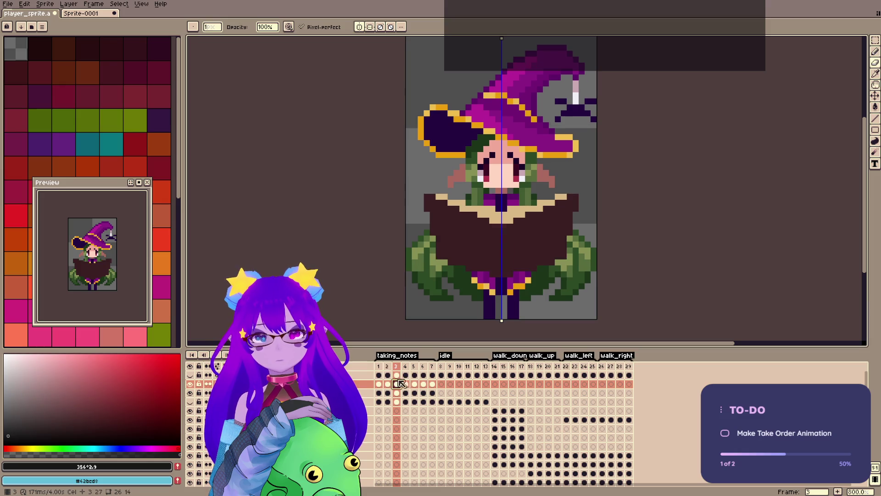
{"action": "key", "text": "ctrl+shift+d"}
{"action": "left_click_drag", "start_coordinate": [531, 244], "coordinate": [531, 250]}
{"action": "key", "text": "ctrl+d"}
{"action": "key", "text": "e"}
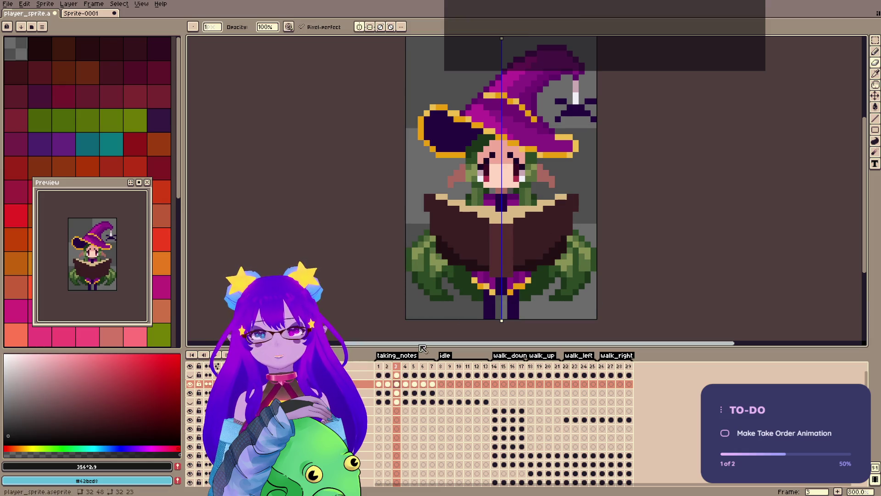
{"action": "key", "text": "ctrl+shift+d"}
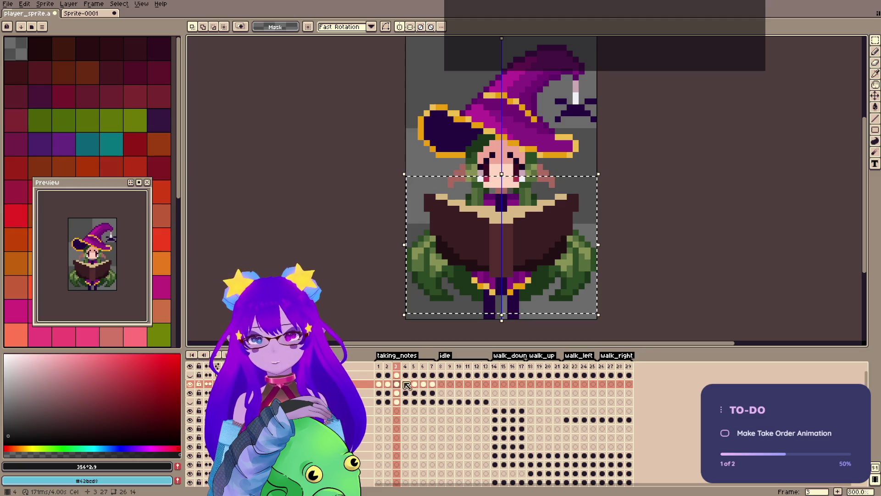
{"action": "key", "text": "Right"}
{"action": "key", "text": "Right"}
{"action": "key", "text": "Right"}
{"action": "key", "text": "Right"}
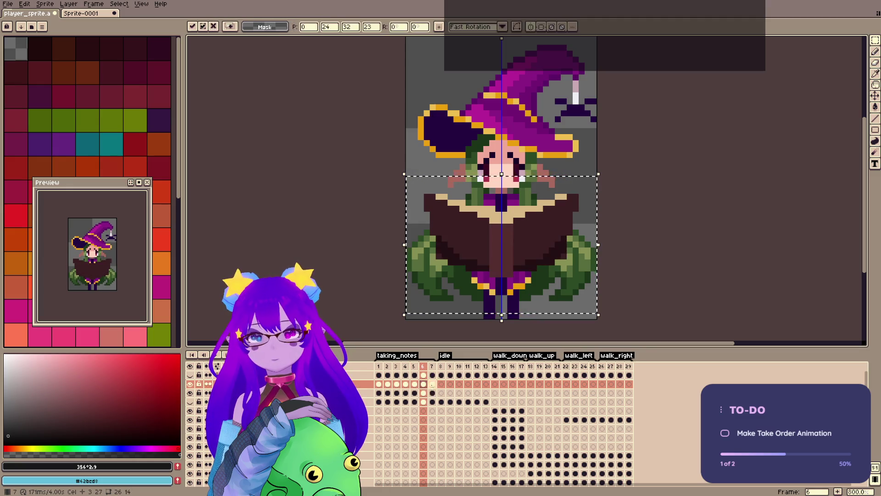
{"action": "key", "text": "ctrl+d"}
{"action": "key", "text": "e"}
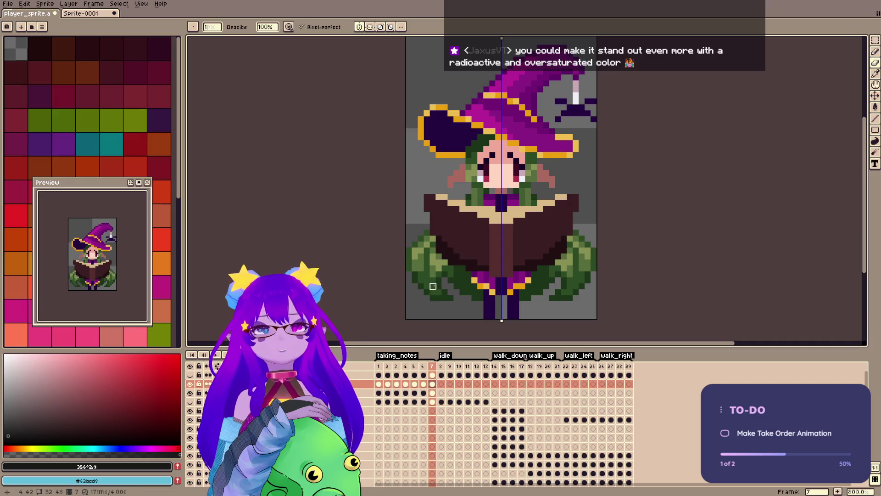
Step back to frame 4 and briefly preview the sprite in greyscale.
{"action": "left_click", "coordinate": [423, 383]}
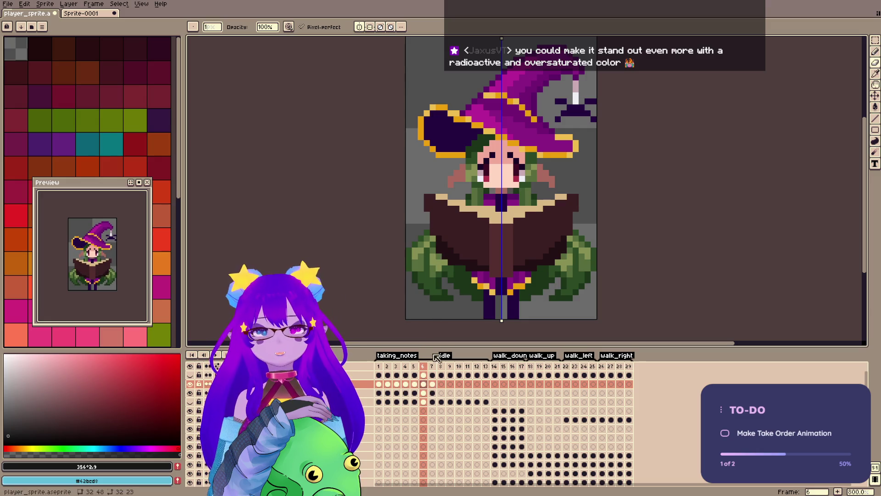
{"action": "key", "text": "Left"}
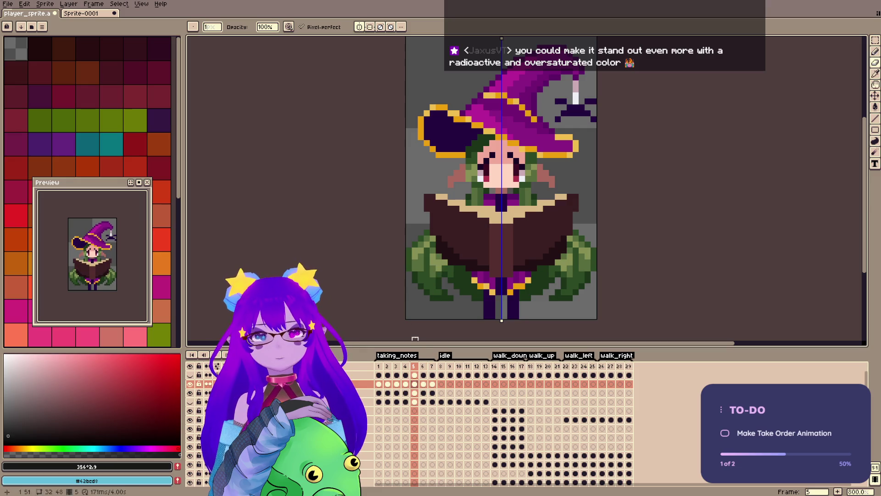
{"action": "key", "text": "Left"}
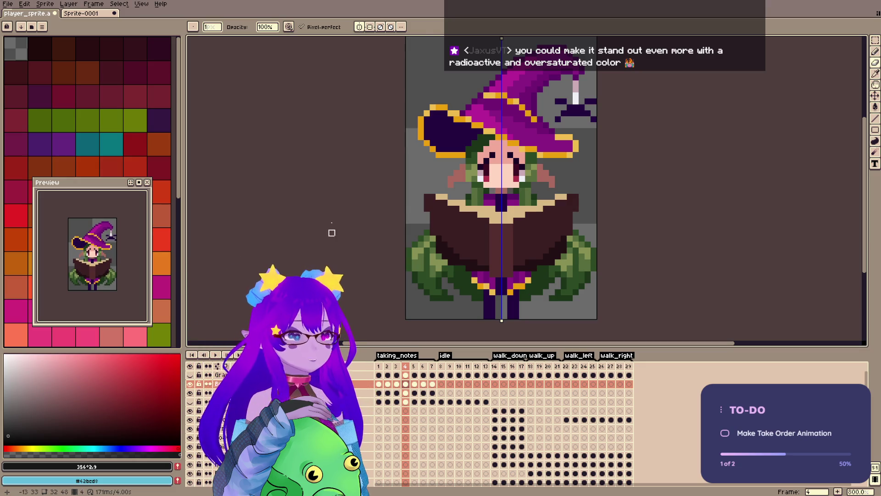
{"action": "left_click_drag", "start_coordinate": [569, 124], "coordinate": [581, 162]}
{"action": "key", "text": "ctrl+shift+g"}
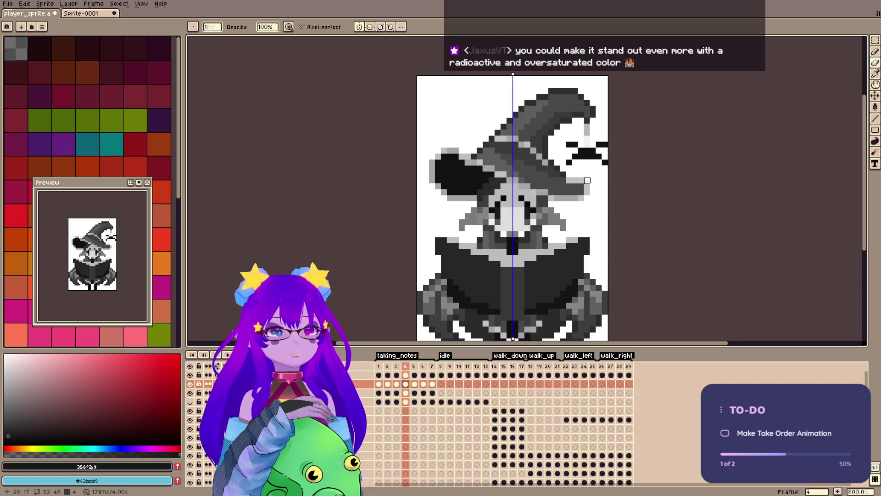
{"action": "key", "text": "ctrl+shift+g"}
Draw with dark purple and undo the accidental dark blob over the hat.
{"action": "key", "text": "b"}
{"action": "left_click", "coordinate": [504, 195], "text": "alt"}
{"action": "left_click", "coordinate": [562, 189]}
{"action": "key", "text": "ctrl+z"}
{"action": "key", "text": "ctrl+z"}
{"action": "key", "text": "ctrl+z"}
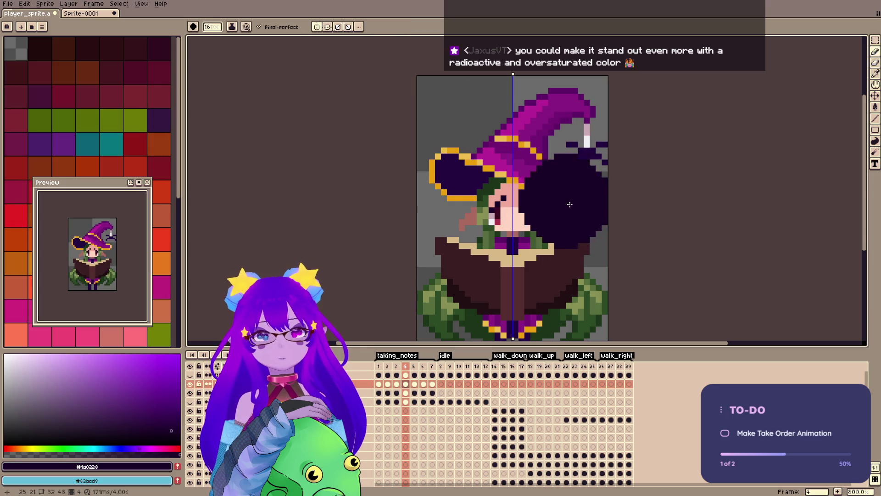
Return to frame 1 in full colour and restore the rectangular selection around the eyes.
{"action": "key", "text": "Home"}
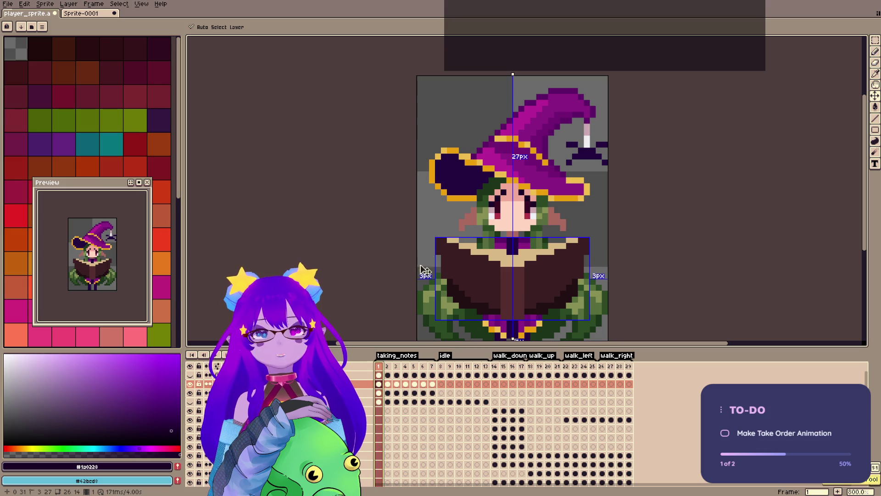
{"action": "key", "text": "ctrl+g"}
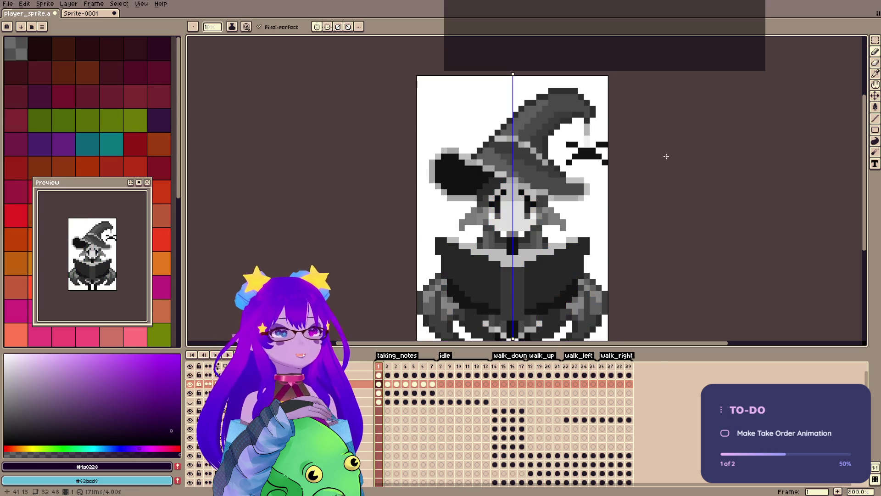
{"action": "key", "text": "ctrl+z"}
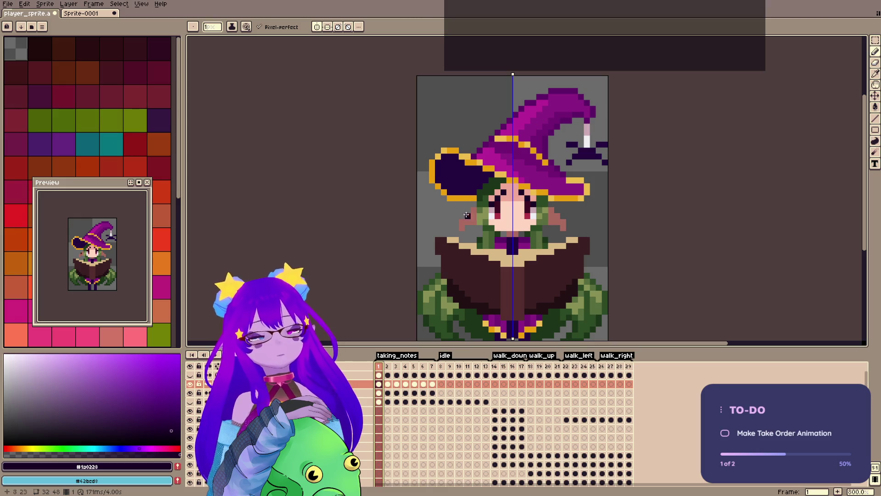
{"action": "key", "text": "m"}
{"action": "key", "text": "ctrl+z"}
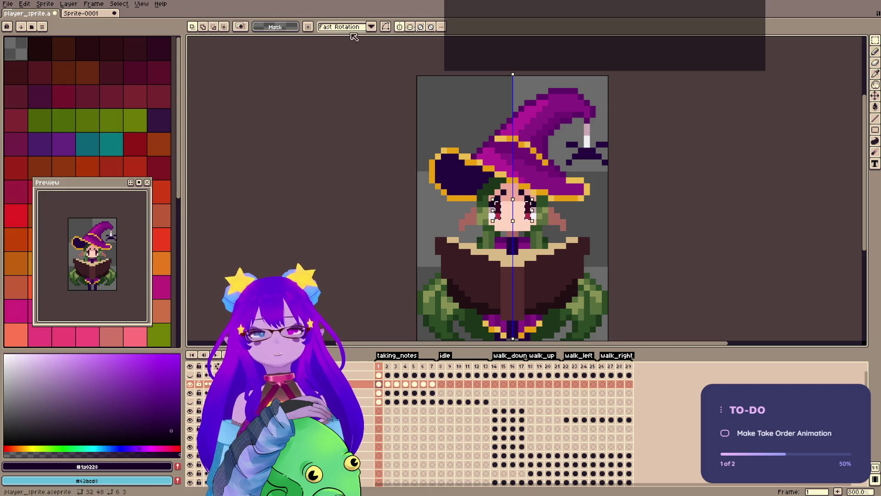
Switch to grayscale, try a Brightness/Contrast boost on the eye area, then cancel it.
{"action": "key", "text": "ctrl+g"}
{"action": "left_click", "coordinate": [46, 5]}
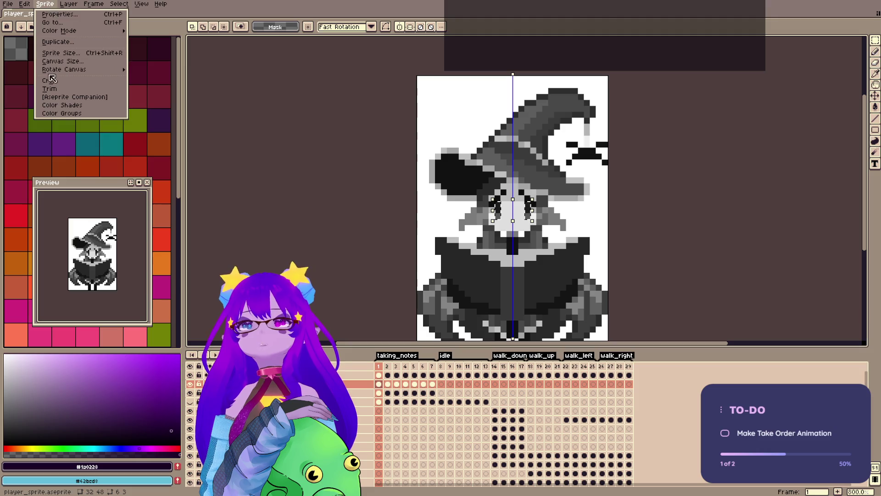
{"action": "mouse_move", "coordinate": [60, 202]}
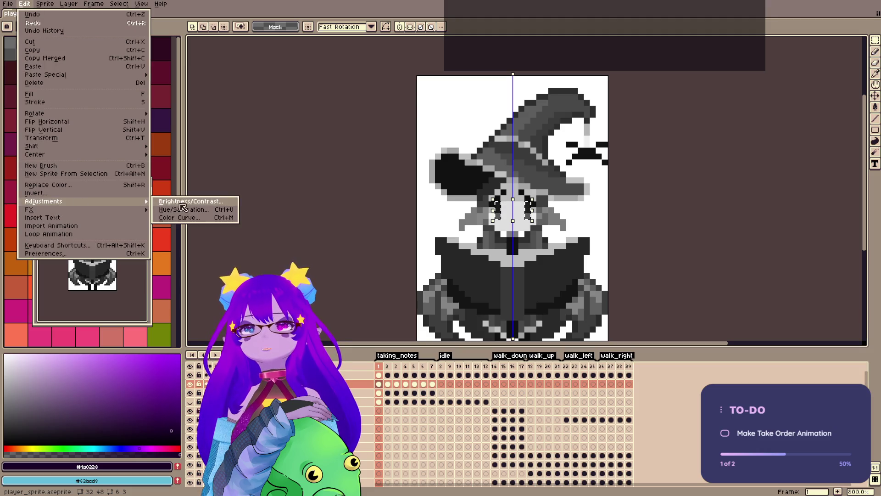
{"action": "left_click", "coordinate": [181, 201]}
{"action": "mouse_move", "coordinate": [681, 201]}
{"action": "left_mouse_down"}
{"action": "mouse_move", "coordinate": [705, 202]}
{"action": "mouse_move", "coordinate": [683, 202]}
{"action": "mouse_move", "coordinate": [705, 227]}
{"action": "mouse_move", "coordinate": [656, 226]}
{"action": "left_mouse_up"}
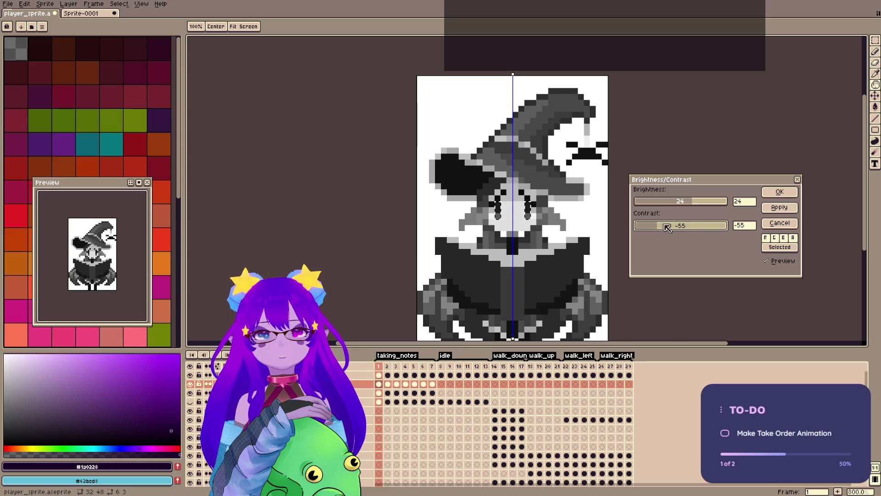
{"action": "left_click", "coordinate": [777, 225]}
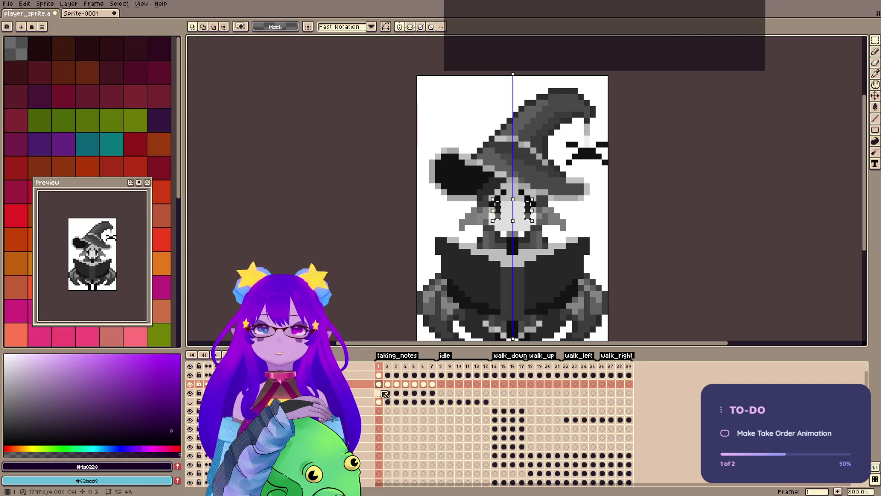
Apply Brightness/Contrast with brightness raised to 34.
{"action": "left_click", "coordinate": [24, 3]}
{"action": "mouse_move", "coordinate": [79, 206]}
{"action": "left_click", "coordinate": [175, 201]}
{"action": "left_click_drag", "start_coordinate": [681, 201], "coordinate": [710, 202]}
{"action": "key", "text": "Return"}
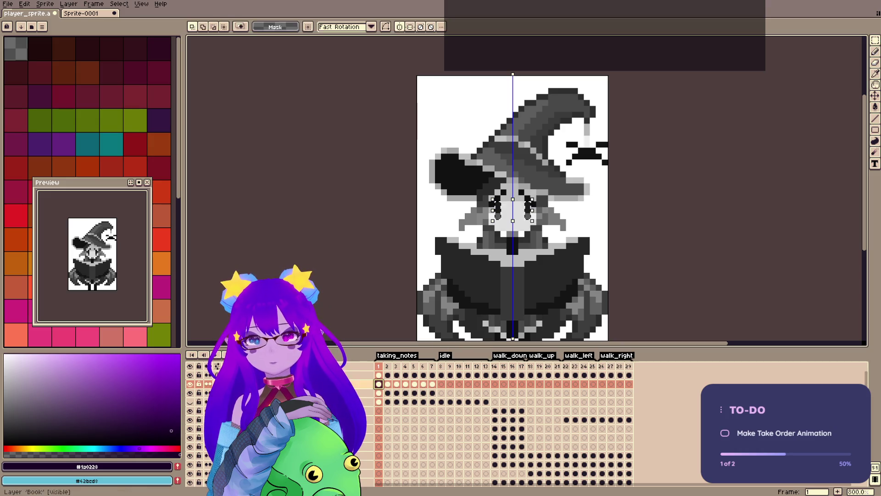
Select frame 1 on another layer and dismiss the Edit menu.
{"action": "left_click", "coordinate": [377, 394]}
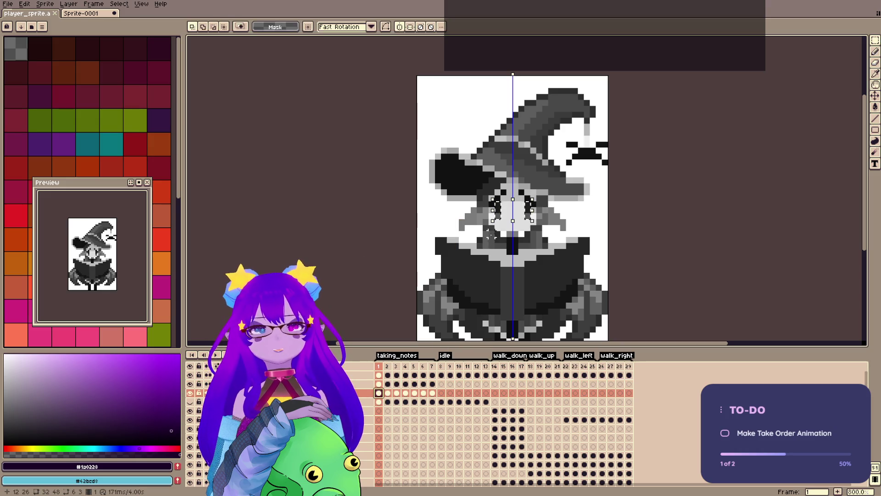
{"action": "left_click", "coordinate": [502, 210]}
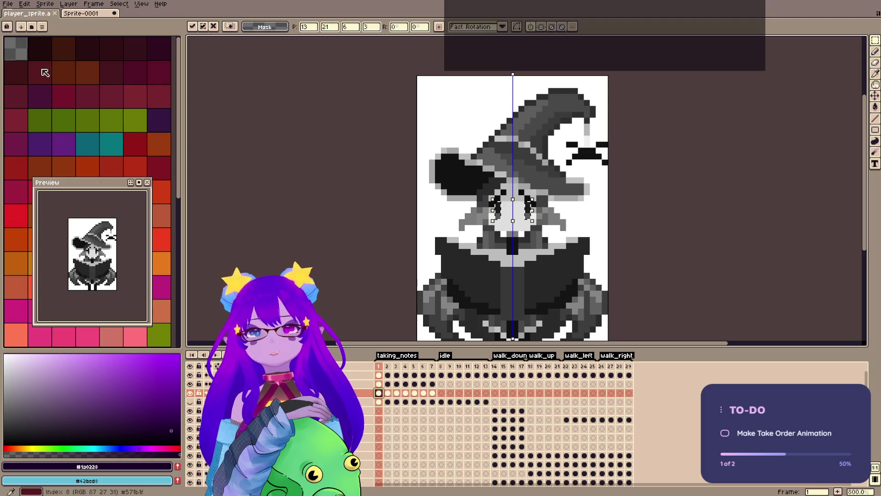
{"action": "left_click", "coordinate": [25, 4]}
{"action": "key", "text": "Escape"}
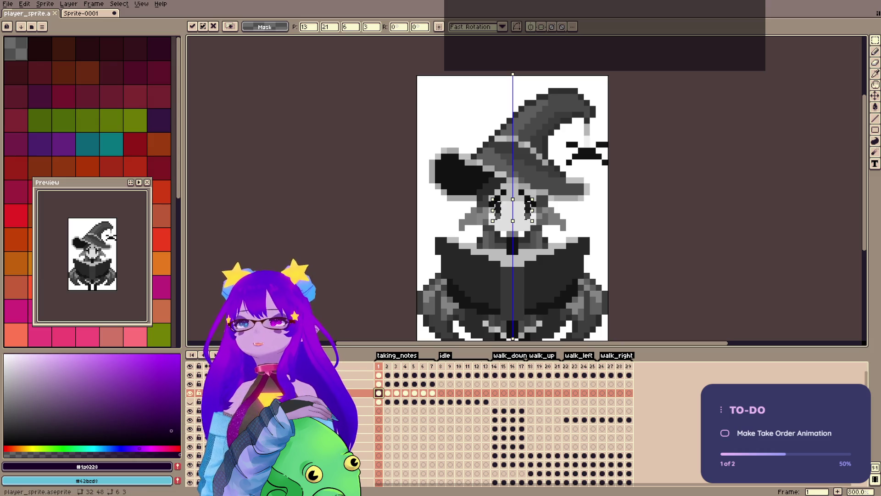
Apply Brightness/Contrast with brightness 70 and contrast -9, then compare frames 1 and 2.
{"action": "left_click", "coordinate": [27, 5]}
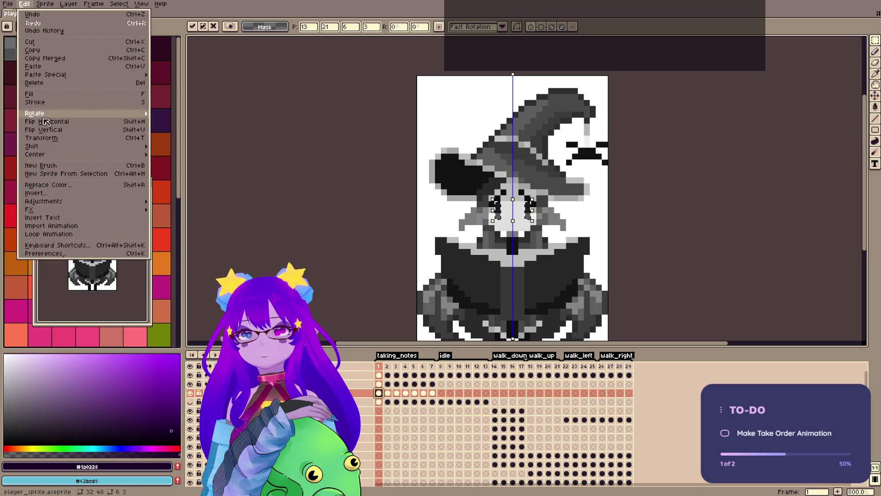
{"action": "mouse_move", "coordinate": [94, 202]}
{"action": "left_click", "coordinate": [204, 203]}
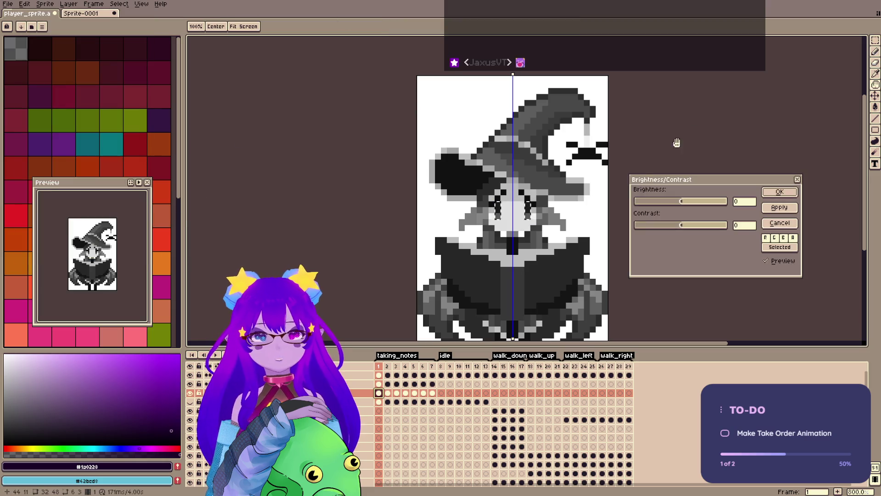
{"action": "left_click_drag", "start_coordinate": [683, 201], "coordinate": [689, 204]}
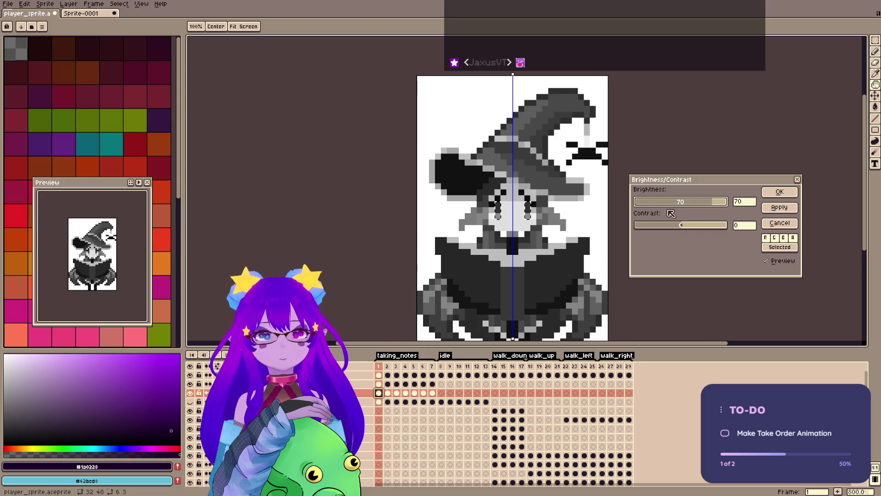
{"action": "mouse_move", "coordinate": [689, 228]}
{"action": "left_mouse_down"}
{"action": "mouse_move", "coordinate": [710, 229]}
{"action": "mouse_move", "coordinate": [659, 231]}
{"action": "left_mouse_up"}
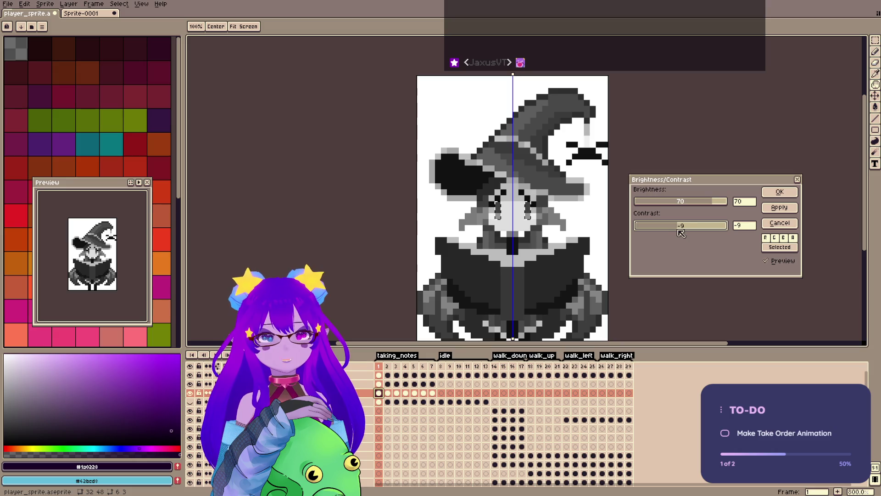
{"action": "left_click", "coordinate": [779, 192]}
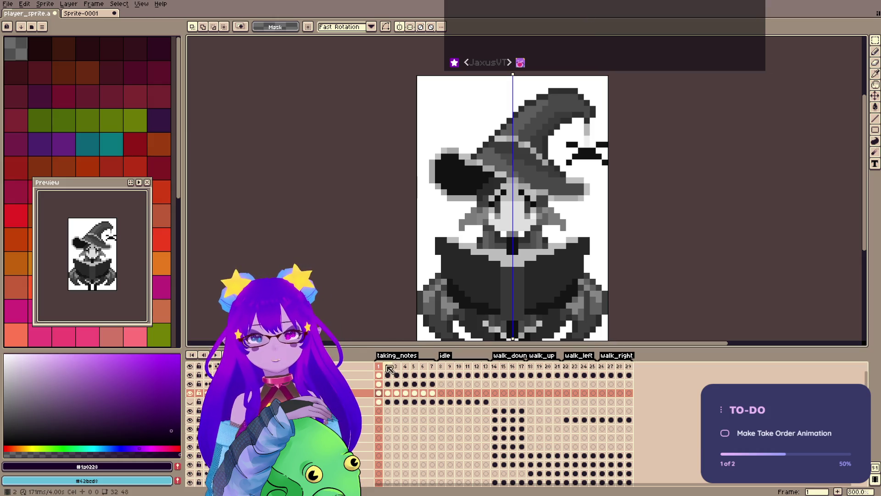
{"action": "left_click", "coordinate": [388, 366]}
{"action": "left_click", "coordinate": [381, 366]}
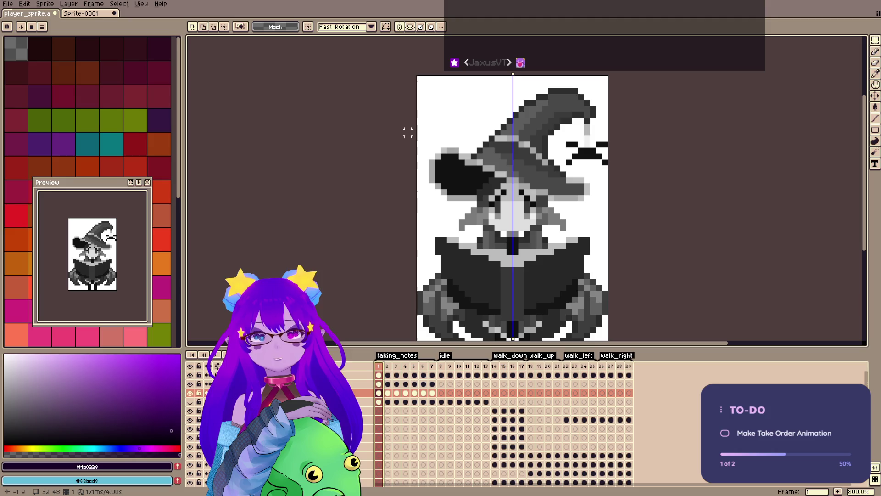
Compare frames 1 and 2, then undo the brightness and contrast change.
{"action": "left_click_drag", "start_coordinate": [670, 233], "coordinate": [700, 183]}
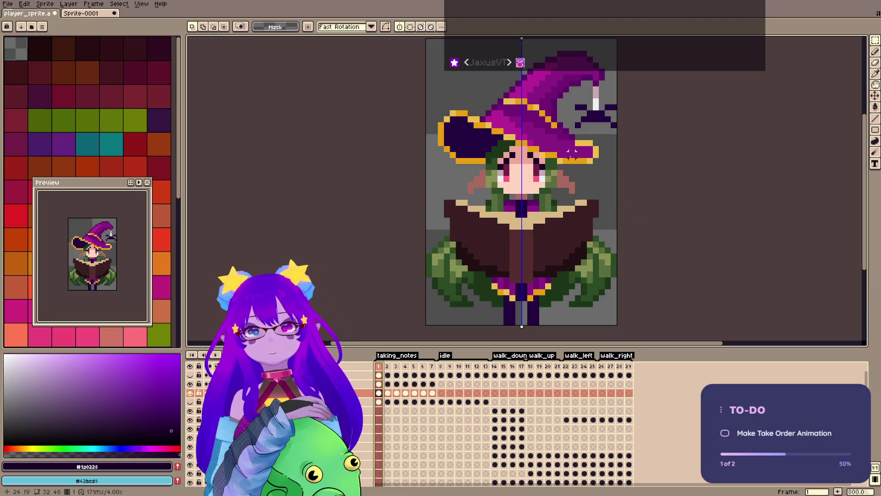
{"action": "left_click", "coordinate": [390, 367]}
{"action": "left_click", "coordinate": [380, 376]}
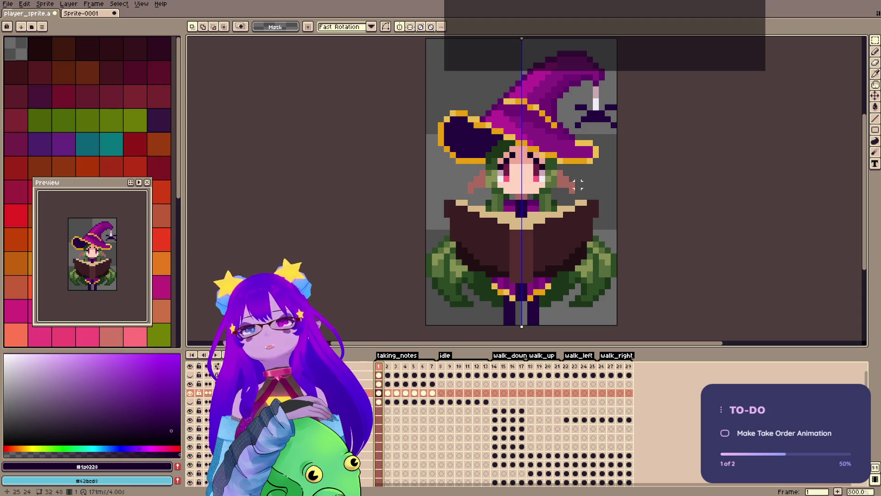
{"action": "key", "text": "ctrl+z"}
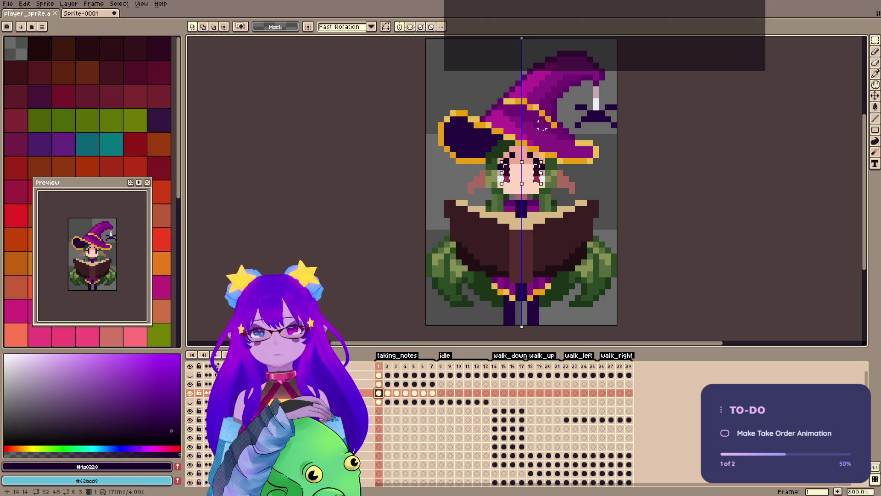
Compare frame 4, return to frame 1, deselect and save player_sprite.aseprite.
{"action": "left_click_drag", "start_coordinate": [343, 335], "coordinate": [342, 332]}
{"action": "key", "text": "Right"}
{"action": "key", "text": "Right"}
{"action": "key", "text": "Right"}
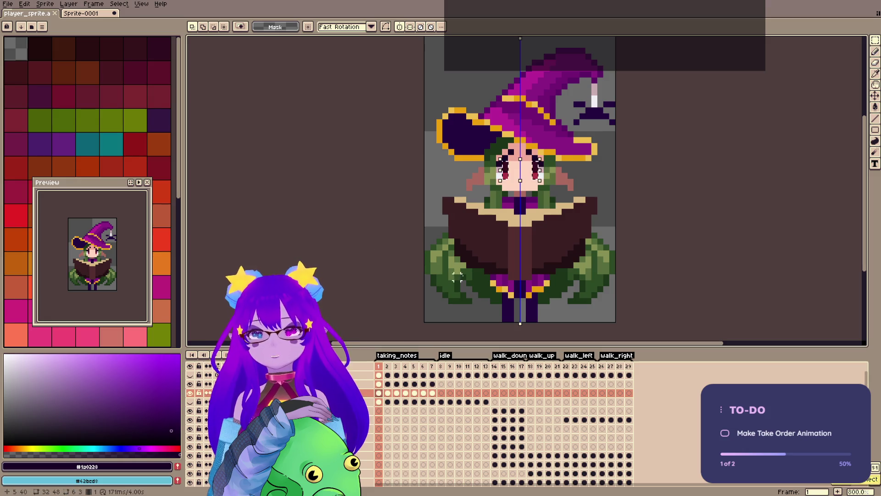
{"action": "key", "text": "Up"}
{"action": "key", "text": "Left"}
{"action": "key", "text": "Left"}
{"action": "key", "text": "Left"}
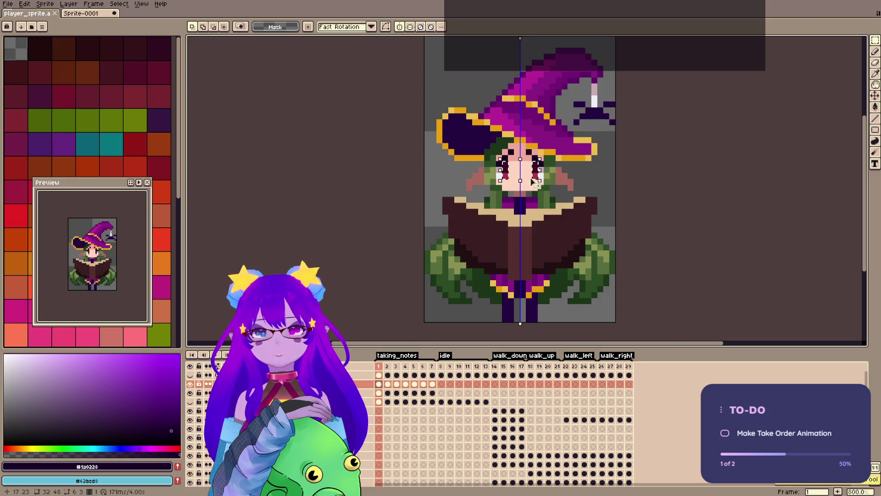
{"action": "key", "text": "ctrl+d"}
{"action": "key", "text": "ctrl+s"}
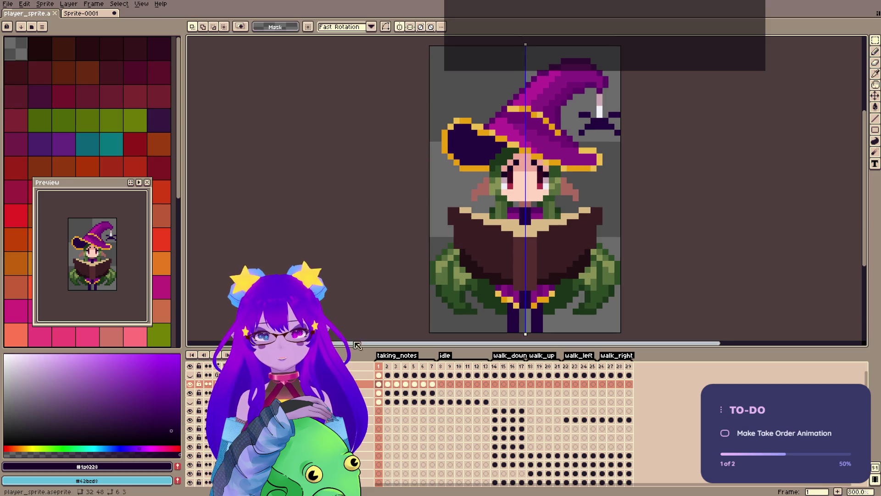
Step through frames 5 to 7 and play the animation in the preview.
{"action": "left_click", "coordinate": [397, 367]}
{"action": "left_click", "coordinate": [405, 368]}
{"action": "left_click", "coordinate": [414, 367]}
{"action": "double_click", "coordinate": [433, 366]}
{"action": "key", "text": "Return"}
{"action": "left_click", "coordinate": [138, 183]}
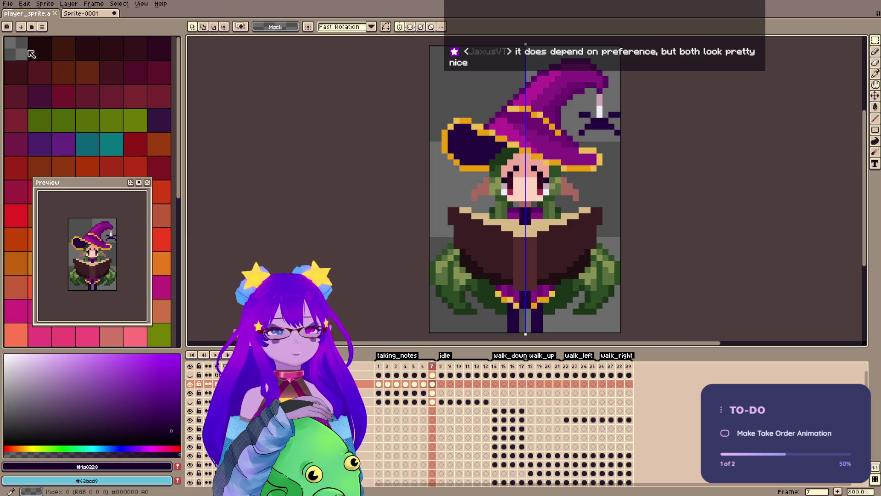
On frame 1, paint the hands on the book edges with the light face skin tone and erase strays.
{"action": "key", "text": "b"}
{"action": "left_click", "coordinate": [382, 365]}
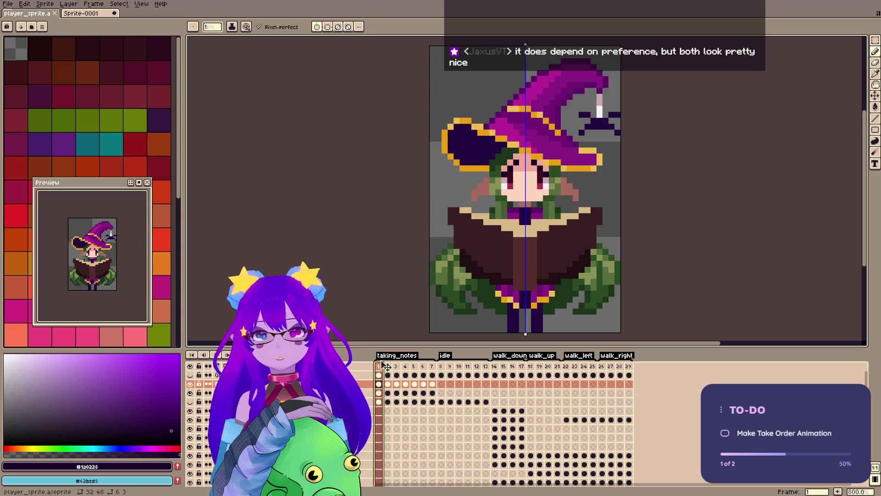
{"action": "left_click", "coordinate": [520, 182], "text": "alt"}
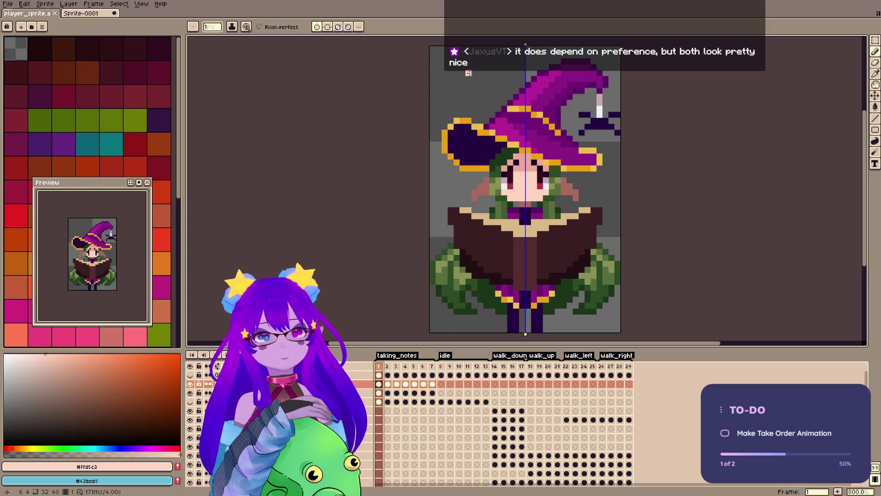
{"action": "left_click", "coordinate": [379, 384]}
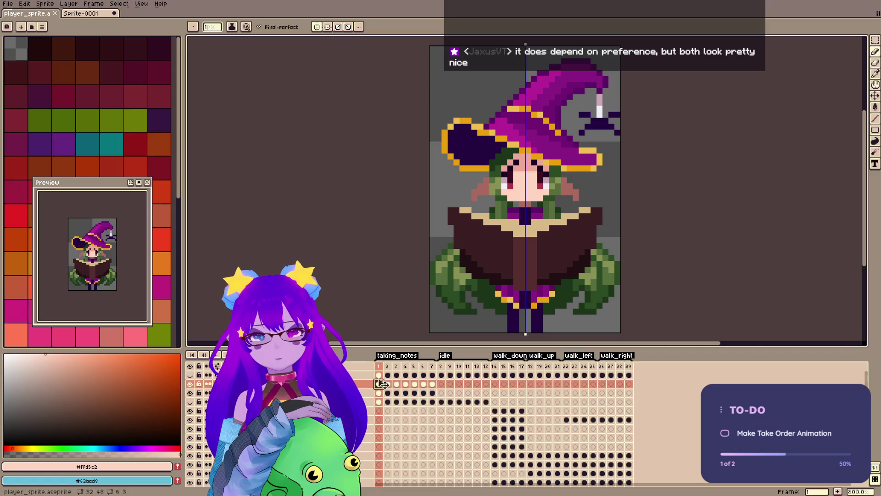
{"action": "left_click_drag", "start_coordinate": [468, 229], "coordinate": [455, 241]}
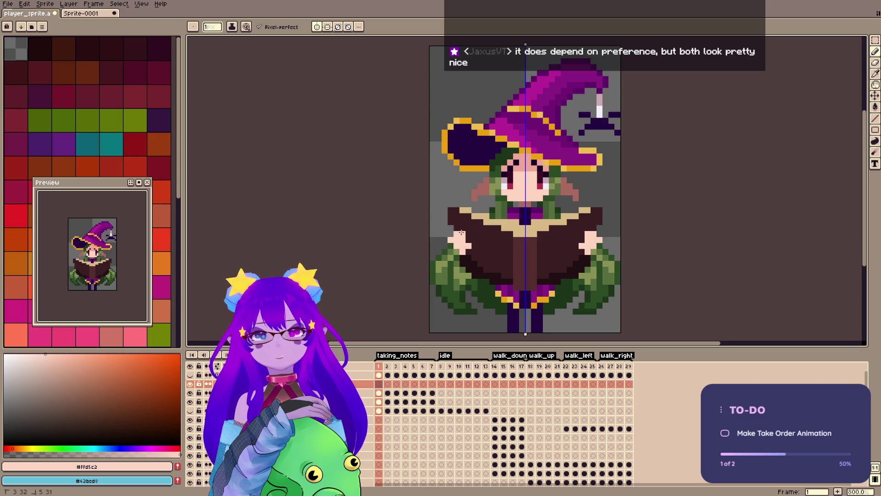
{"action": "left_click", "coordinate": [465, 234]}
{"action": "key", "text": "e"}
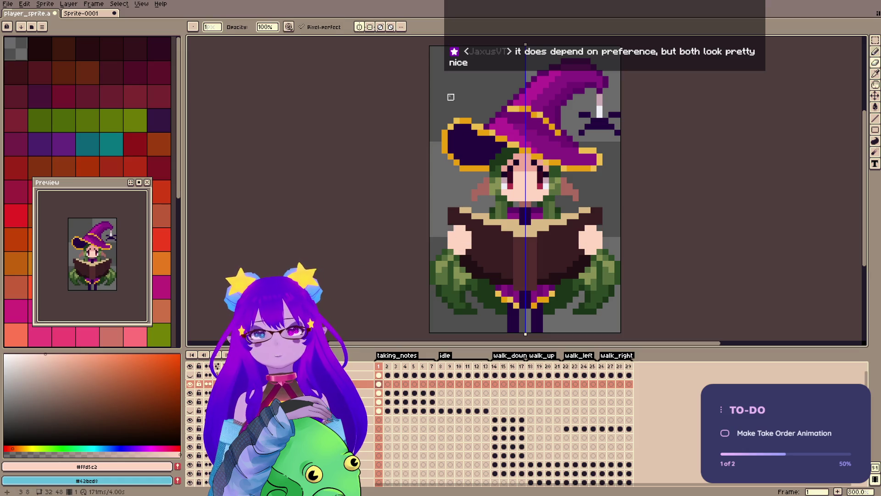
{"action": "left_click_drag", "start_coordinate": [463, 228], "coordinate": [469, 235]}
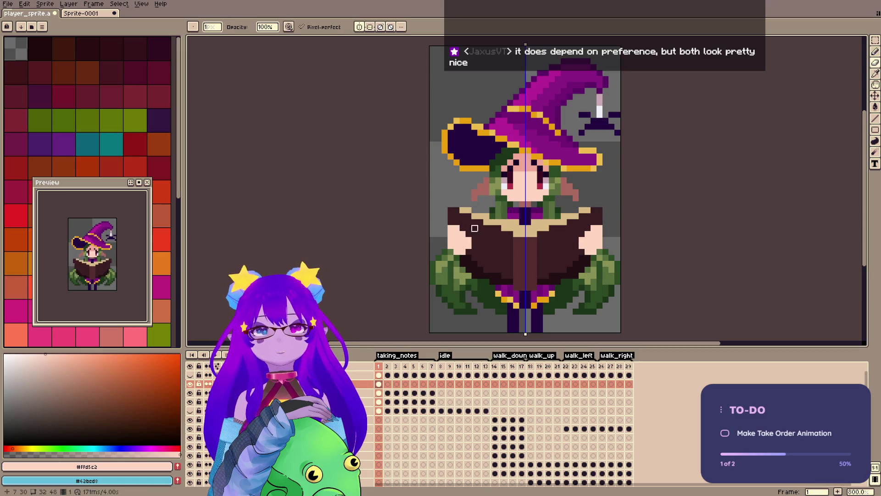
Shade the left hand with the darker #f0a999 skin tone and erase a stray pixel.
{"action": "key", "text": "b"}
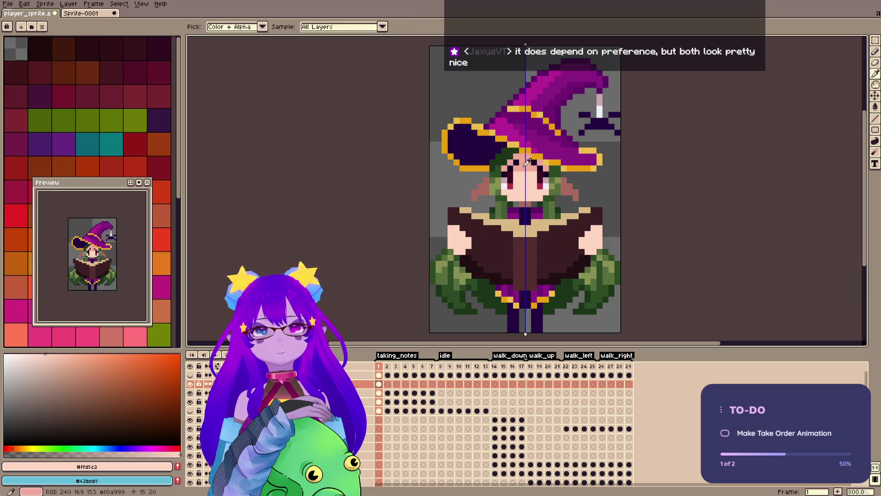
{"action": "left_click", "coordinate": [466, 250], "text": "alt"}
{"action": "left_click_drag", "start_coordinate": [455, 250], "coordinate": [460, 250]}
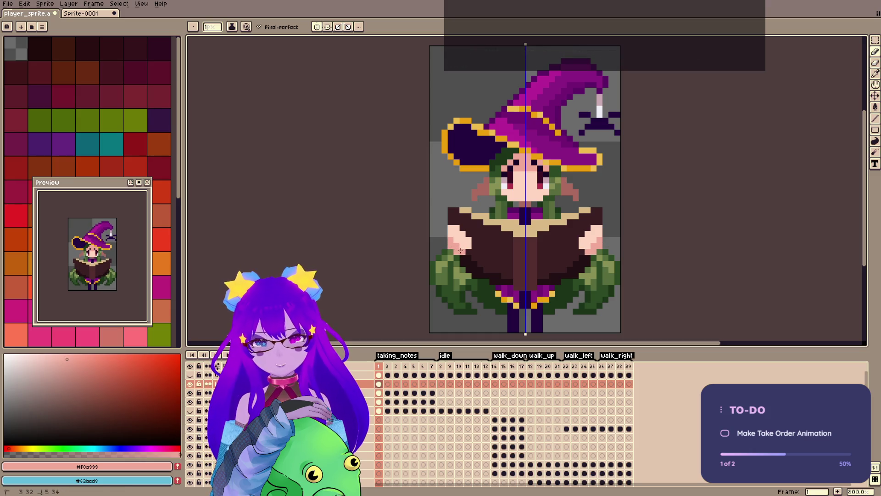
{"action": "key", "text": "e"}
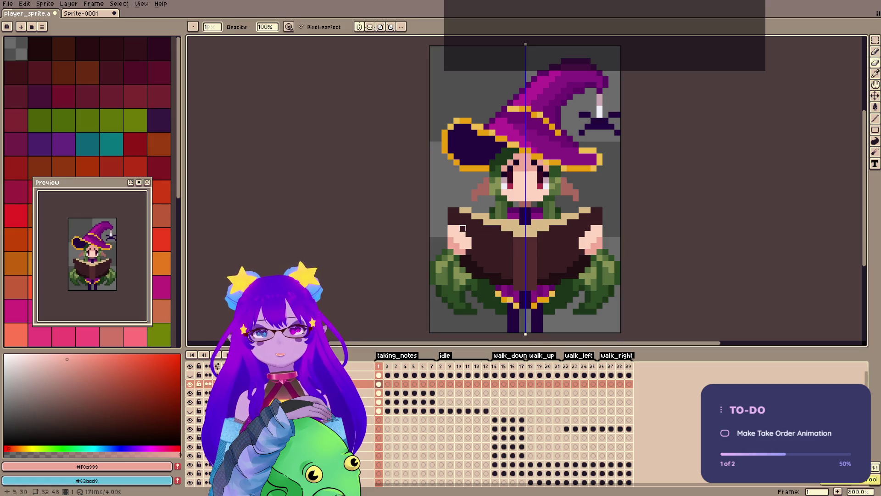
{"action": "left_click", "coordinate": [468, 252]}
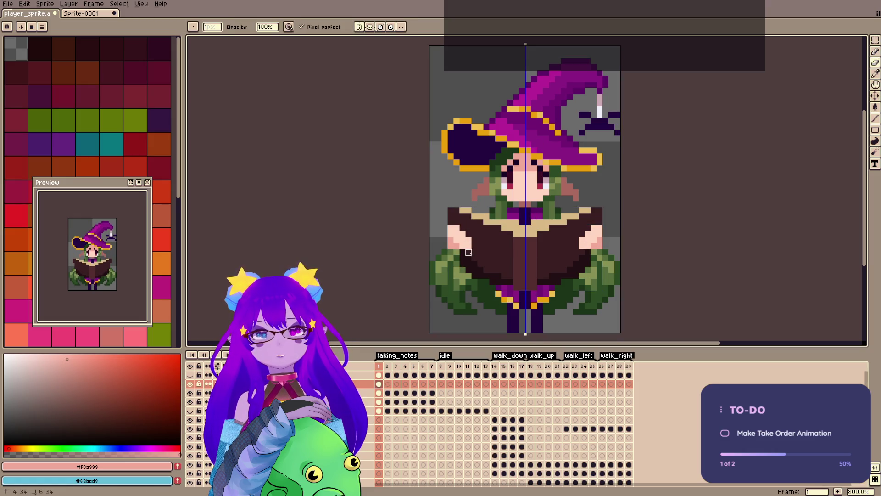
Move the book layer down slightly on the canvas and commit the position.
{"action": "key", "text": "v"}
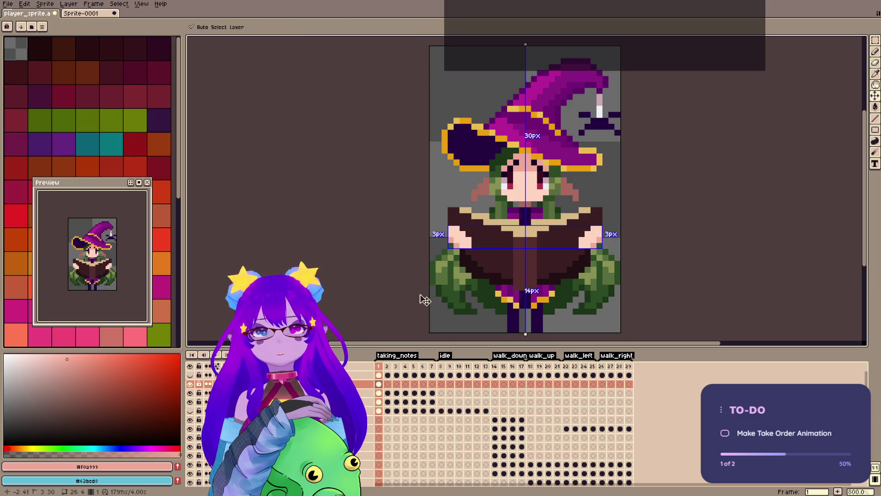
{"action": "left_click_drag", "start_coordinate": [500, 238], "coordinate": [508, 259]}
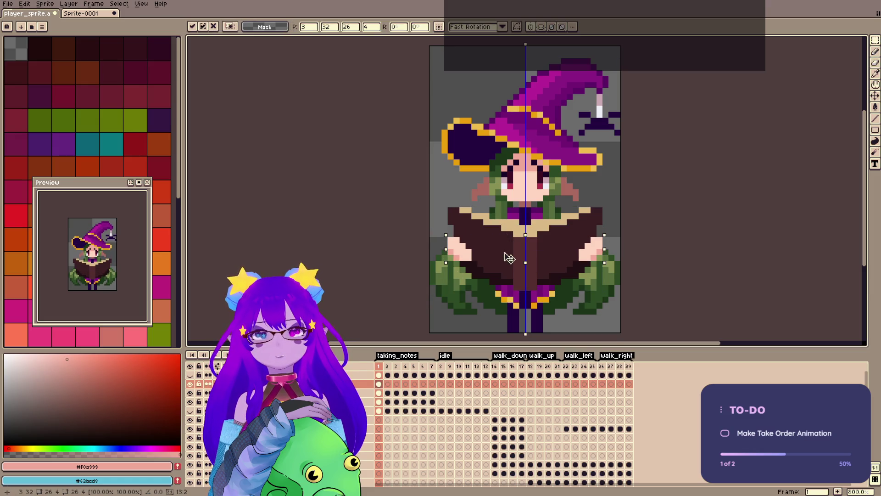
{"action": "key", "text": "Return"}
Erase excess hand pixels and add #ffd5c2 highlight pixels to the hands.
{"action": "key", "text": "e"}
{"action": "left_click_drag", "start_coordinate": [469, 246], "coordinate": [468, 270]}
{"action": "key", "text": "b"}
{"action": "left_click", "coordinate": [451, 246]}
{"action": "left_click", "coordinate": [458, 240], "text": "alt"}
{"action": "left_click", "coordinate": [464, 241]}
{"action": "left_click", "coordinate": [462, 252]}
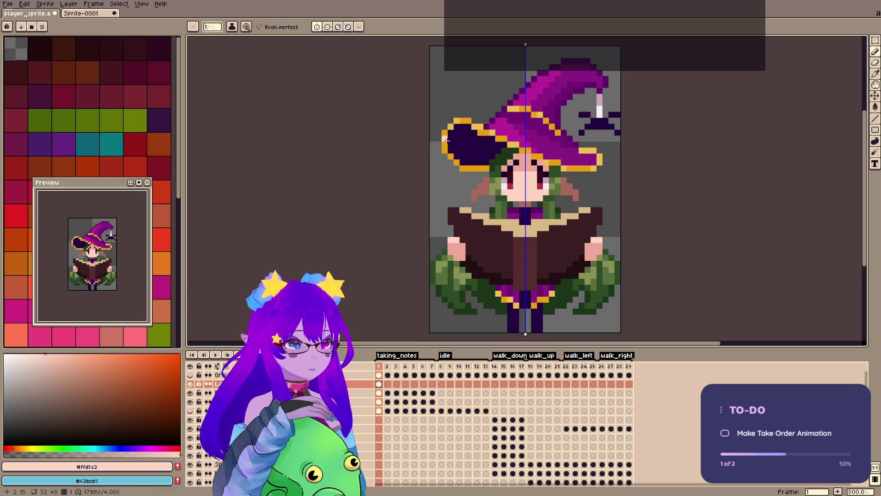
Erase a pixel at the hand's top-left and pick the hand's base skin colour.
{"action": "key", "text": "e"}
{"action": "left_click", "coordinate": [455, 240]}
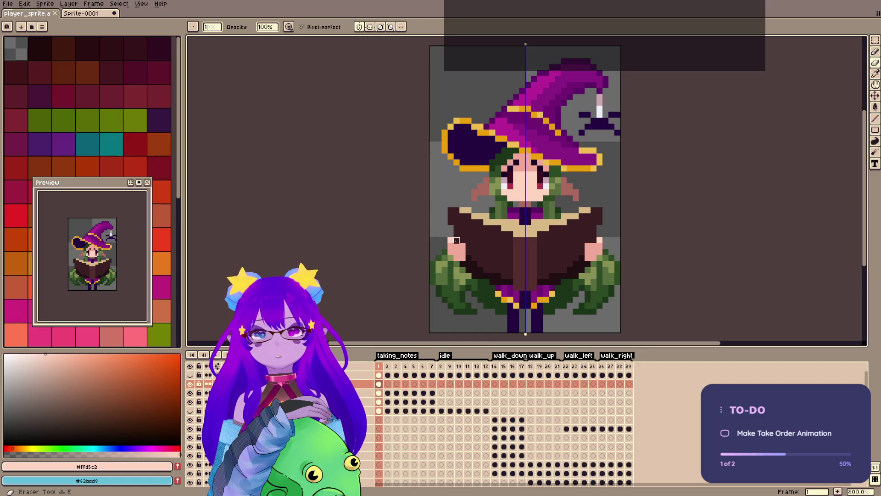
{"action": "left_click", "coordinate": [499, 144]}
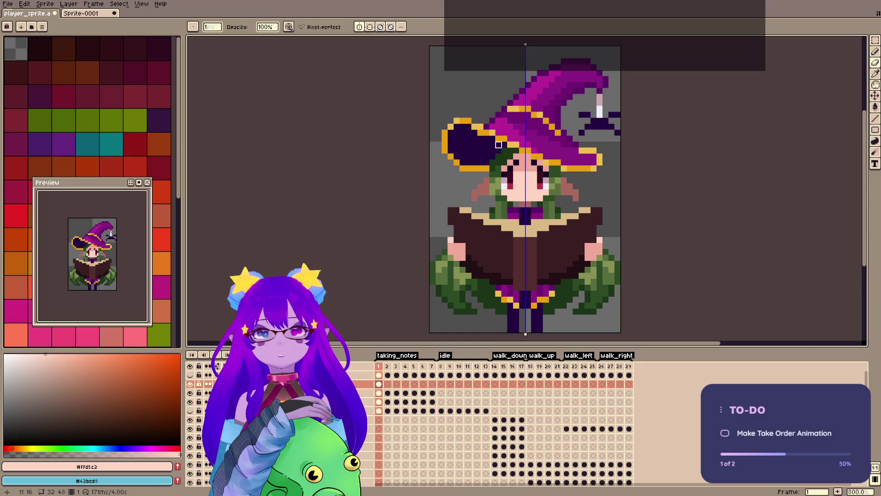
{"action": "left_click", "coordinate": [463, 246], "text": "alt"}
{"action": "key", "text": "b"}
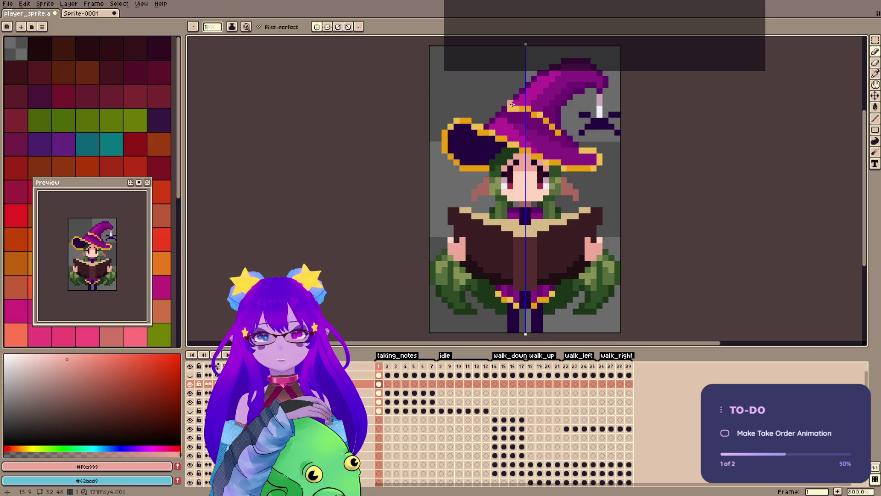
{"action": "key", "text": "ctrl"}
{"action": "key", "text": "m"}
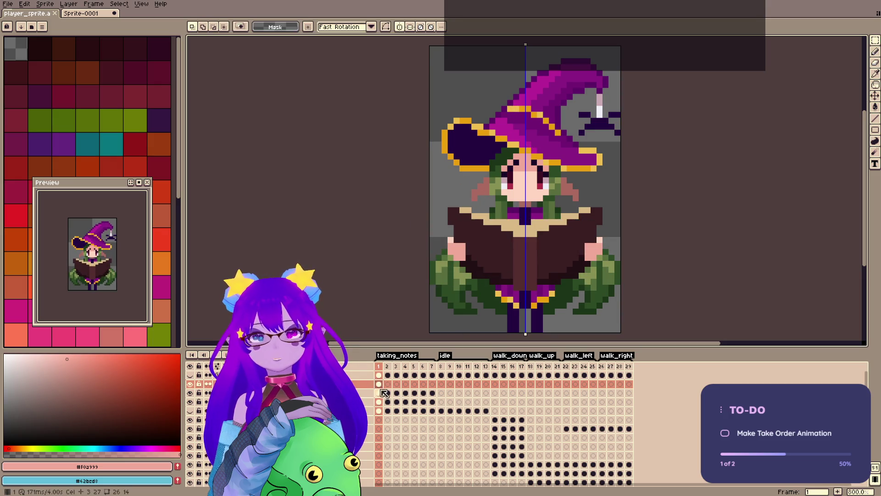
Reselect the book and nudge it up one pixel across frames 2 to 7, then deselect.
{"action": "left_click", "coordinate": [388, 394]}
{"action": "key", "text": "ctrl+shift+d"}
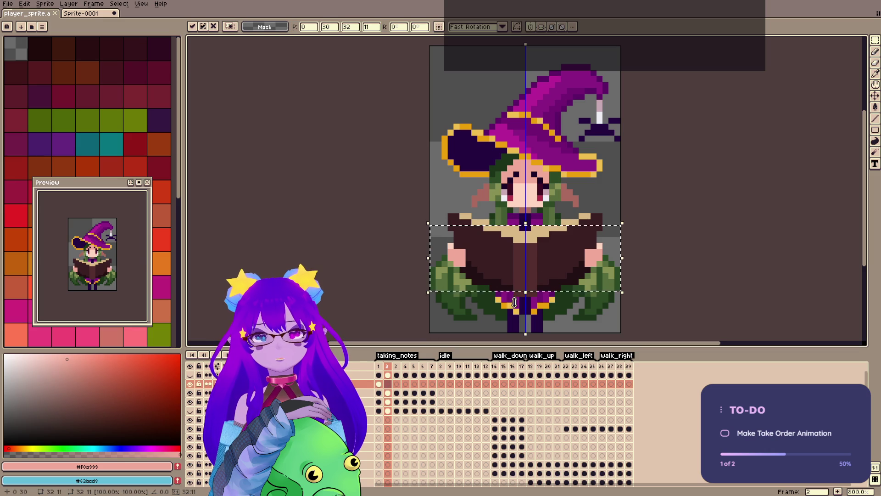
{"action": "key", "text": "Right"}
{"action": "key", "text": "Up"}
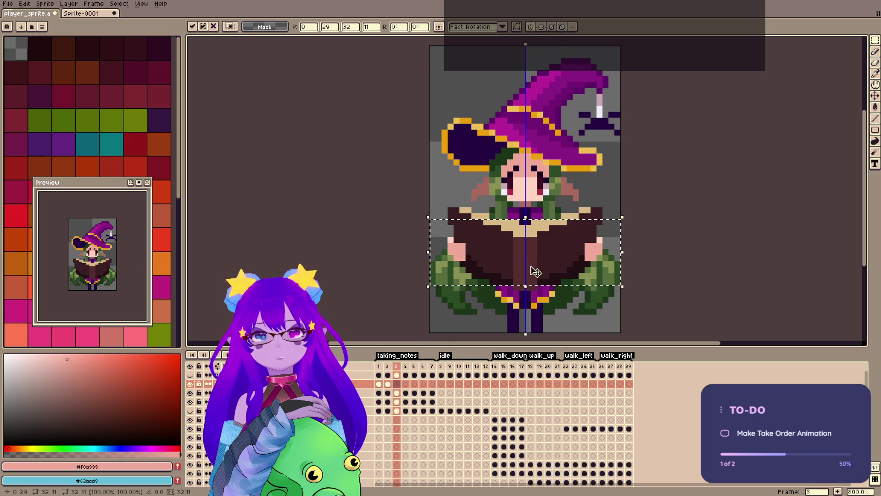
{"action": "key", "text": "Right"}
{"action": "key", "text": "Right"}
{"action": "key", "text": "Right"}
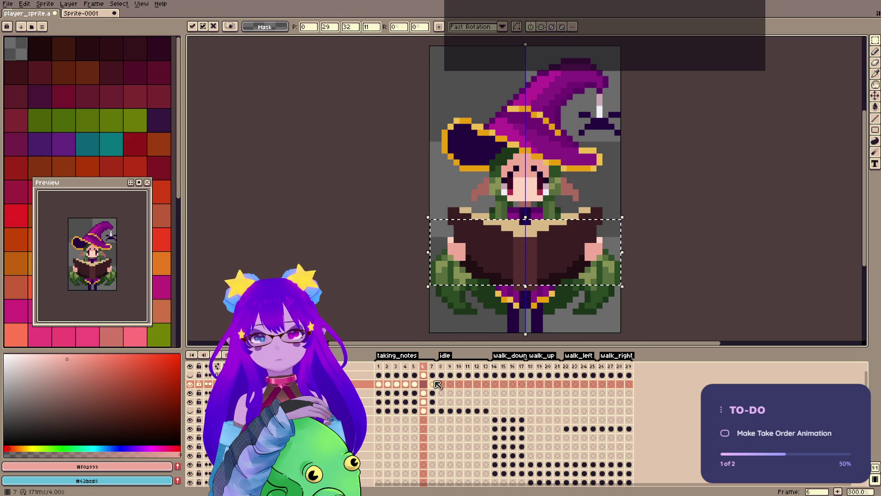
{"action": "key", "text": "Right"}
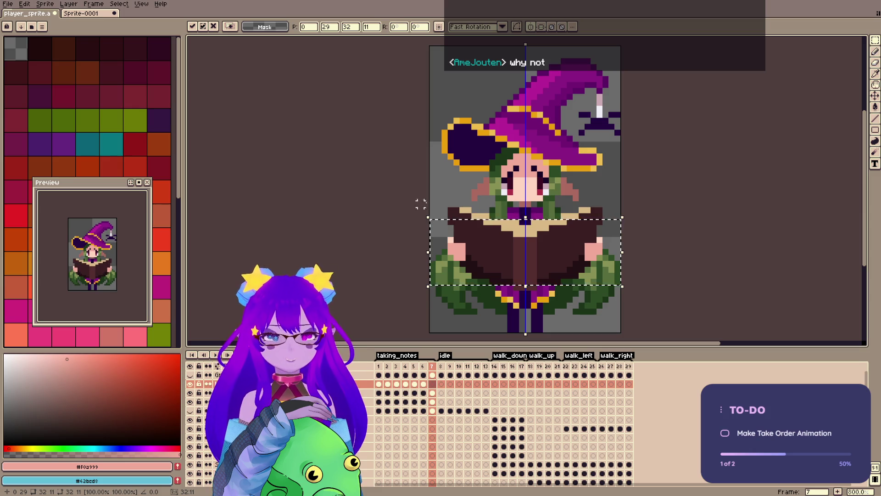
{"action": "key", "text": "ctrl+d"}
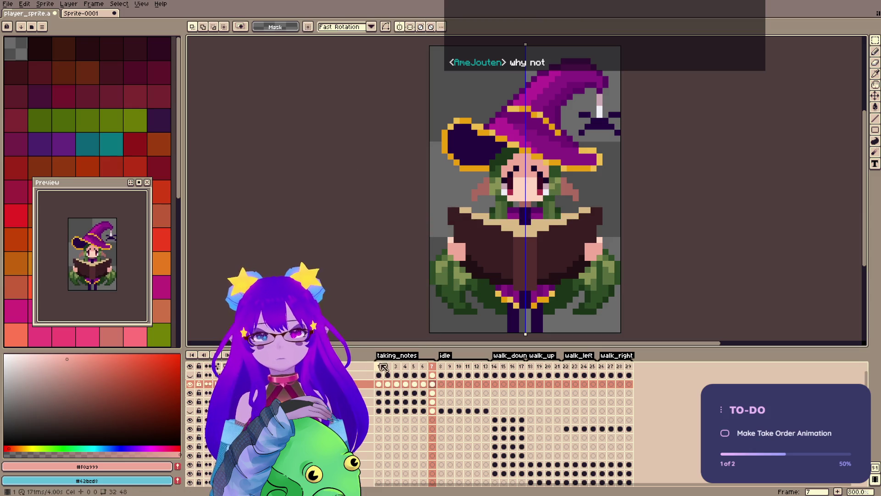
Check the book pose across frames 1 to 7 and save the sprite.
{"action": "left_click", "coordinate": [383, 366]}
{"action": "left_click", "coordinate": [388, 367]}
{"action": "left_click", "coordinate": [398, 366]}
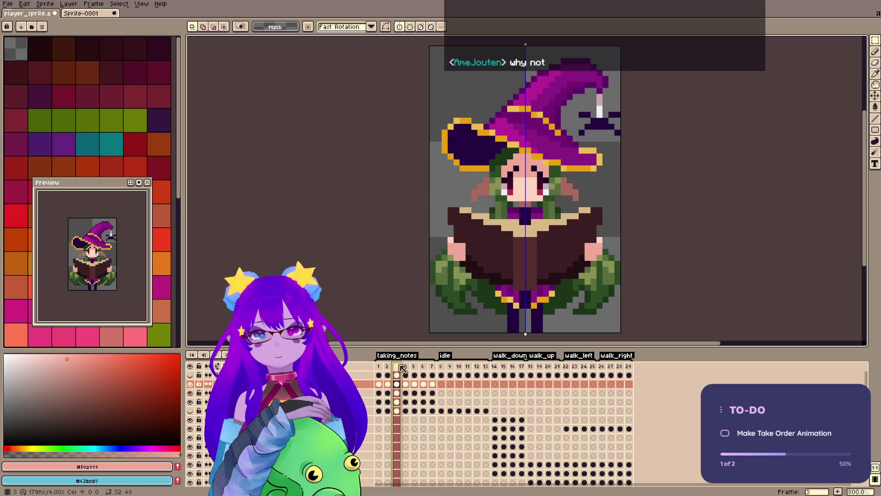
{"action": "key", "text": "Right"}
{"action": "key", "text": "Right"}
{"action": "key", "text": "Right"}
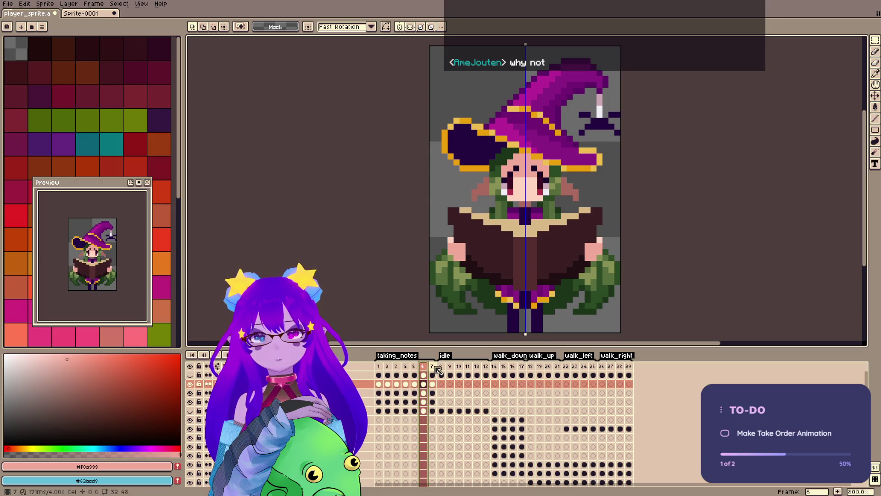
{"action": "left_click", "coordinate": [379, 366]}
{"action": "key", "text": "ctrl+s"}
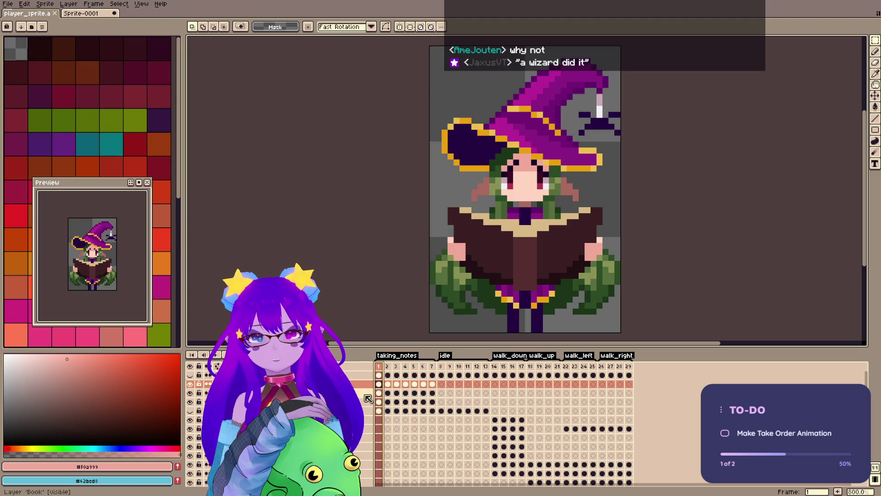
Add a new empty layer above Book, select the spider by the hat, and save.
{"action": "left_click", "coordinate": [380, 386]}
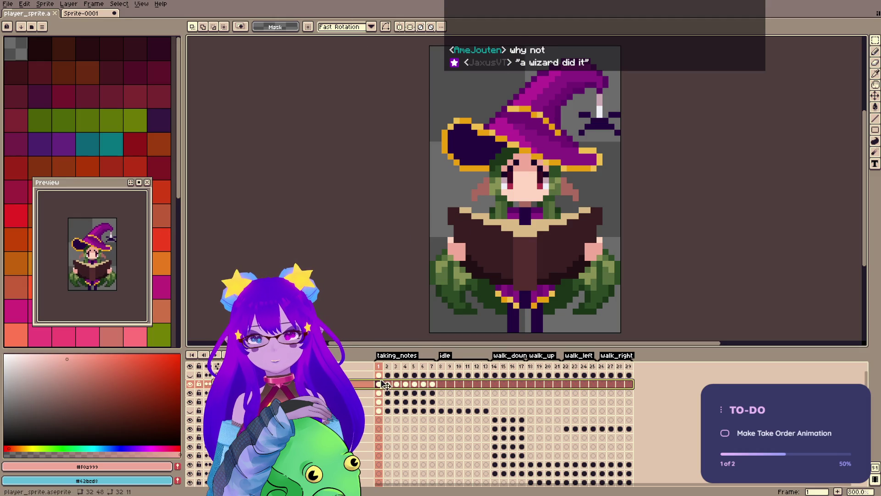
{"action": "key", "text": "shift+n"}
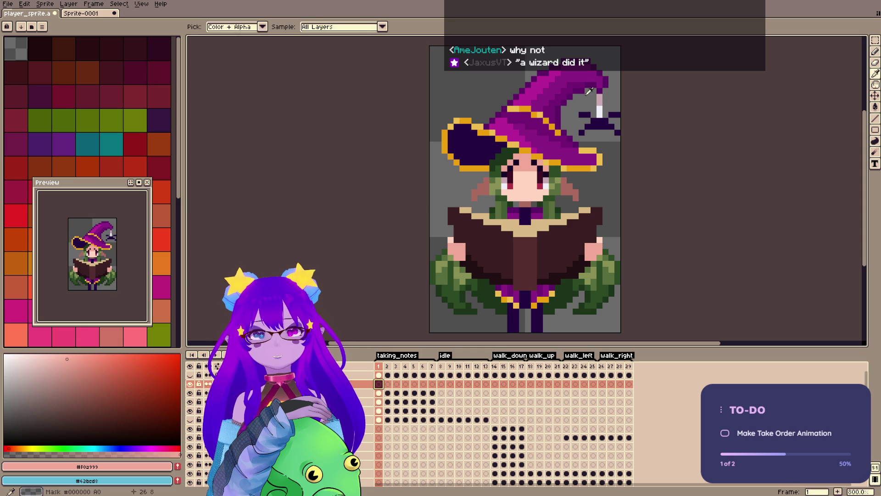
{"action": "left_click_drag", "start_coordinate": [576, 97], "coordinate": [623, 137]}
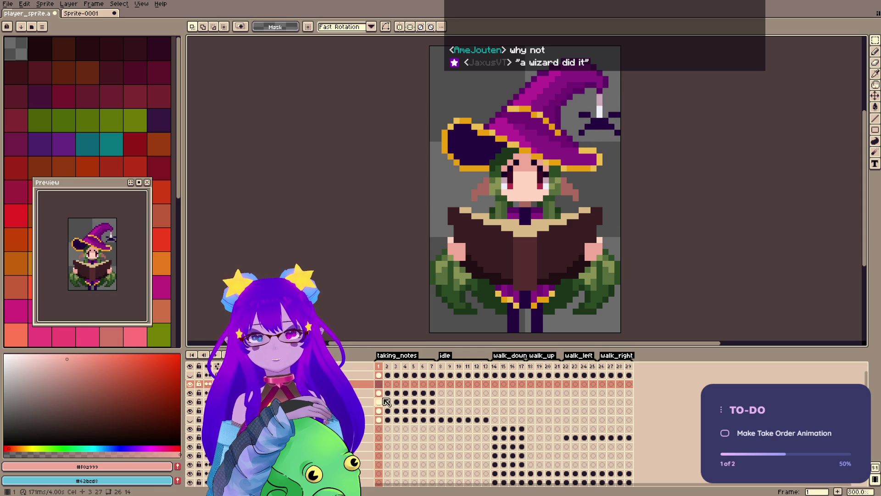
{"action": "left_click", "coordinate": [379, 412]}
{"action": "key", "text": "ctrl+s"}
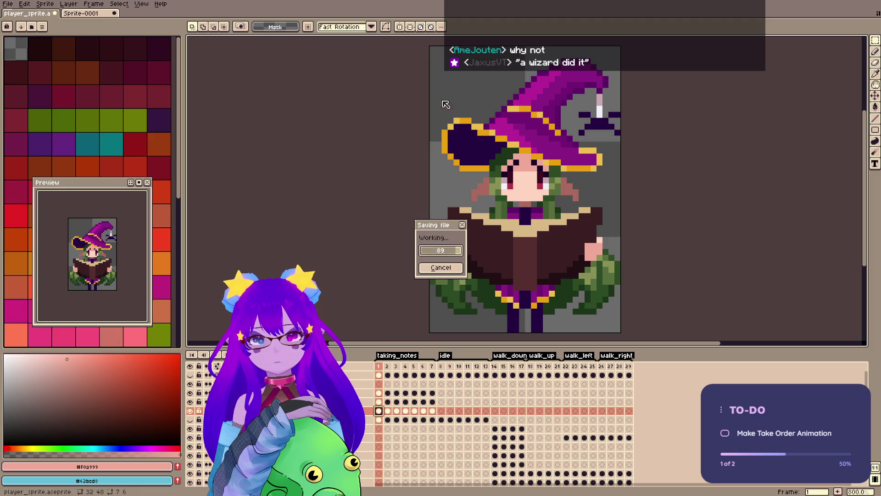
Cut the spider beside the hat and paste it onto the new empty layer on frame 1.
{"action": "left_click_drag", "start_coordinate": [581, 97], "coordinate": [620, 135]}
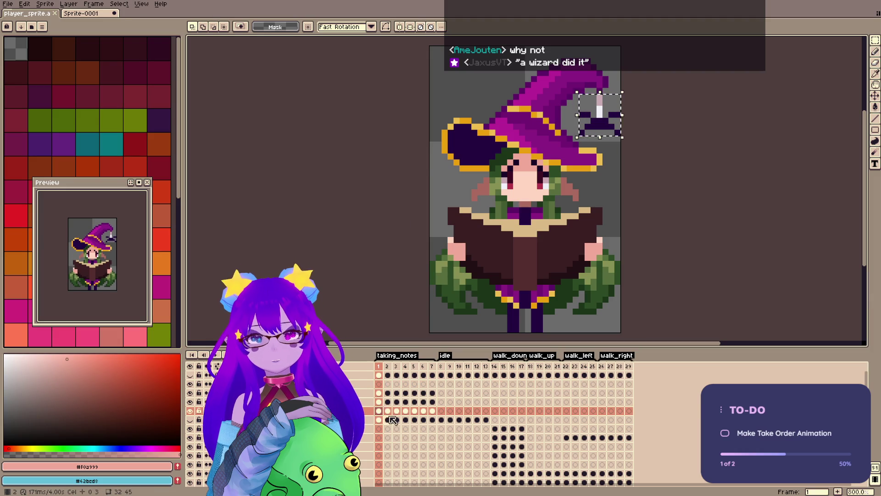
{"action": "key", "text": "ctrl+x"}
{"action": "left_click", "coordinate": [379, 384]}
{"action": "key", "text": "ctrl+v"}
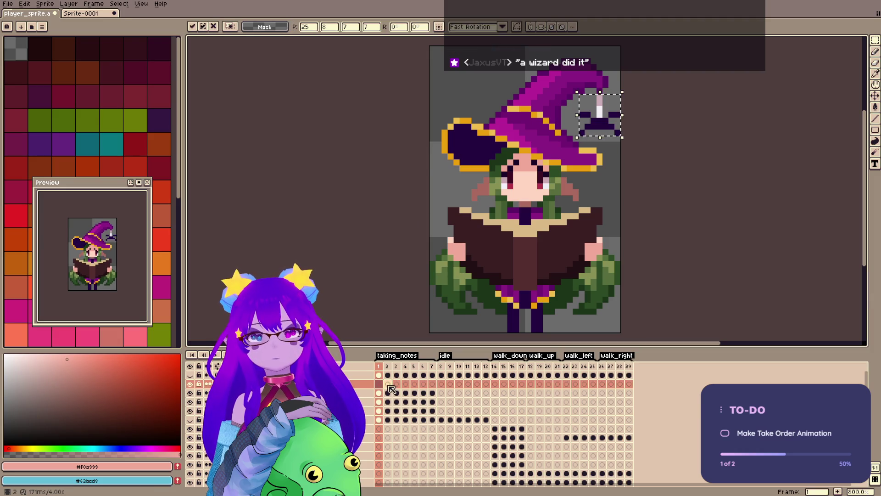
Paste the spider on frames 2 and 3, shifting it one pixel down and up.
{"action": "key", "text": "Right"}
{"action": "key", "text": "ctrl+v"}
{"action": "left_click_drag", "start_coordinate": [615, 132], "coordinate": [608, 137]}
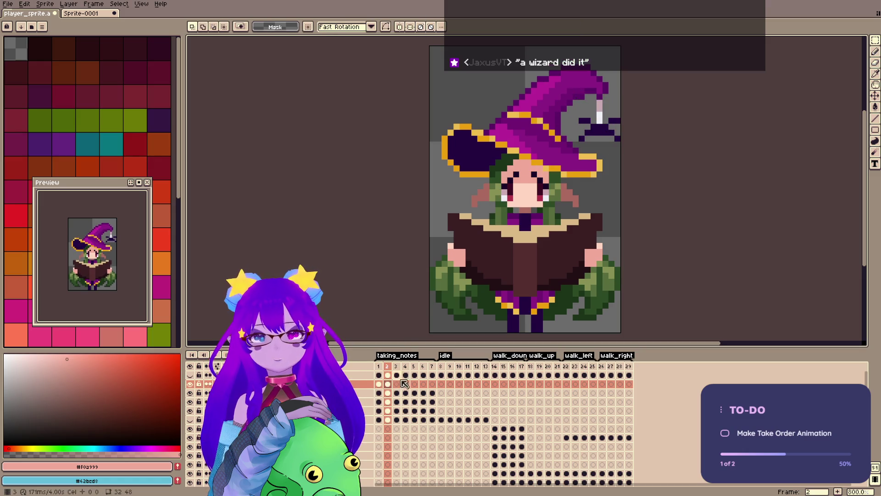
{"action": "key", "text": "Right"}
{"action": "key", "text": "ctrl+v"}
{"action": "key", "text": "Return"}
Paste the spider onto frames 4 through 7, then return to the original spider layer.
{"action": "key", "text": "Right"}
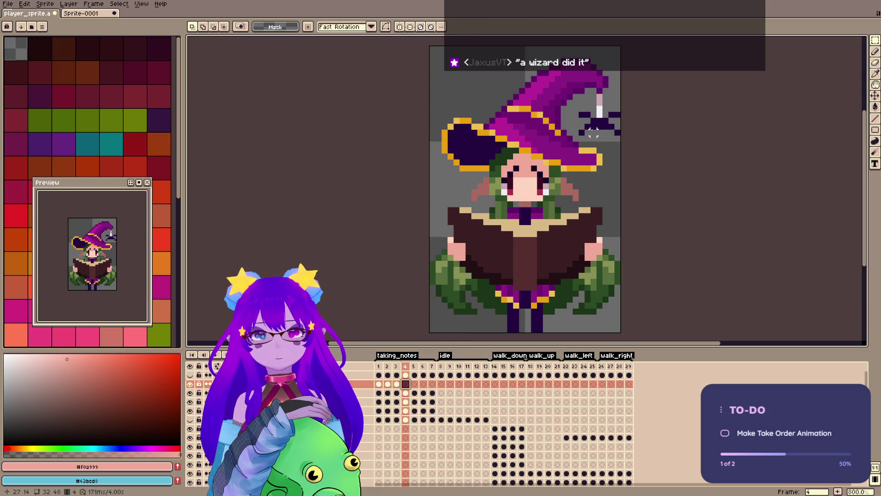
{"action": "key", "text": "ctrl+v"}
{"action": "key", "text": "Return"}
{"action": "key", "text": "Right"}
{"action": "key", "text": "ctrl+v"}
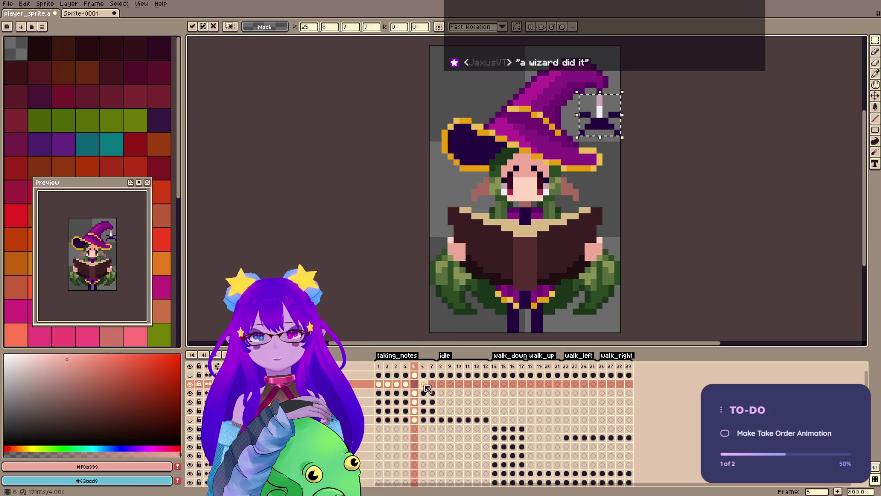
{"action": "key", "text": "Return"}
{"action": "key", "text": "Right"}
{"action": "key", "text": "ctrl+v"}
{"action": "key", "text": "Return"}
{"action": "key", "text": "Right"}
{"action": "key", "text": "ctrl+v"}
{"action": "key", "text": "Return"}
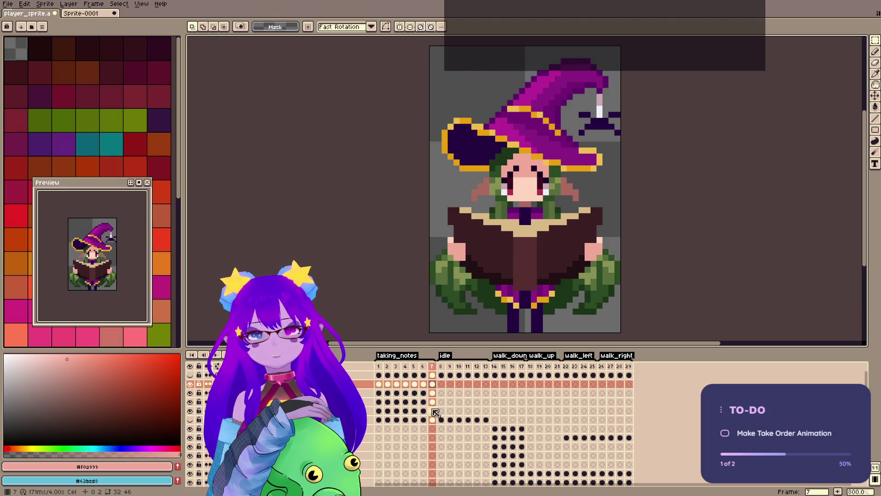
{"action": "left_click", "coordinate": [432, 402]}
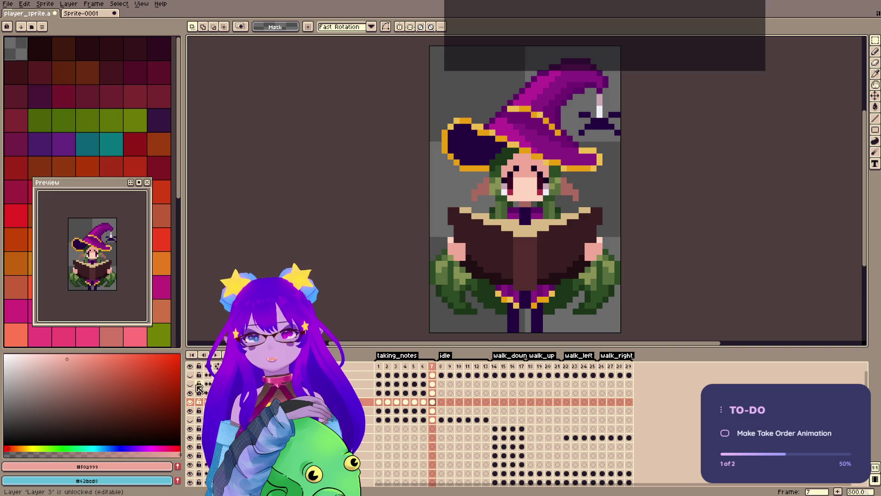
Delete the old spider copy beside the hat from frames 7, 6 and 5.
{"action": "key", "text": "b"}
{"action": "key", "text": "Down"}
{"action": "left_click", "coordinate": [582, 126]}
{"action": "key", "text": "m"}
{"action": "left_click_drag", "start_coordinate": [577, 92], "coordinate": [639, 134]}
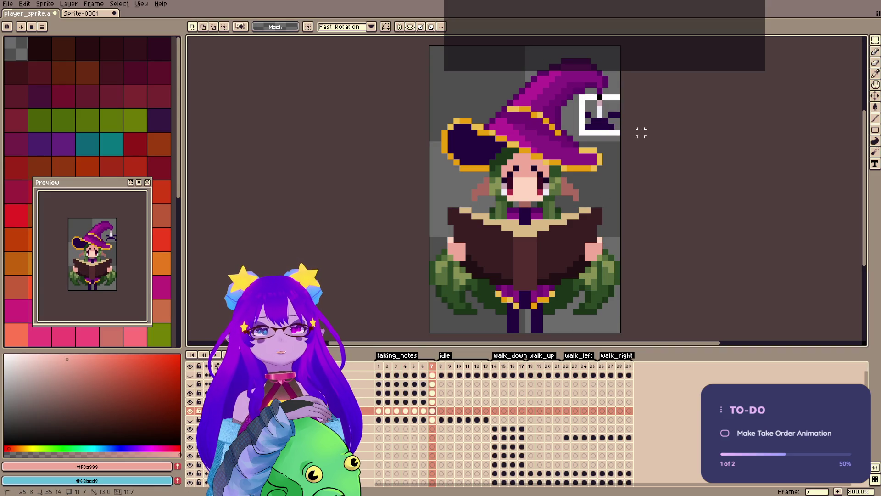
{"action": "key", "text": "Delete"}
{"action": "key", "text": "Left"}
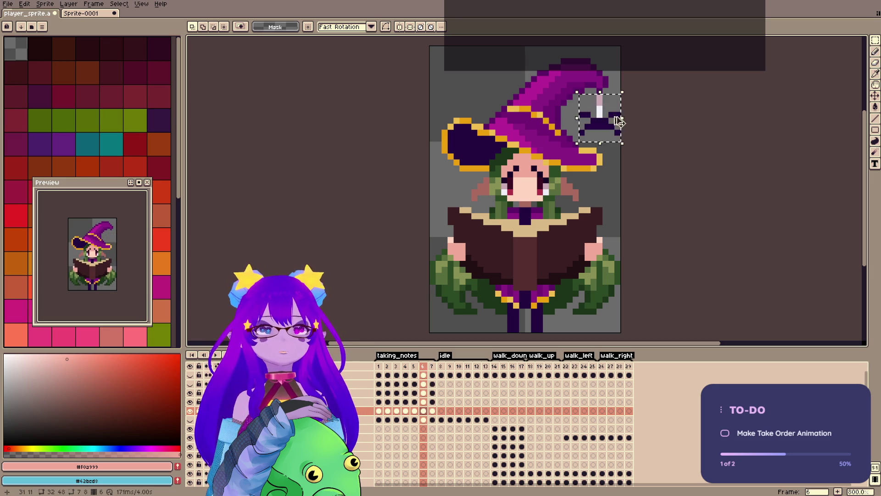
{"action": "key", "text": "Delete"}
{"action": "key", "text": "Left"}
{"action": "left_click_drag", "start_coordinate": [576, 92], "coordinate": [639, 138]}
{"action": "key", "text": "Delete"}
Erase the old spider from frames 4, 3 and 2, then save from frame 1.
{"action": "key", "text": "Left"}
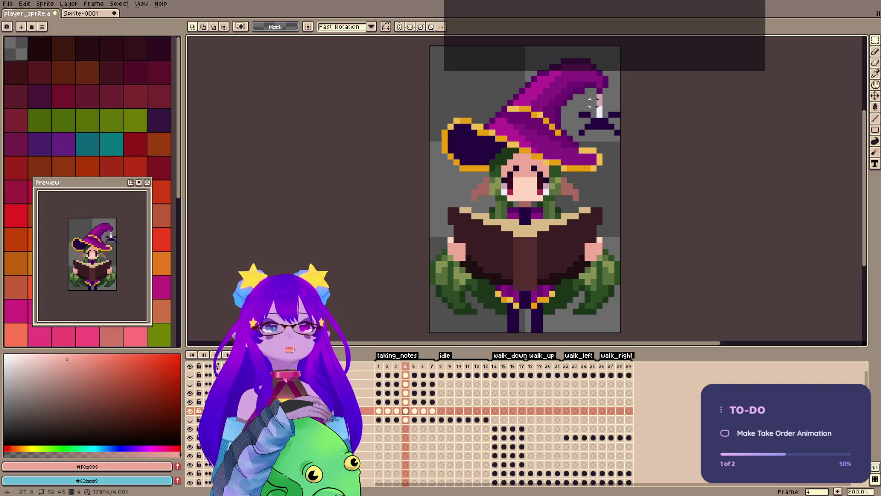
{"action": "left_click_drag", "start_coordinate": [577, 93], "coordinate": [629, 133]}
{"action": "key", "text": "Delete"}
{"action": "key", "text": "Left"}
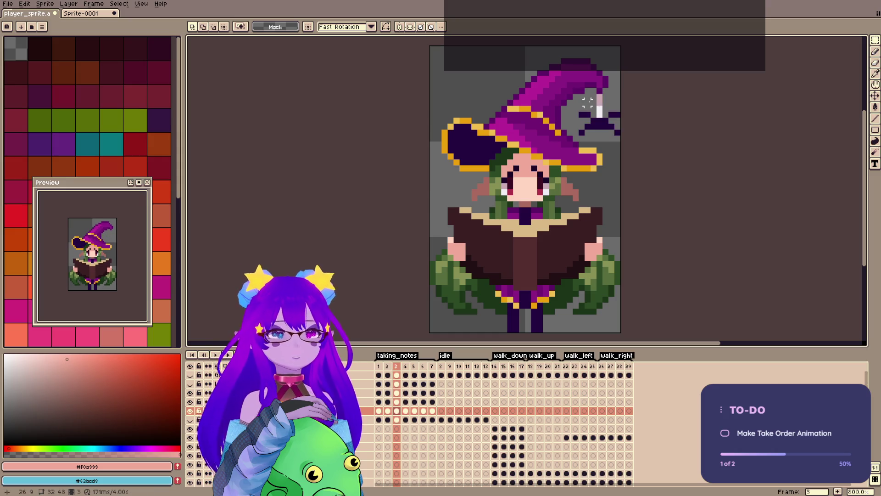
{"action": "left_click_drag", "start_coordinate": [581, 102], "coordinate": [629, 127]}
{"action": "key", "text": "ctrl+d"}
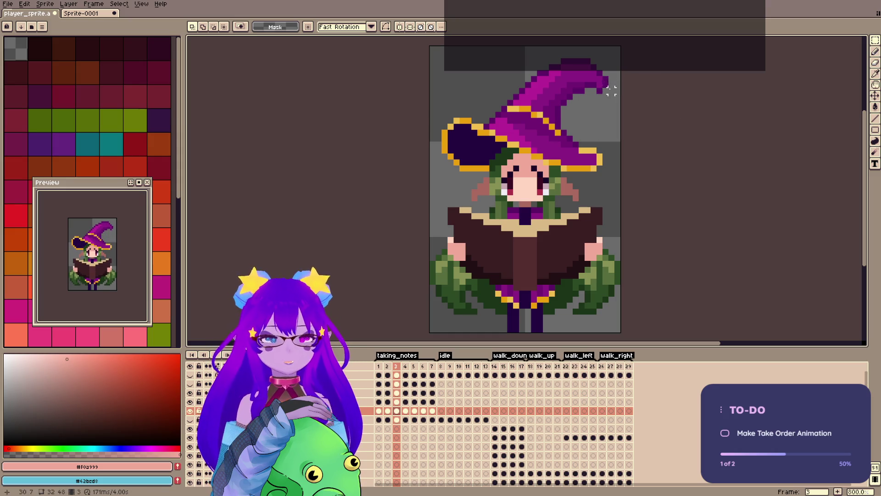
{"action": "key", "text": "comma"}
{"action": "left_click_drag", "start_coordinate": [579, 100], "coordinate": [629, 138]}
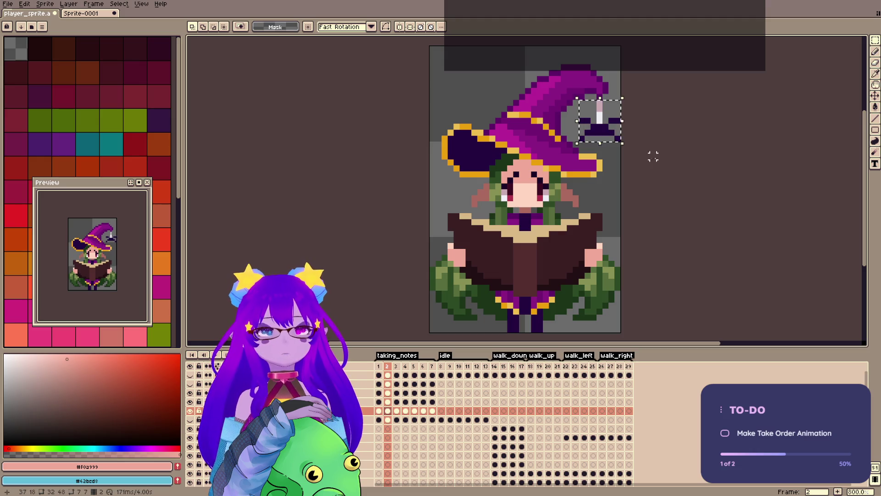
{"action": "key", "text": "Delete"}
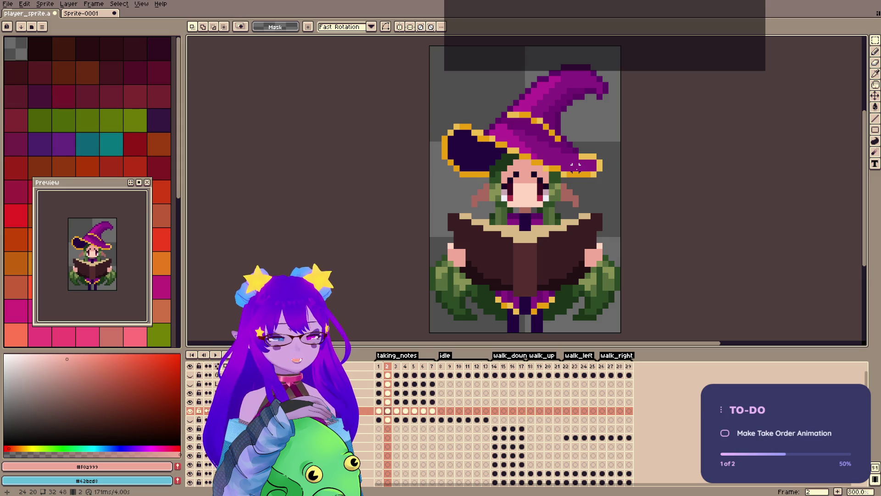
{"action": "left_click", "coordinate": [381, 367]}
{"action": "key", "text": "ctrl+s"}
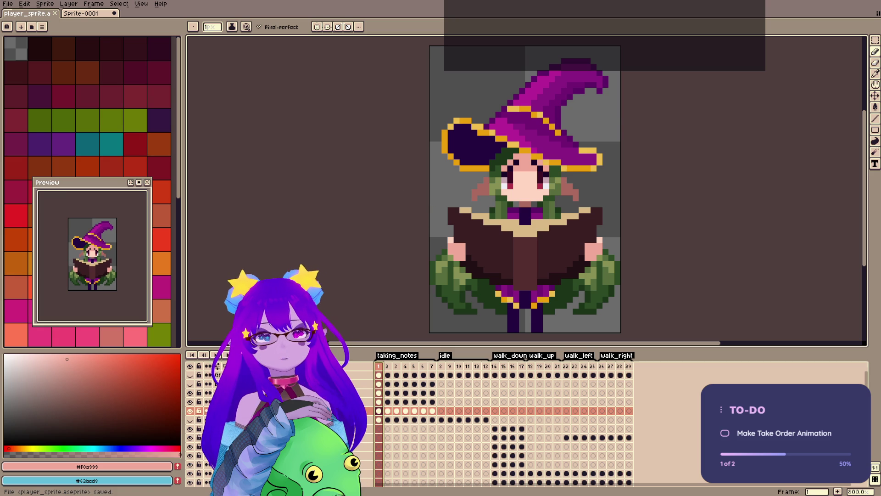
Show the hidden spider layer, save player_sprite.aseprite, and select the spider's cel on frame 1.
{"action": "left_click", "coordinate": [190, 384]}
{"action": "key", "text": "ctrl+s"}
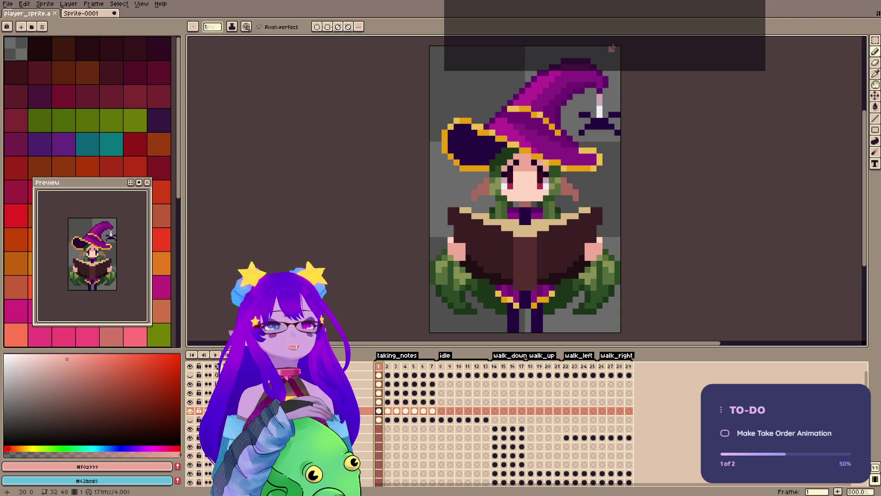
{"action": "key", "text": "ctrl+s"}
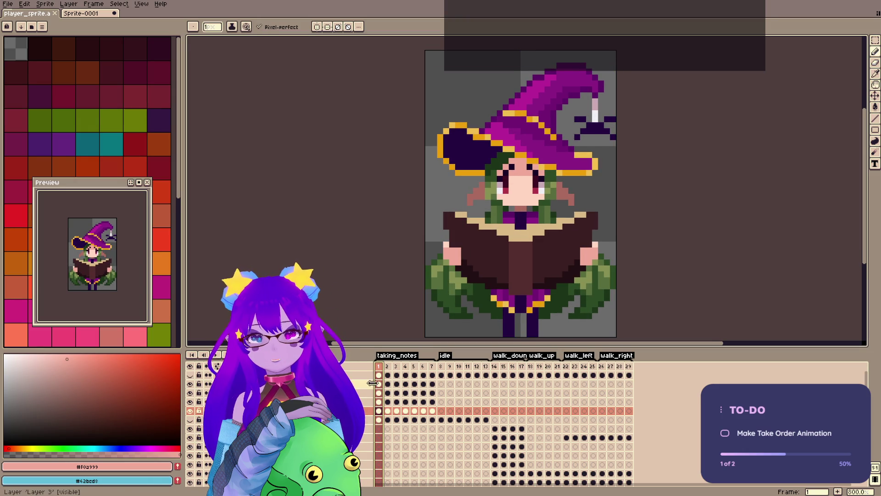
{"action": "left_click", "coordinate": [595, 117], "text": "ctrl"}
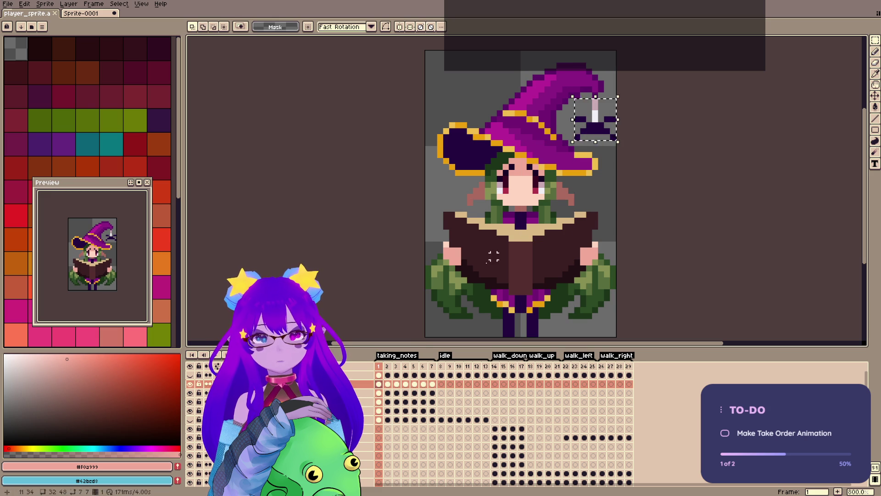
On frame 2, rotate the spider slightly (about -11°) and apply it.
{"action": "left_click", "coordinate": [391, 368]}
{"action": "left_click", "coordinate": [592, 119], "text": "ctrl"}
{"action": "left_click_drag", "start_coordinate": [614, 150], "coordinate": [615, 160]}
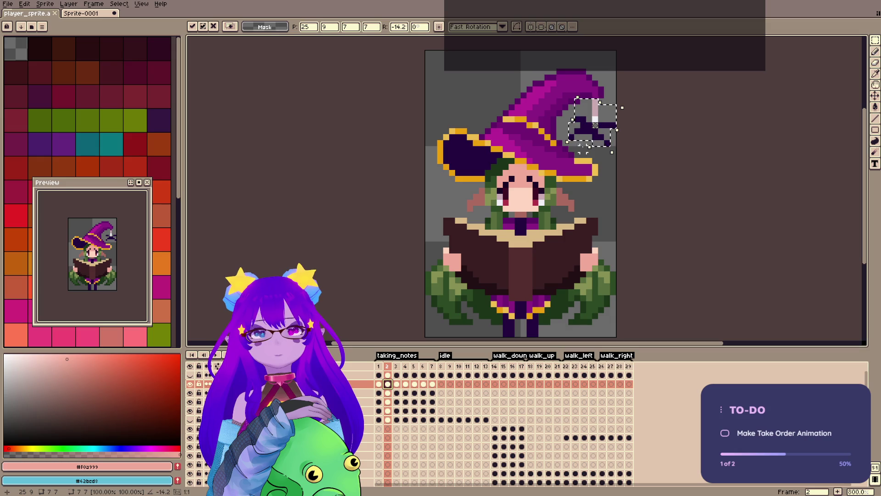
{"action": "key", "text": "Return"}
On frame 3, drag the spider down beside the witch's face and check it in grayscale.
{"action": "key", "text": "Right"}
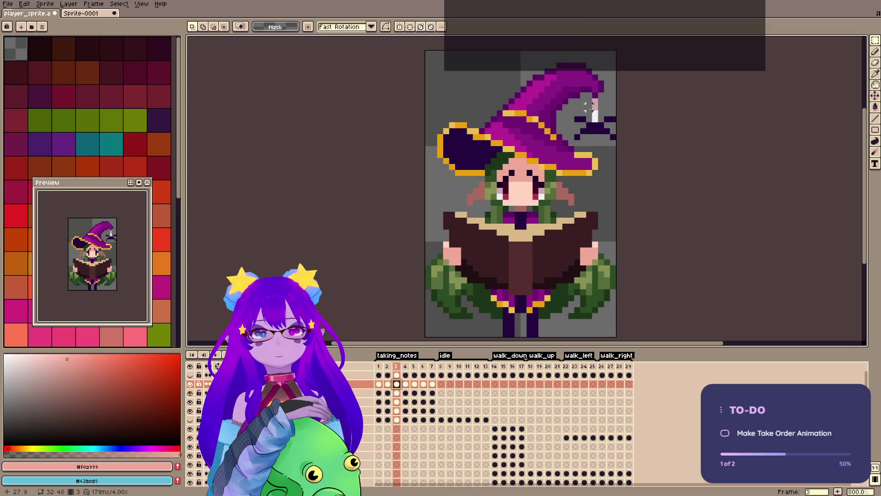
{"action": "mouse_move", "coordinate": [571, 113]}
{"action": "left_mouse_down"}
{"action": "mouse_move", "coordinate": [620, 149]}
{"action": "mouse_move", "coordinate": [558, 228]}
{"action": "mouse_move", "coordinate": [563, 216]}
{"action": "left_mouse_up"}
{"action": "key", "text": "Return"}
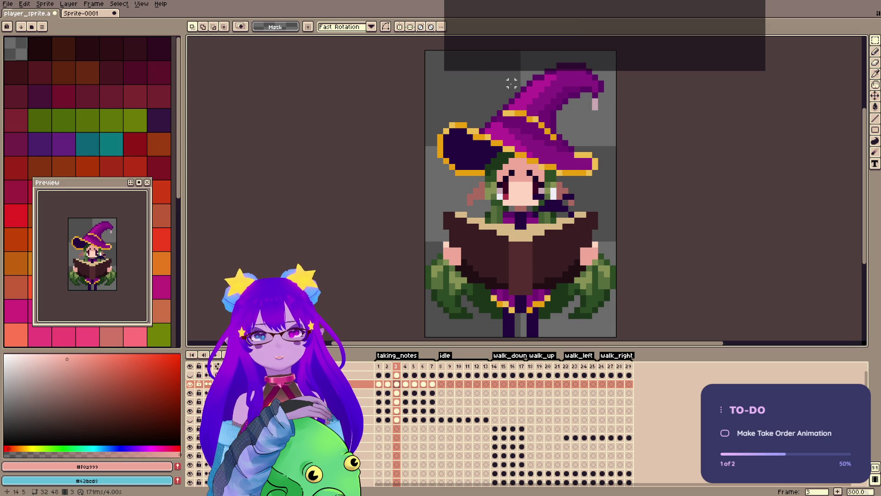
{"action": "key", "text": "ctrl+shift+h"}
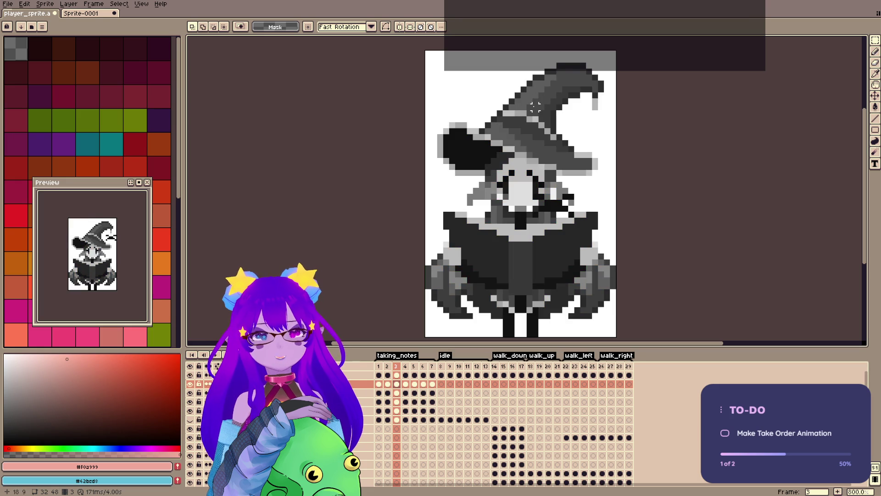
{"action": "key", "text": "ctrl+shift+h"}
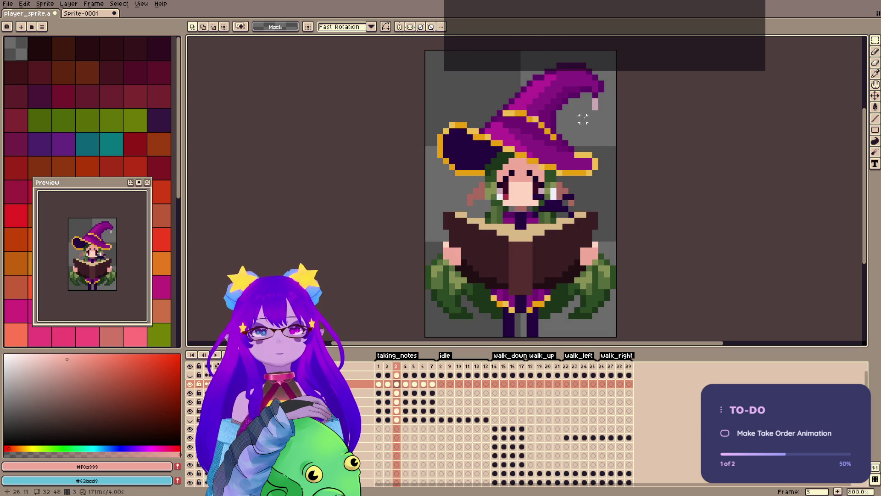
{"action": "left_click", "coordinate": [556, 190], "text": "alt"}
Draw a white note line below the witch's right eye and adjust the note area selection.
{"action": "key", "text": "ctrl+s"}
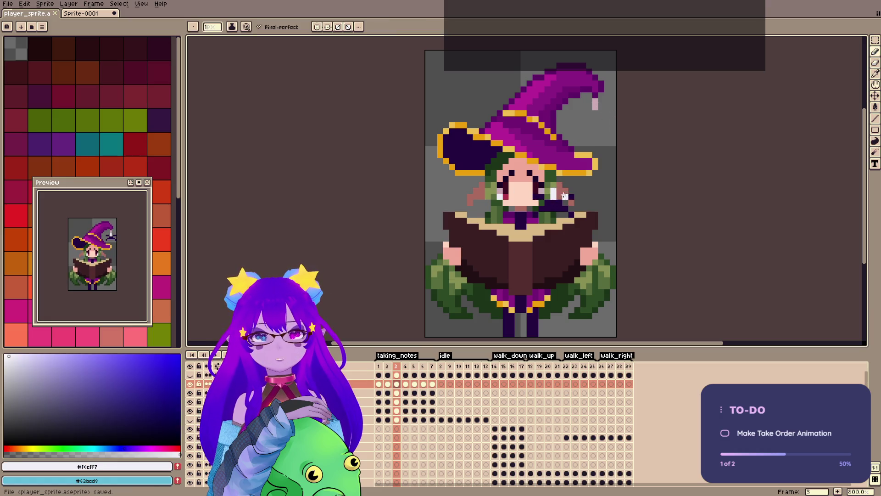
{"action": "left_click_drag", "start_coordinate": [563, 196], "coordinate": [544, 197]}
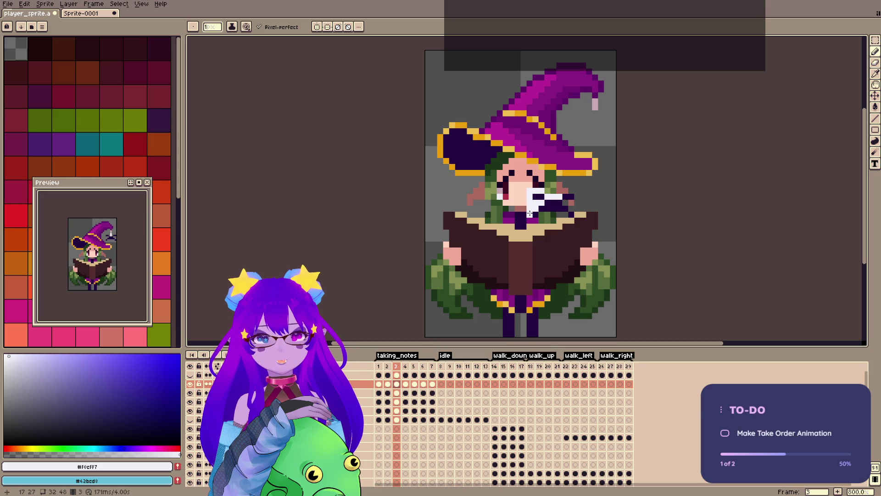
{"action": "key", "text": "m"}
{"action": "left_click_drag", "start_coordinate": [513, 179], "coordinate": [552, 231]}
{"action": "mouse_move", "coordinate": [551, 181]}
{"action": "left_mouse_down"}
{"action": "mouse_move", "coordinate": [571, 216]}
{"action": "mouse_move", "coordinate": [559, 219]}
{"action": "left_mouse_up"}
{"action": "key", "text": "ctrl+d"}
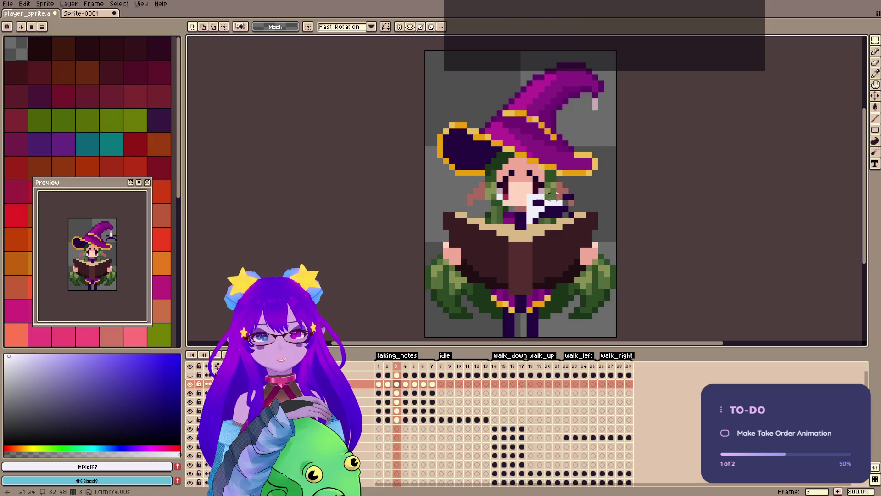
{"action": "key", "text": "b"}
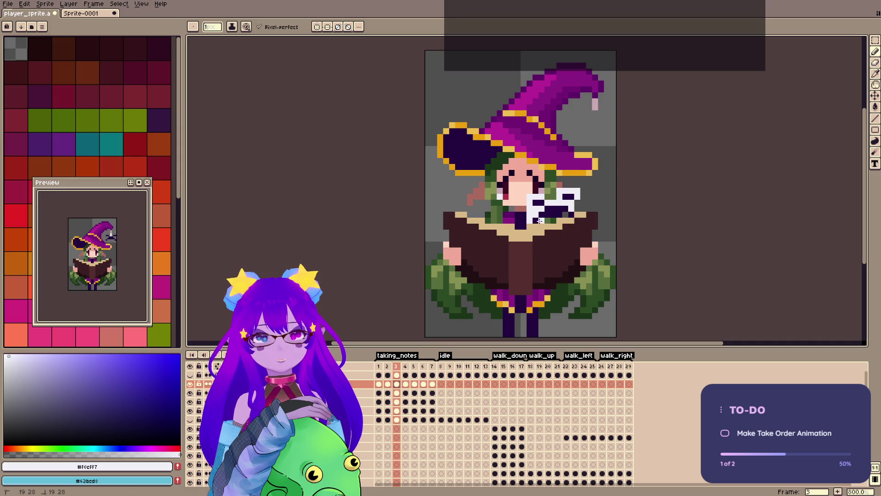
Add dark purple marks and light pixels to the note, save, and compare with frame 2.
{"action": "left_click", "coordinate": [561, 205], "text": "alt"}
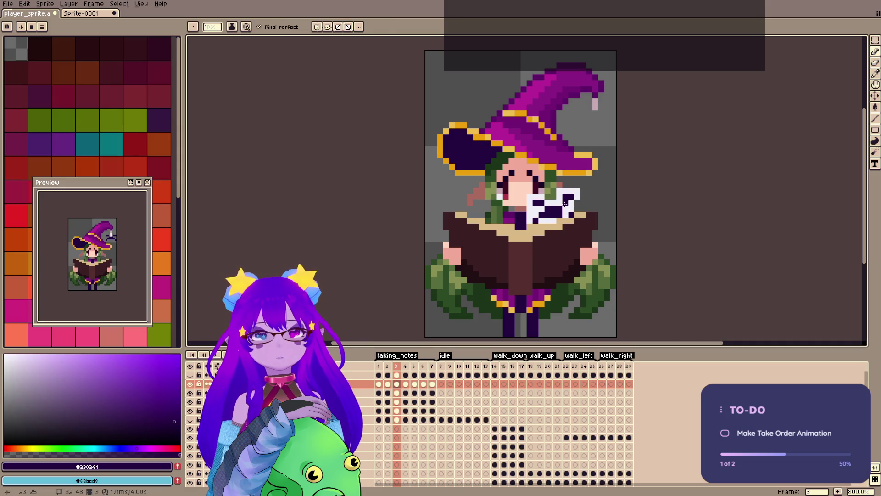
{"action": "left_click", "coordinate": [564, 209]}
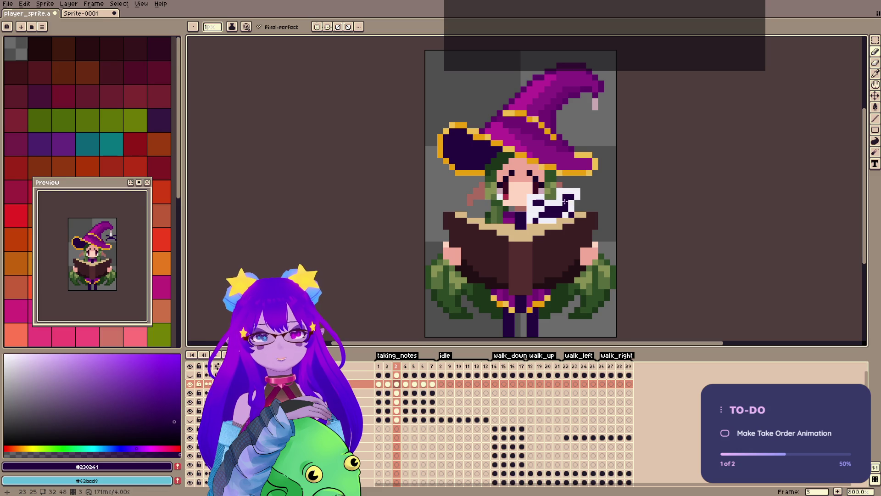
{"action": "key", "text": "e"}
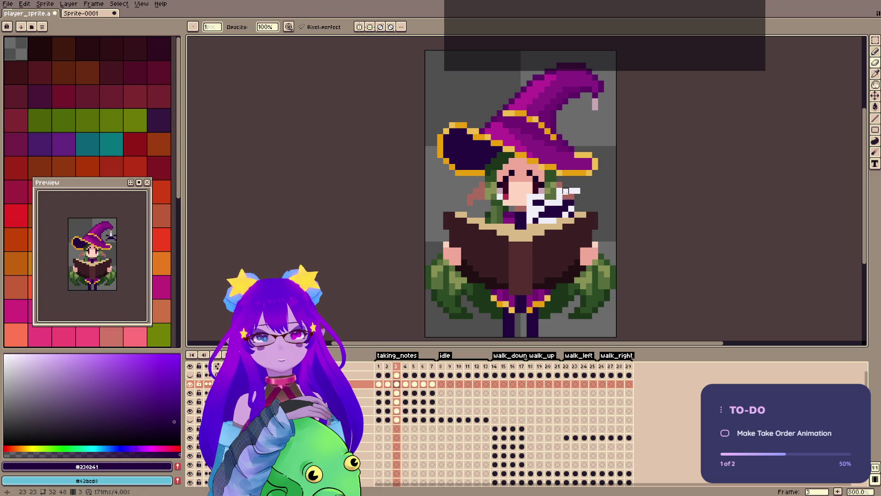
{"action": "left_click", "coordinate": [571, 191], "text": "alt"}
{"action": "left_click", "coordinate": [570, 199]}
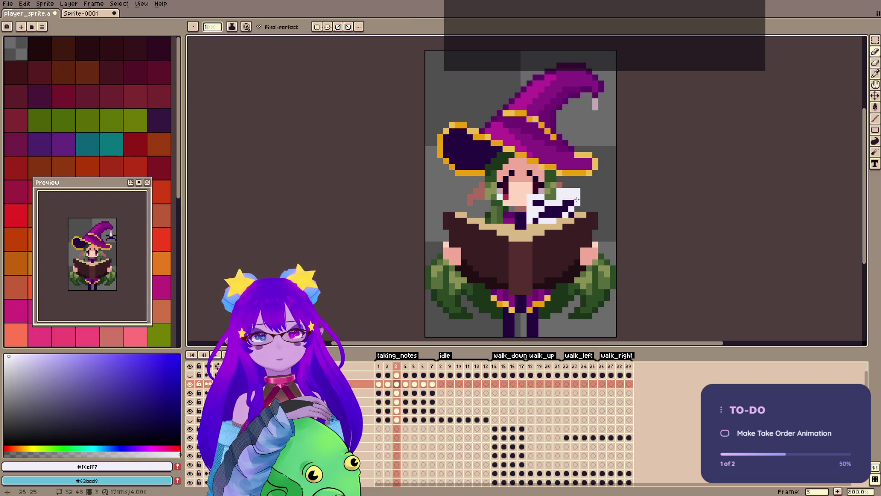
{"action": "key", "text": "e"}
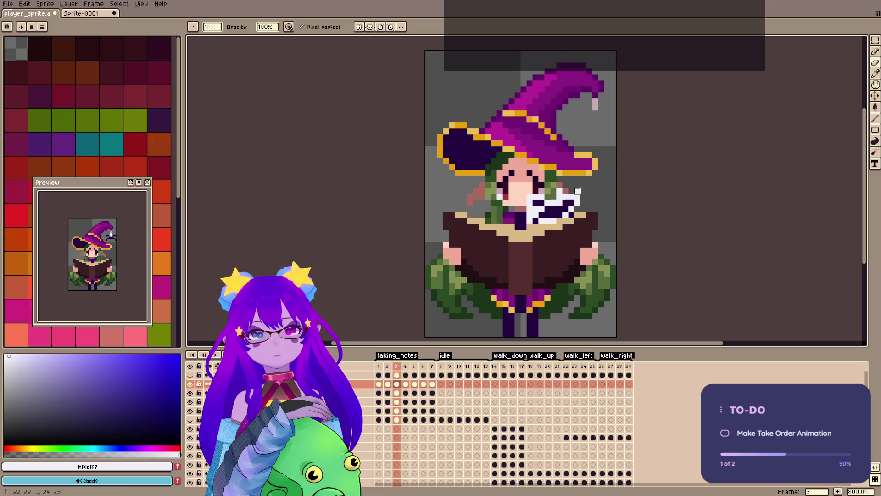
{"action": "key", "text": "ctrl+s"}
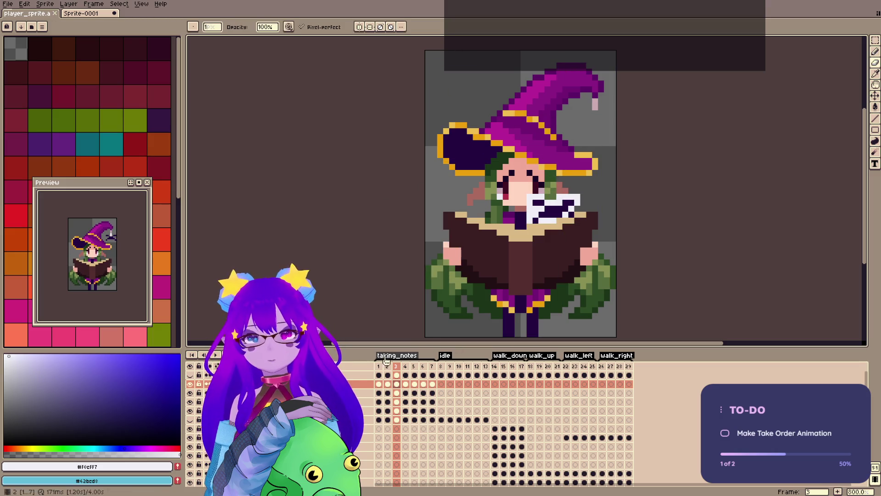
{"action": "left_click", "coordinate": [391, 366]}
{"action": "left_click", "coordinate": [397, 367]}
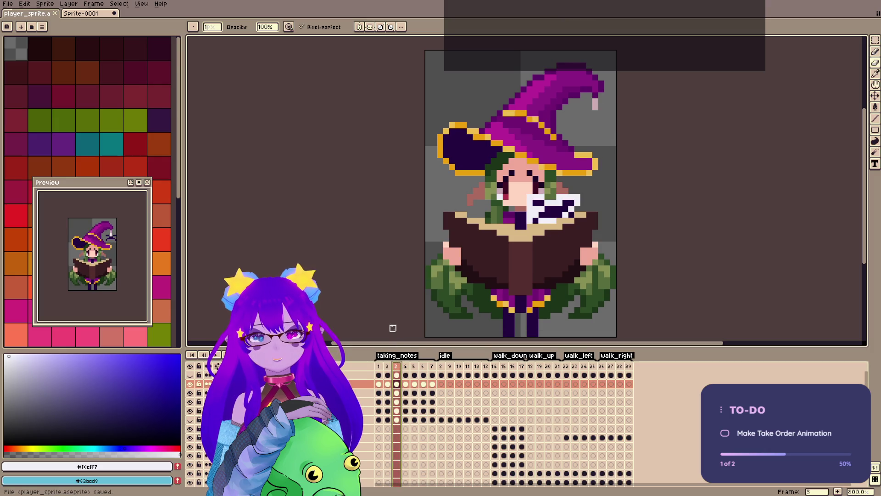
{"action": "key", "text": "v"}
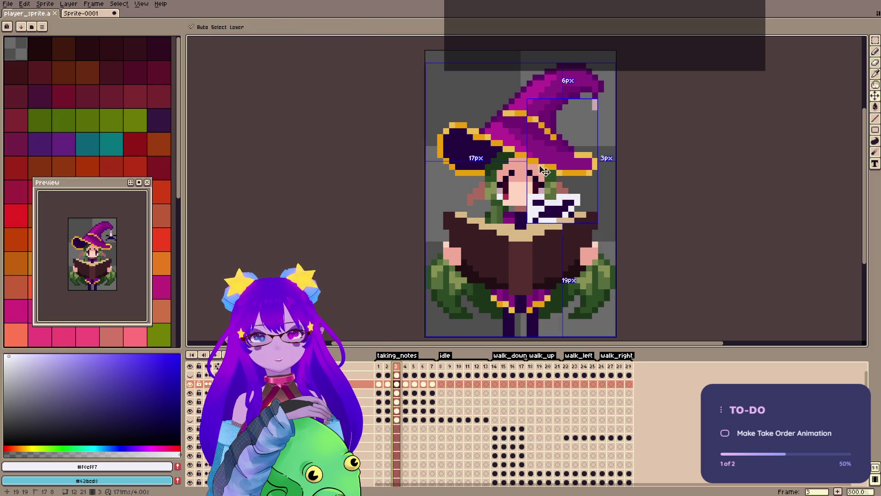
{"action": "key", "text": "b"}
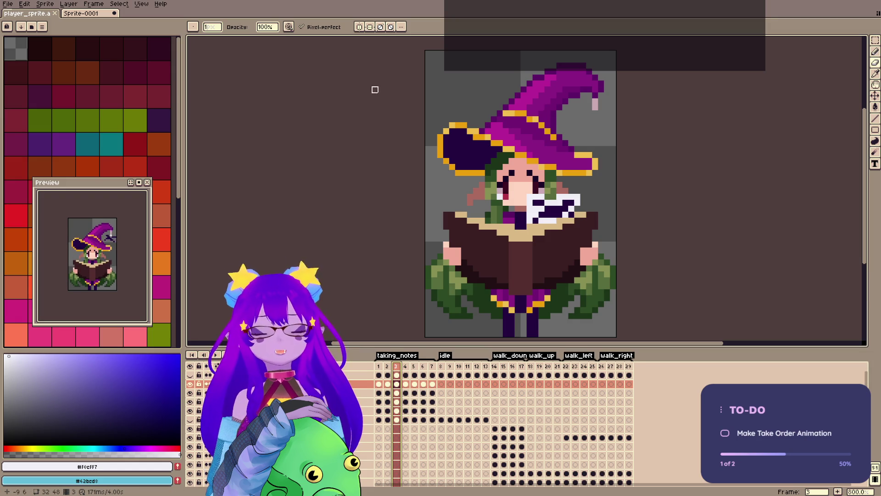
{"action": "left_click", "coordinate": [397, 384]}
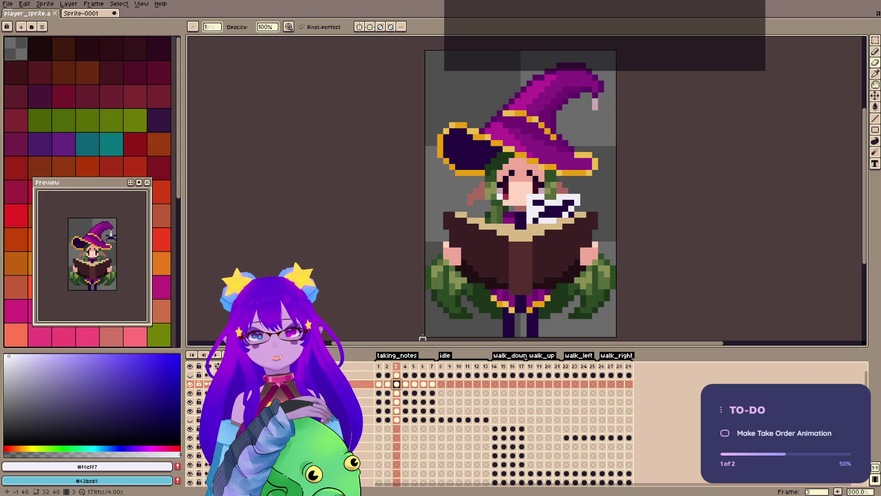
{"action": "left_click", "coordinate": [406, 384]}
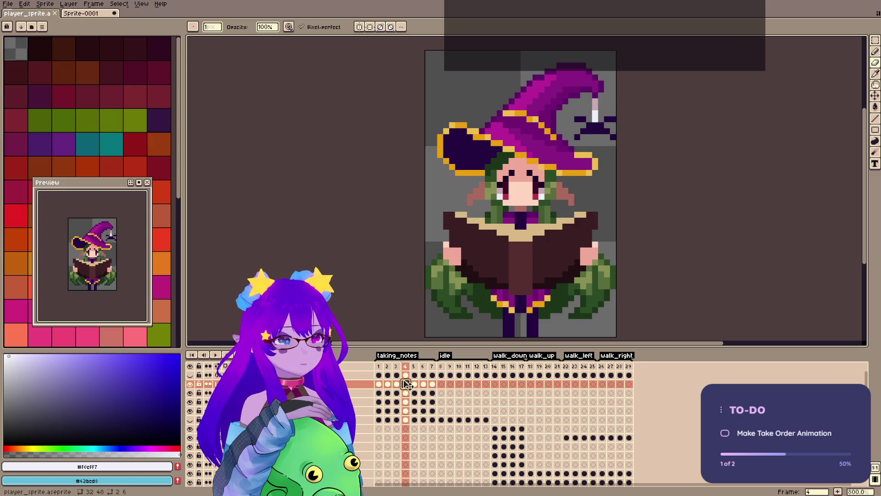
{"action": "left_click", "coordinate": [396, 384]}
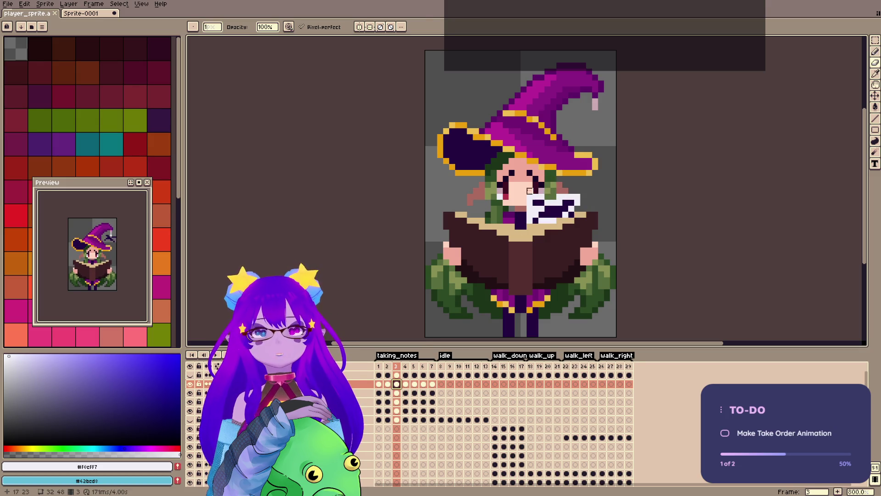
Copy the note and face area, paste it onto frame 4 about 4 pixels left.
{"action": "key", "text": "m"}
{"action": "key", "text": "ctrl+shift+d"}
{"action": "key", "text": "ctrl+c"}
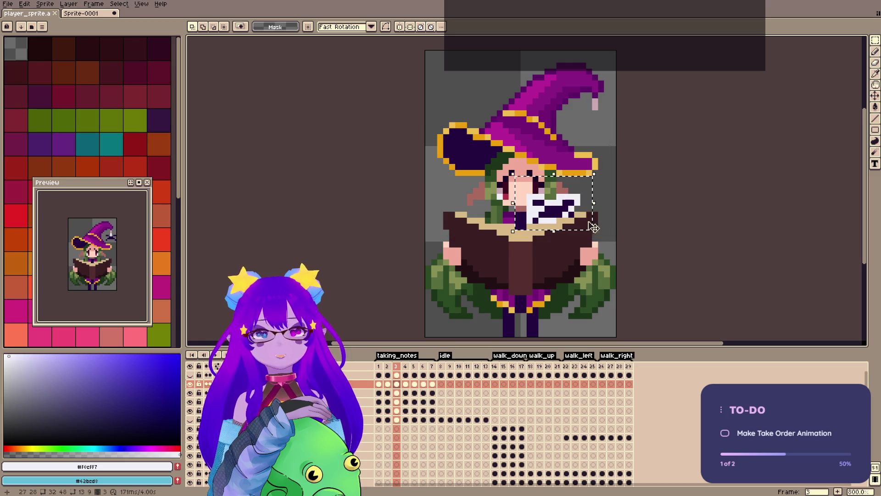
{"action": "key", "text": "Right"}
{"action": "key", "text": "ctrl+v"}
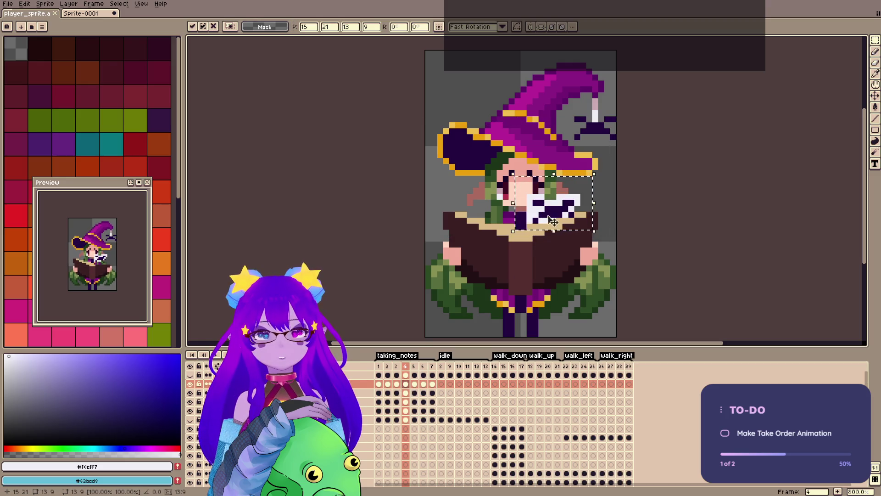
{"action": "left_click_drag", "start_coordinate": [561, 216], "coordinate": [533, 220]}
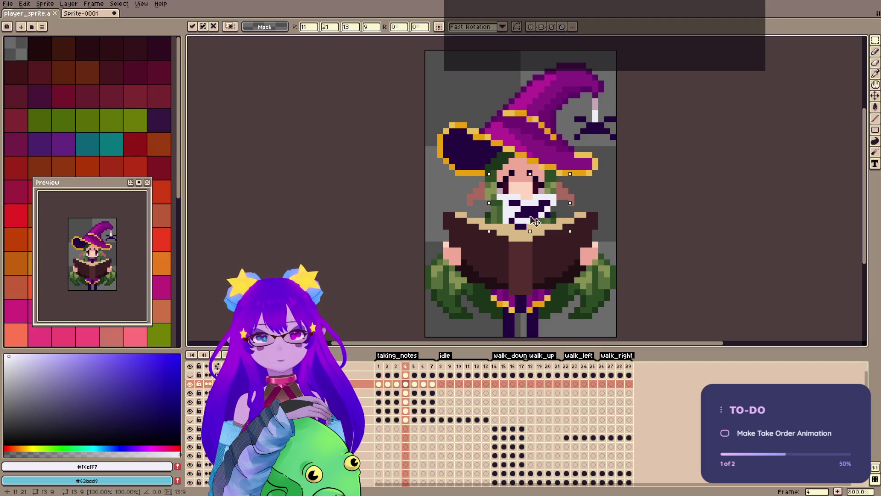
{"action": "key", "text": "Return"}
Refine the mouth piece's edge pixels with dark purple and light pinkish white.
{"action": "key", "text": "e"}
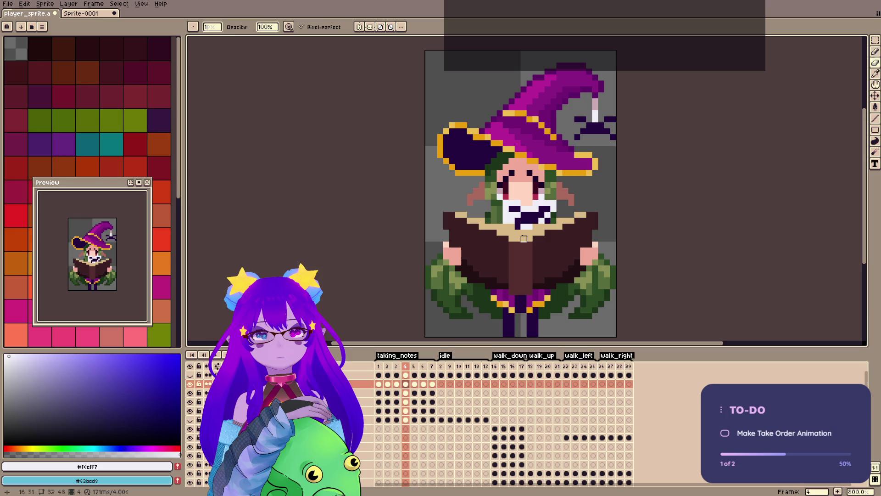
{"action": "key", "text": "b"}
{"action": "left_click", "coordinate": [514, 212], "text": "alt"}
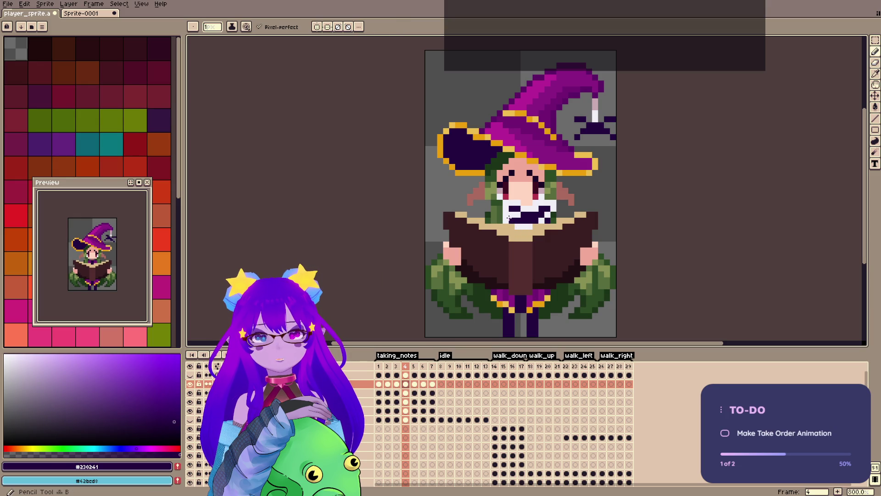
{"action": "key", "text": "e"}
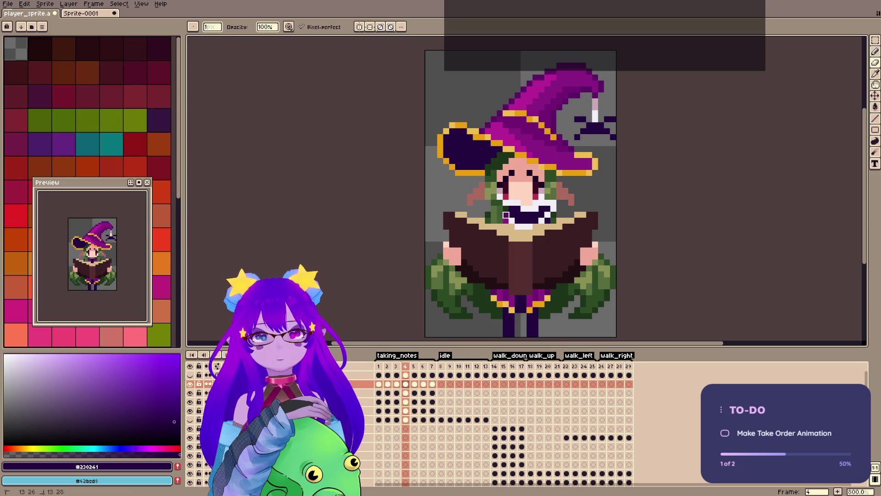
{"action": "left_click", "coordinate": [517, 209], "text": "alt"}
{"action": "key", "text": "b"}
{"action": "left_click", "coordinate": [505, 214]}
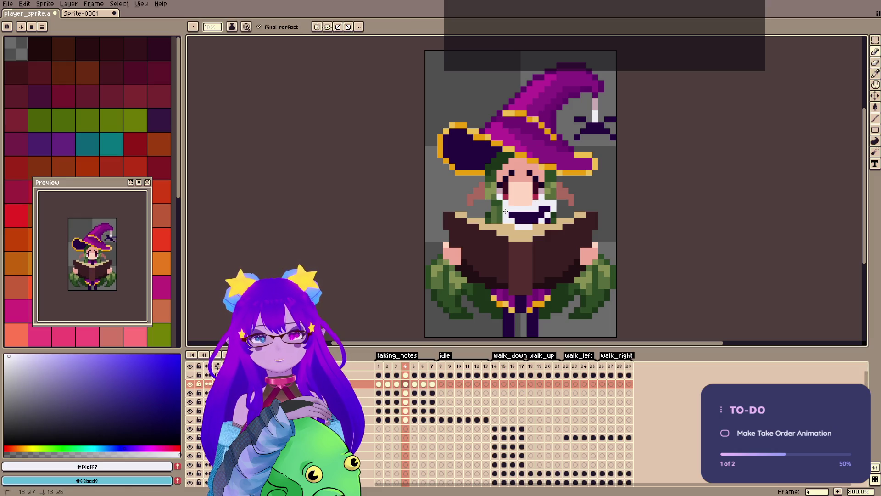
{"action": "left_click", "coordinate": [542, 219], "text": "alt"}
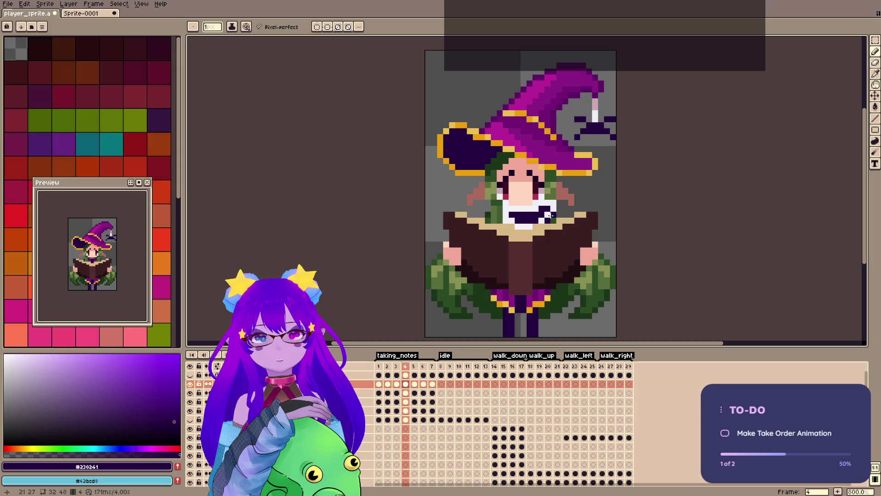
{"action": "key", "text": "e"}
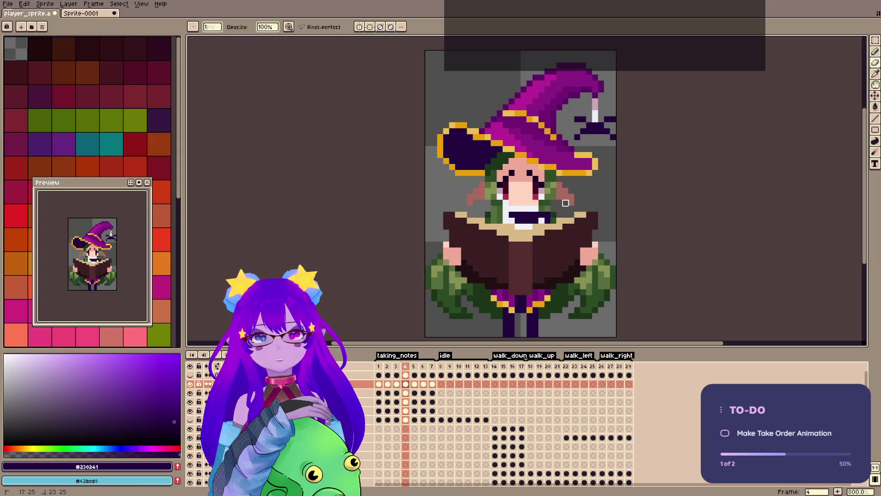
{"action": "key", "text": "b"}
{"action": "left_click", "coordinate": [541, 209], "text": "alt"}
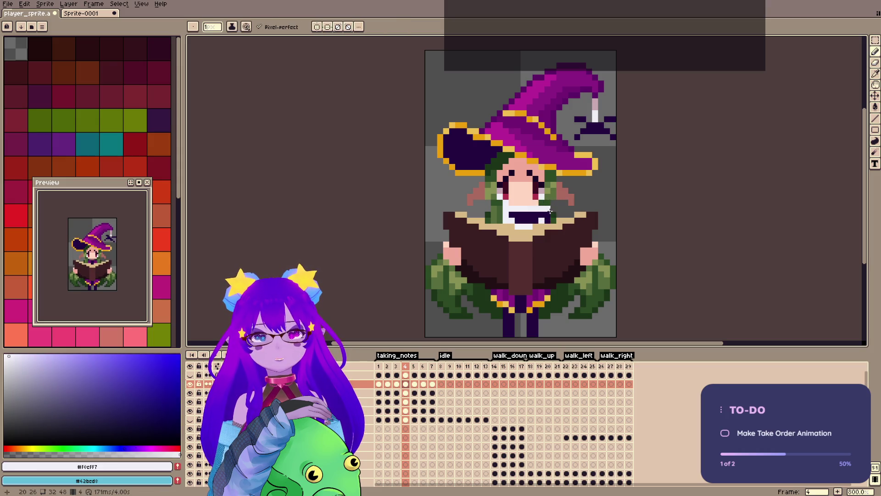
Erase the dark spider pixels beside the hat tip on frame 4.
{"action": "left_click", "coordinate": [405, 366]}
{"action": "key", "text": "e"}
{"action": "mouse_move", "coordinate": [598, 134]}
{"action": "left_mouse_down"}
{"action": "mouse_move", "coordinate": [578, 124]}
{"action": "mouse_move", "coordinate": [608, 136]}
{"action": "left_mouse_up"}
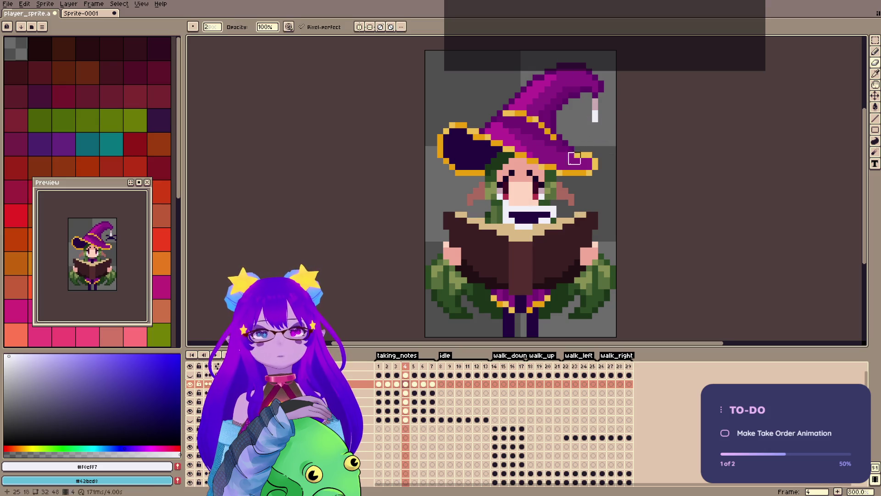
Set the eraser to 1 pixel wide, go to frame 2, and save.
{"action": "left_click", "coordinate": [396, 366]}
{"action": "left_click", "coordinate": [405, 366]}
{"action": "key", "text": "i"}
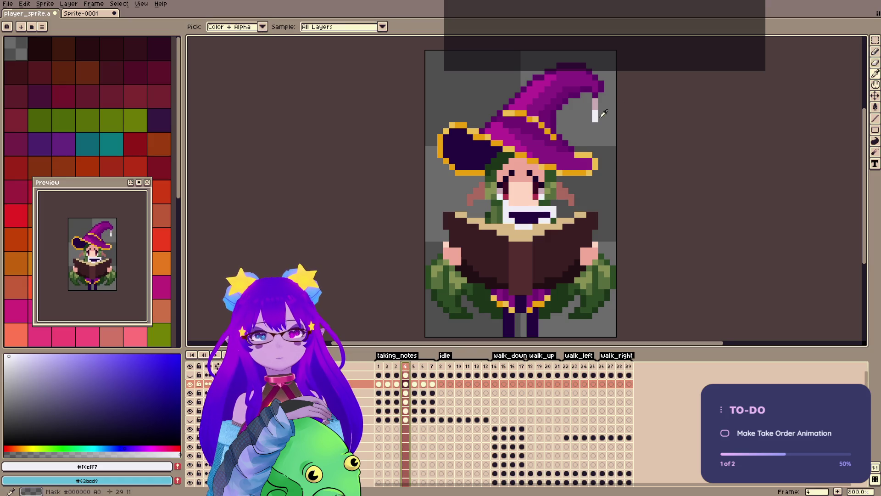
{"action": "key", "text": "e"}
{"action": "key", "text": "minus"}
{"action": "key", "text": "v"}
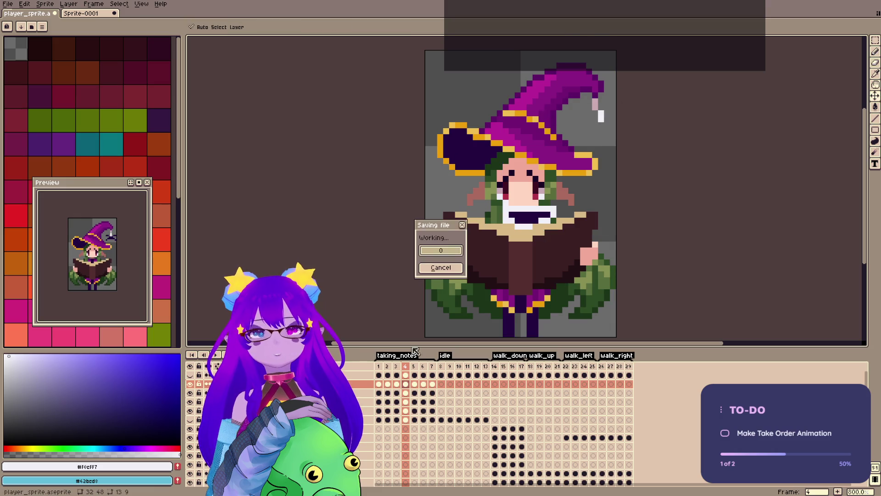
{"action": "left_click", "coordinate": [390, 367]}
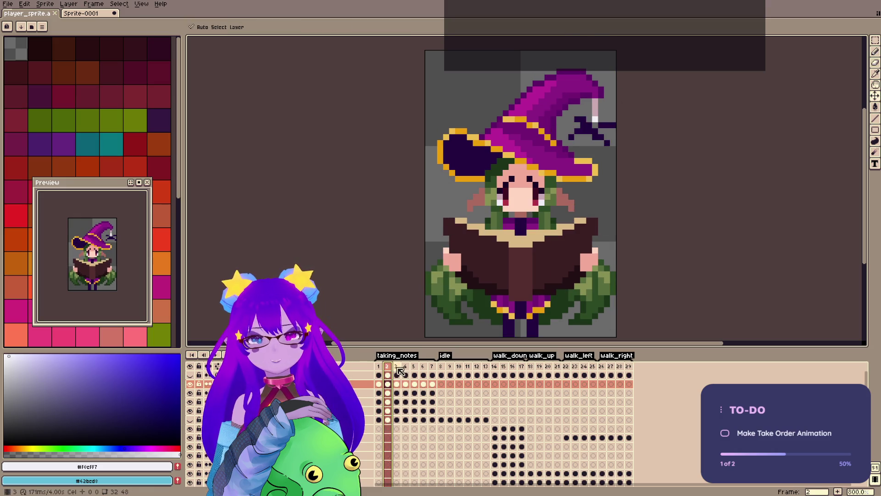
{"action": "key", "text": "b"}
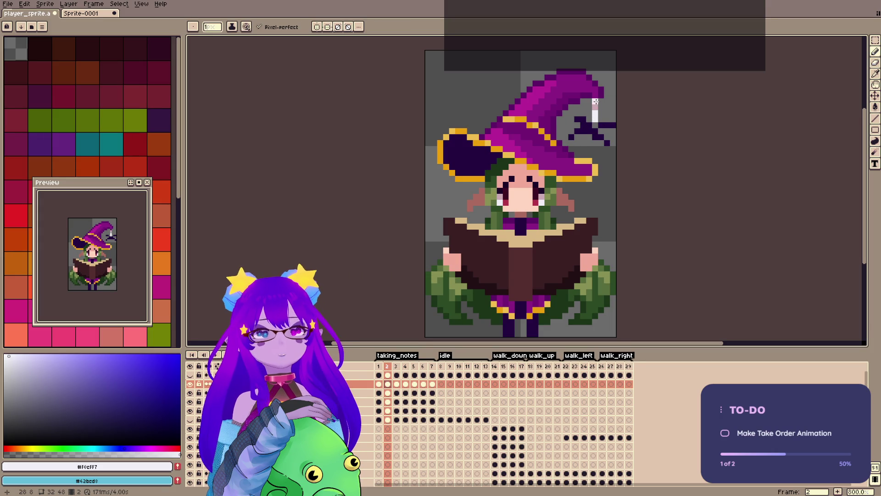
{"action": "key", "text": "v"}
{"action": "key", "text": "ctrl+s"}
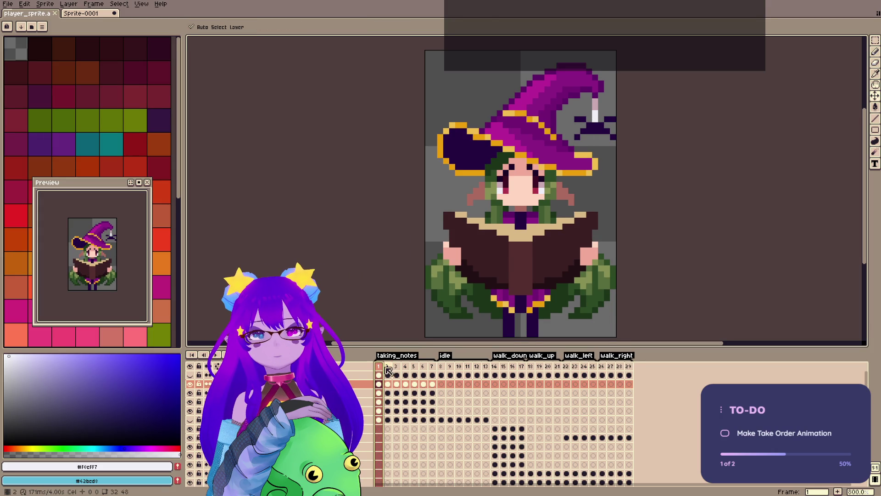
Add white pixels to the note by the hat tip on frame 2 and save.
{"action": "key", "text": "b"}
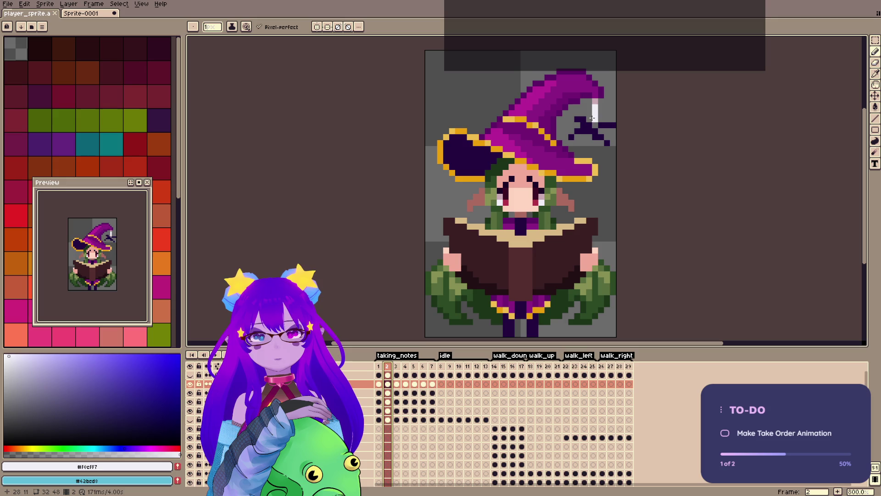
{"action": "left_click", "coordinate": [589, 119]}
{"action": "key", "text": "e"}
{"action": "left_click", "coordinate": [595, 119]}
{"action": "key", "text": "v"}
{"action": "key", "text": "ctrl+s"}
{"action": "key", "text": "b"}
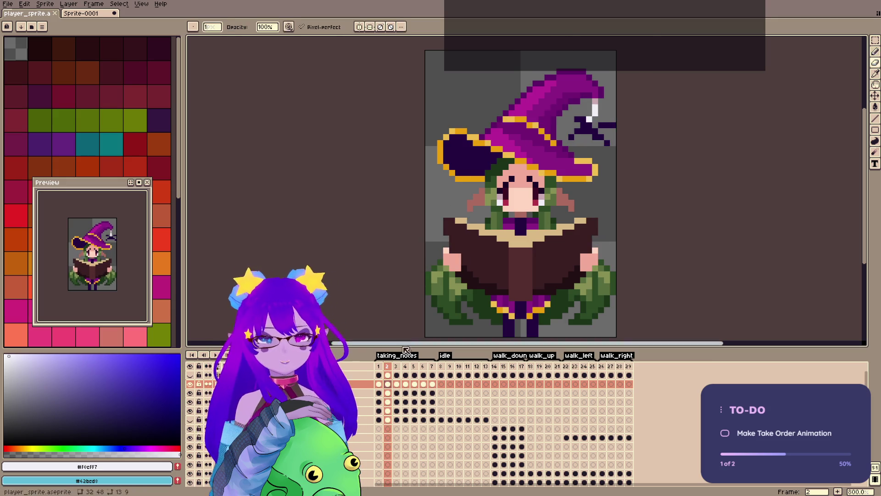
Review taking_notes frames 1 through 5 one by one.
{"action": "left_click", "coordinate": [379, 365]}
{"action": "left_click", "coordinate": [388, 366]}
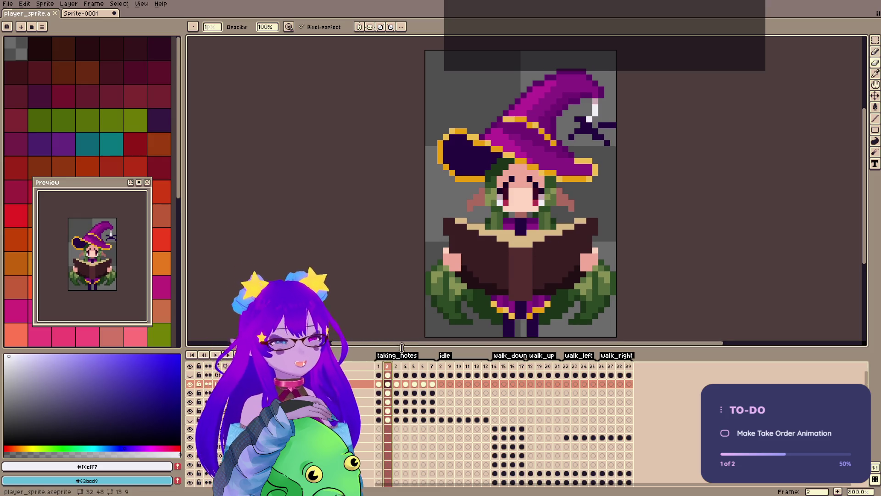
{"action": "key", "text": "Left"}
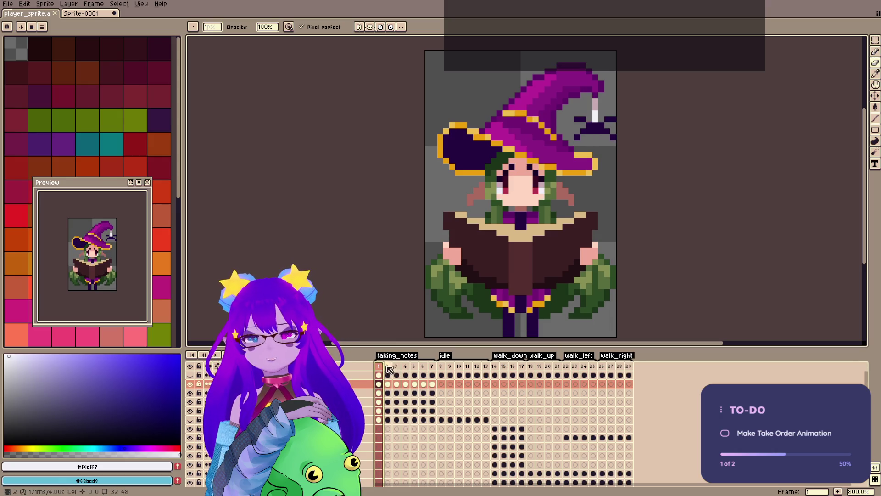
{"action": "key", "text": "Right"}
{"action": "left_click", "coordinate": [398, 367]}
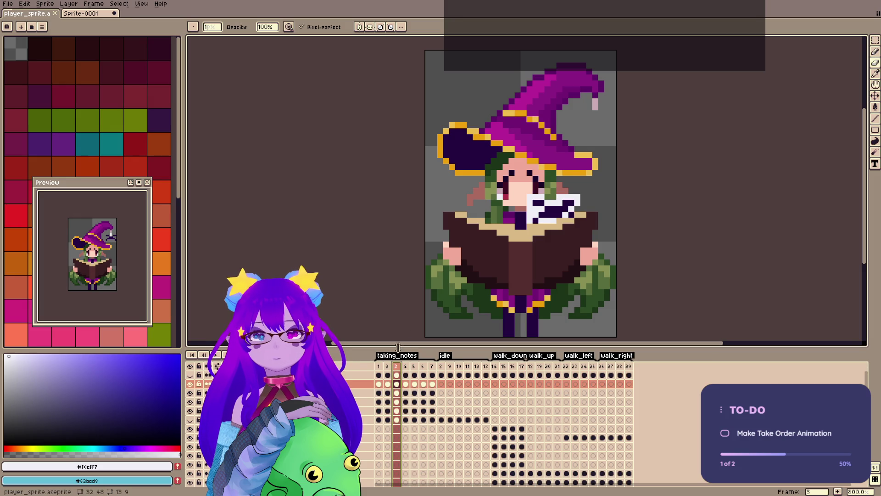
{"action": "key", "text": "Left"}
{"action": "left_click", "coordinate": [399, 375]}
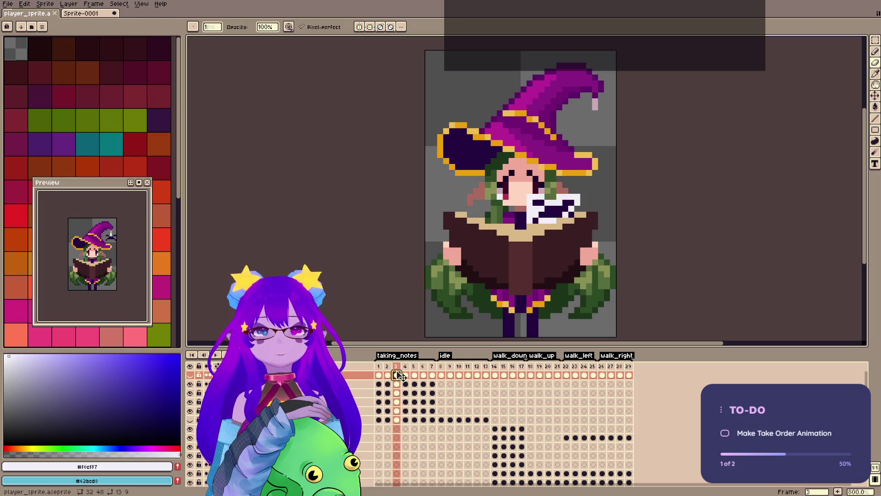
{"action": "left_click", "coordinate": [407, 373]}
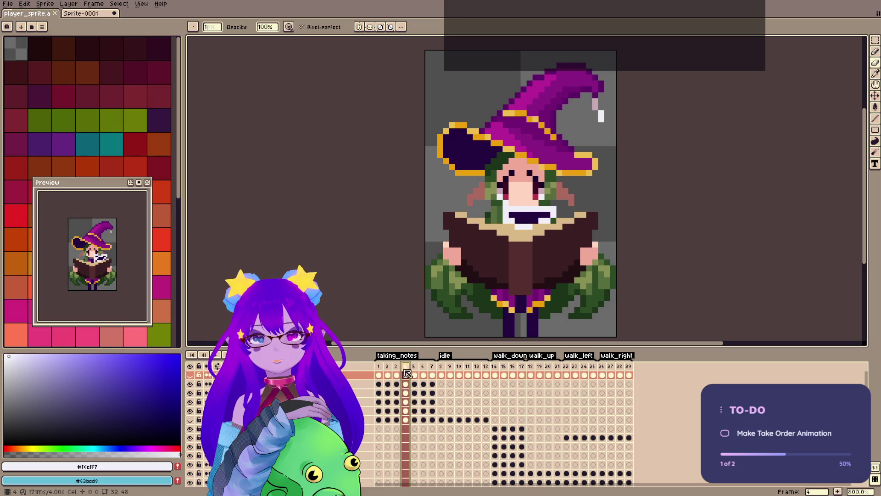
{"action": "key", "text": "Right"}
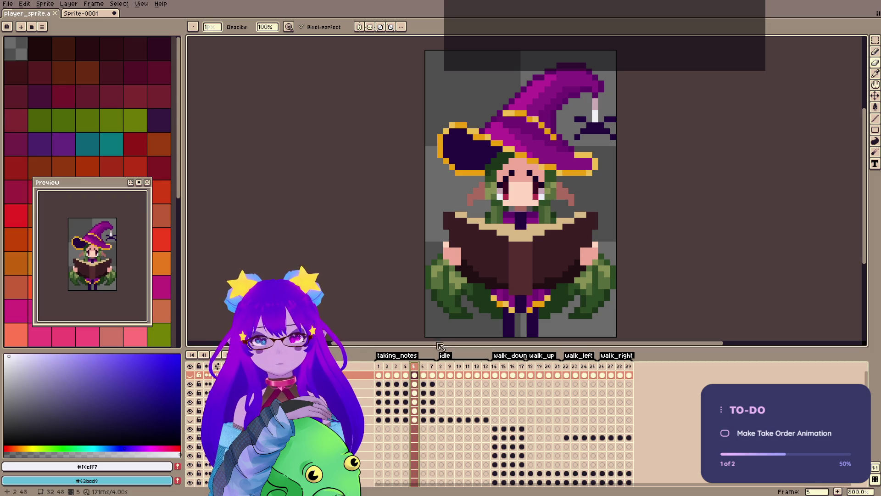
{"action": "left_click", "coordinate": [407, 367]}
Marquee-select the face area on frame 4 and save the sprite.
{"action": "key", "text": "m"}
{"action": "mouse_move", "coordinate": [564, 231]}
{"action": "left_mouse_down"}
{"action": "mouse_move", "coordinate": [472, 179]}
{"action": "mouse_move", "coordinate": [423, 138]}
{"action": "left_mouse_up"}
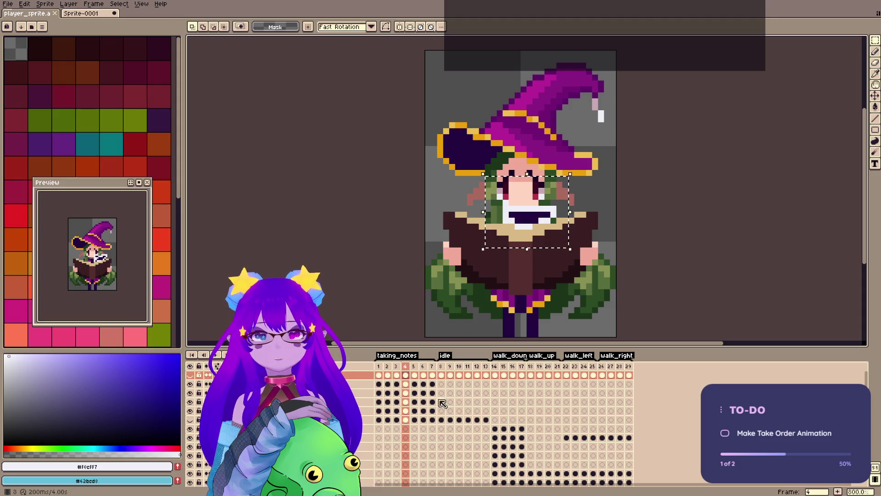
{"action": "scroll", "coordinate": [418, 276], "scroll_direction": "down", "scroll_amount": 6}
{"action": "scroll", "coordinate": [418, 276], "scroll_direction": "up", "scroll_amount": 6}
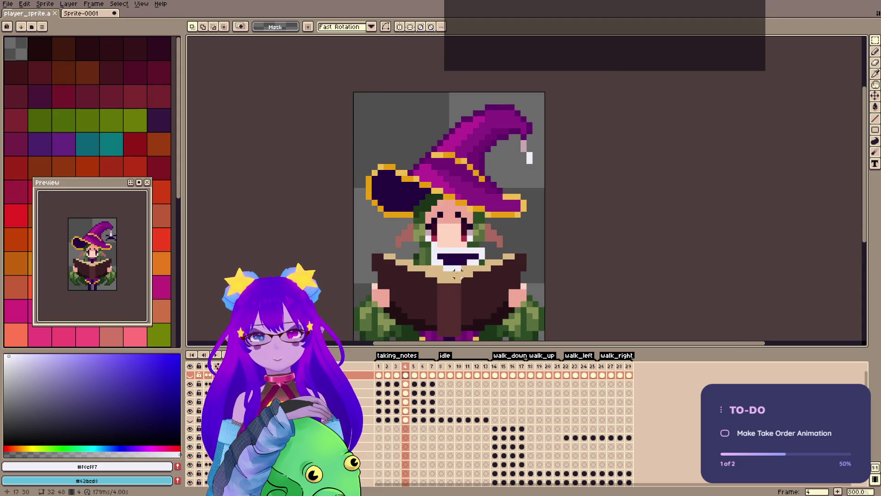
{"action": "key", "text": "ctrl+s"}
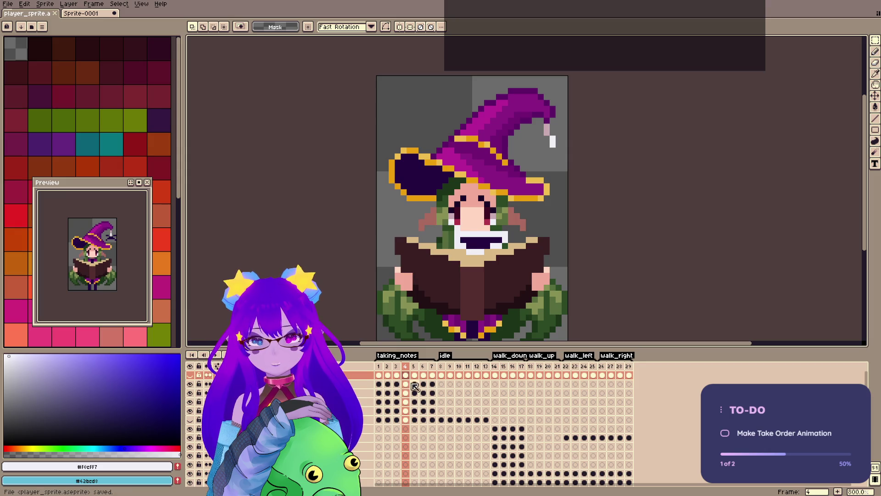
Rename Layer 3 to Spider in its layer properties.
{"action": "left_click", "coordinate": [415, 384]}
{"action": "double_click", "coordinate": [285, 384]}
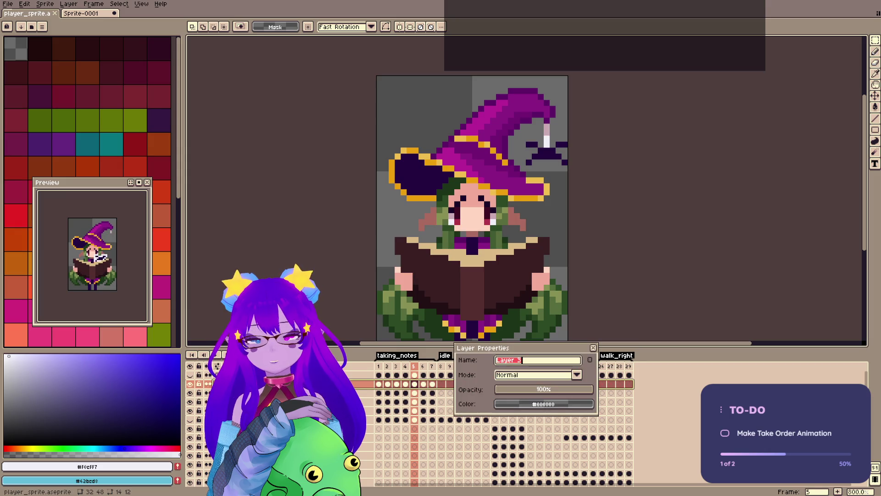
{"action": "type", "text": "Spider"}
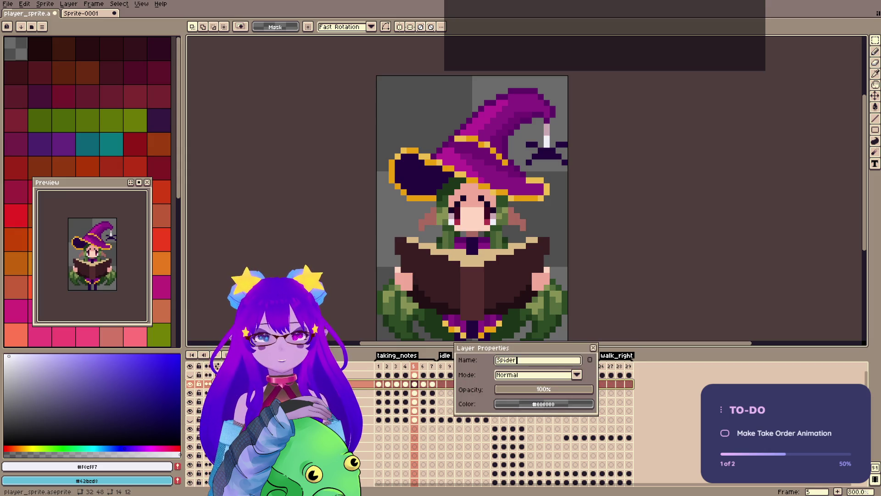
{"action": "key", "text": "Return"}
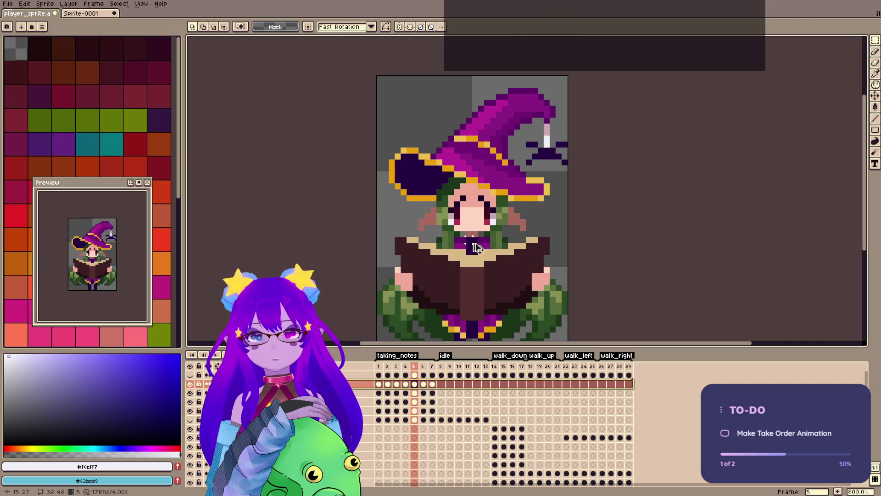
Paste the copied piece into frame 5, shifted to the right.
{"action": "key", "text": "ctrl+v"}
{"action": "left_click_drag", "start_coordinate": [477, 236], "coordinate": [511, 237]}
{"action": "key", "text": "Return"}
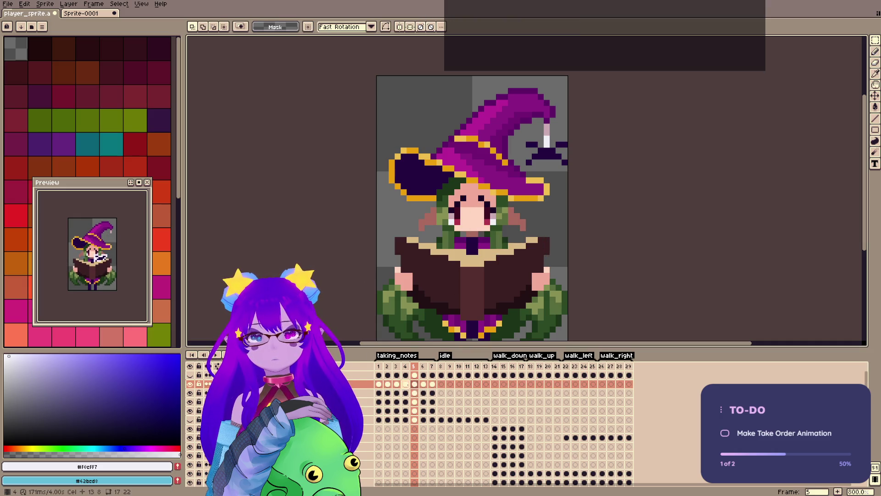
Try pasting the mouth piece into frame 4 shifted left, then cancel the paste.
{"action": "left_click", "coordinate": [406, 385]}
{"action": "left_click", "coordinate": [397, 385]}
{"action": "left_click", "coordinate": [407, 385]}
{"action": "key", "text": "ctrl+v"}
{"action": "key", "text": "ctrl+v"}
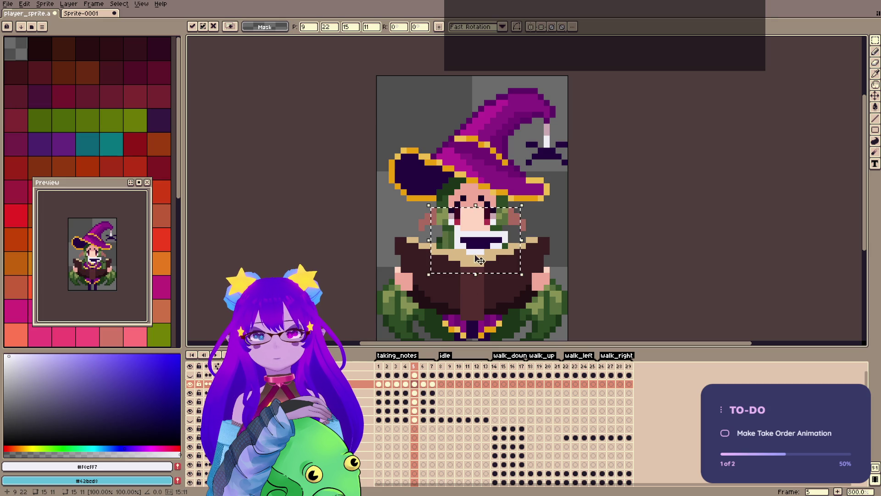
{"action": "left_click_drag", "start_coordinate": [486, 259], "coordinate": [452, 254]}
{"action": "key", "text": "Escape"}
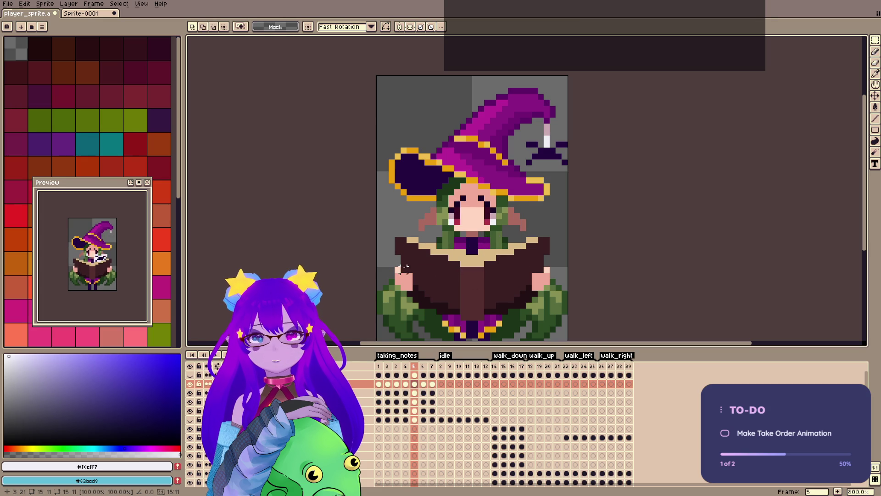
Copy the note from frame 3 and paste it into frame 5, left of her face.
{"action": "key", "text": "Left"}
{"action": "key", "text": "Left"}
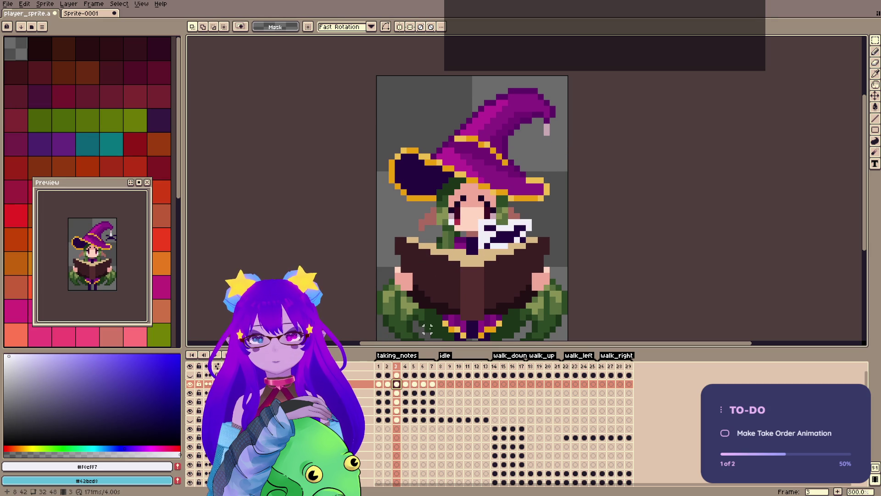
{"action": "key", "text": "ctrl+v"}
{"action": "key", "text": "Right"}
{"action": "key", "text": "Right"}
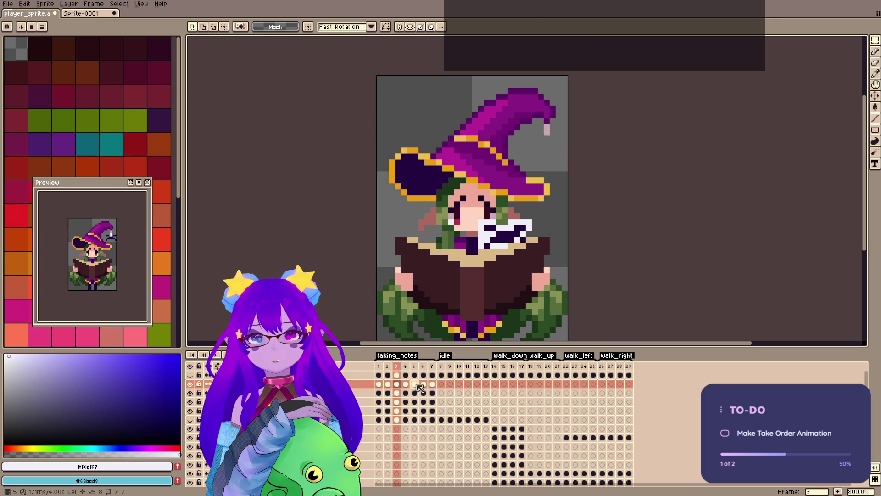
{"action": "key", "text": "ctrl+v"}
{"action": "left_click_drag", "start_coordinate": [509, 244], "coordinate": [463, 244]}
Erase the stray dark pixels beside the hat tip and save the sprite.
{"action": "key", "text": "e"}
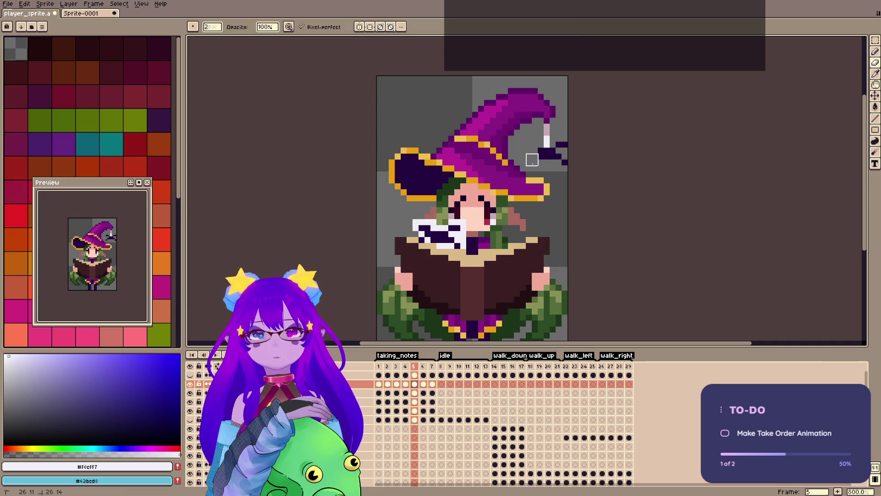
{"action": "mouse_move", "coordinate": [543, 159]}
{"action": "left_mouse_down"}
{"action": "mouse_move", "coordinate": [573, 134]}
{"action": "mouse_move", "coordinate": [560, 147]}
{"action": "left_mouse_up"}
{"action": "key", "text": "ctrl+s"}
Step through frames 1 to 6 of taking_notes to review the note's motion.
{"action": "left_click", "coordinate": [379, 366]}
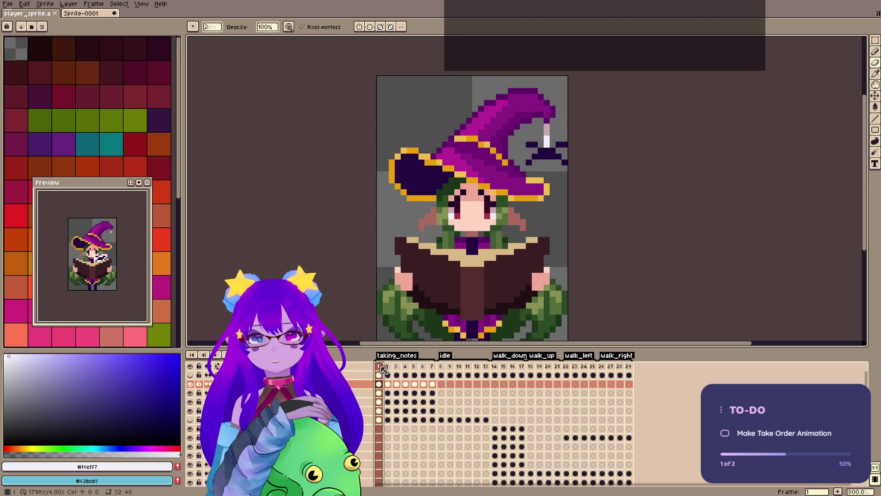
{"action": "left_click", "coordinate": [388, 367]}
{"action": "left_click", "coordinate": [397, 366]}
{"action": "left_click", "coordinate": [406, 366]}
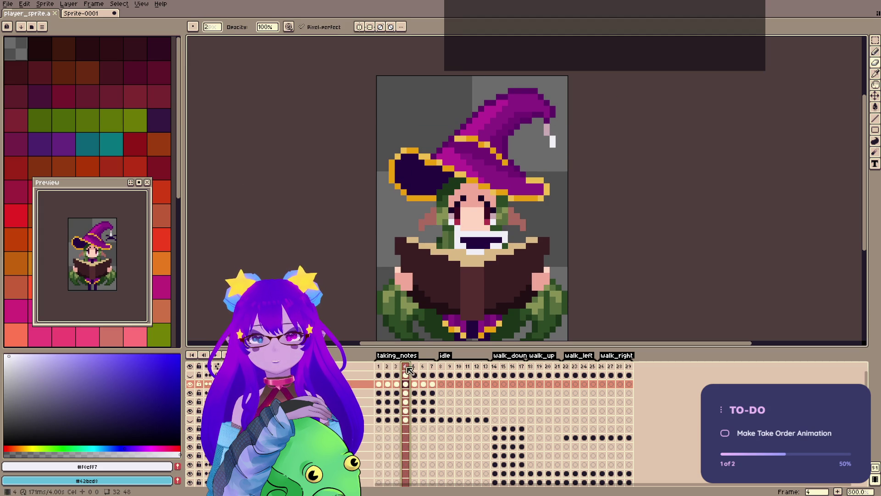
{"action": "left_click", "coordinate": [414, 367]}
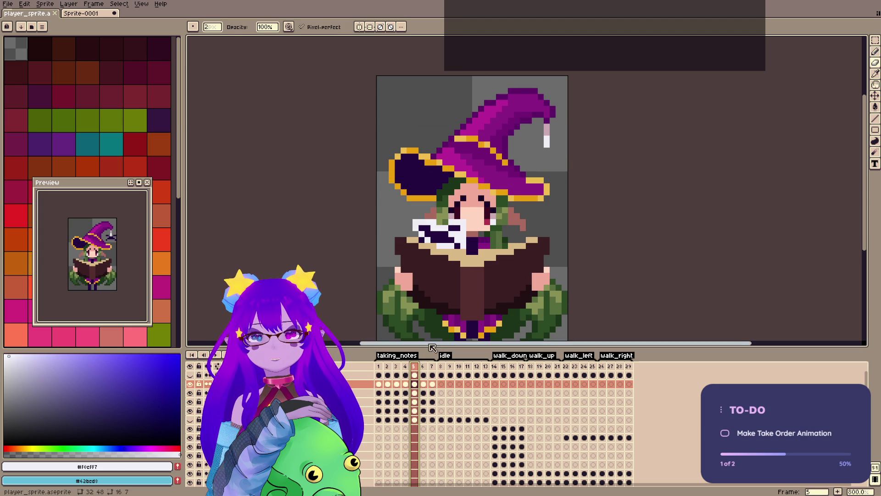
{"action": "left_click", "coordinate": [423, 366]}
{"action": "left_click", "coordinate": [414, 366]}
{"action": "left_click", "coordinate": [423, 367]}
{"action": "left_click", "coordinate": [415, 366]}
Nudge the note in frame 5 down one pixel and pick the dark purple outline colour.
{"action": "key", "text": "ctrl+v"}
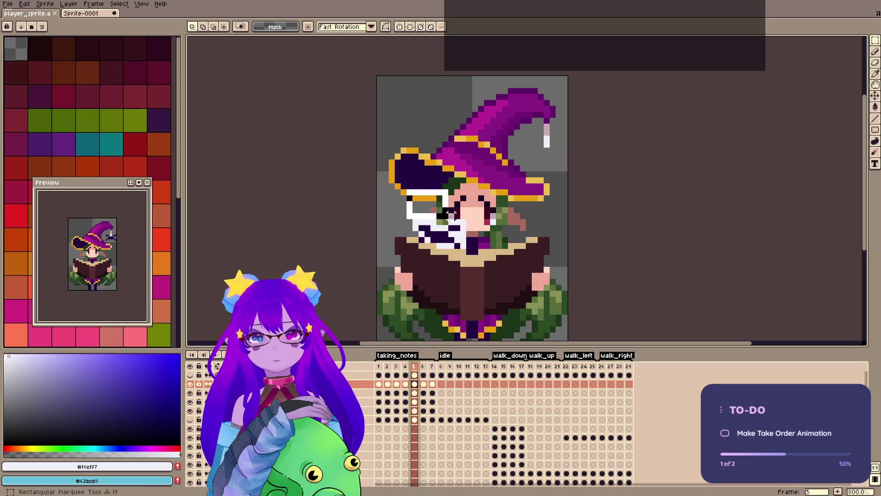
{"action": "left_click_drag", "start_coordinate": [463, 236], "coordinate": [464, 240]}
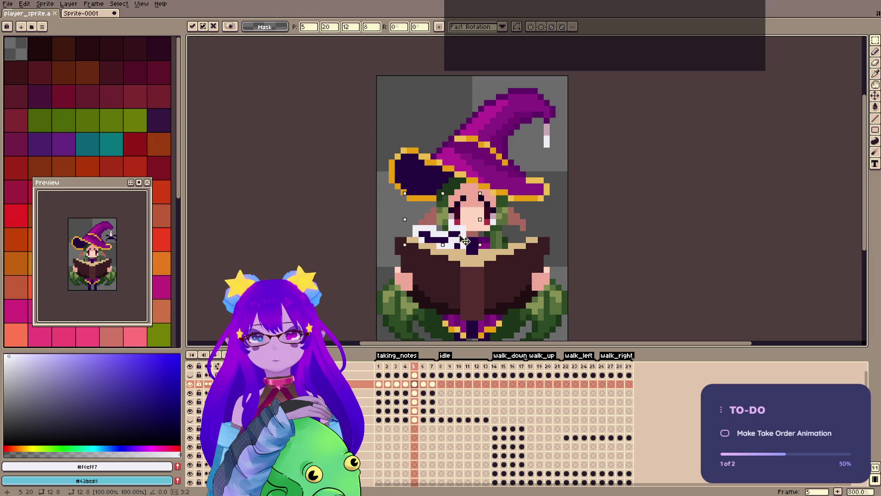
{"action": "key", "text": "b"}
{"action": "left_click", "coordinate": [441, 241], "text": "alt"}
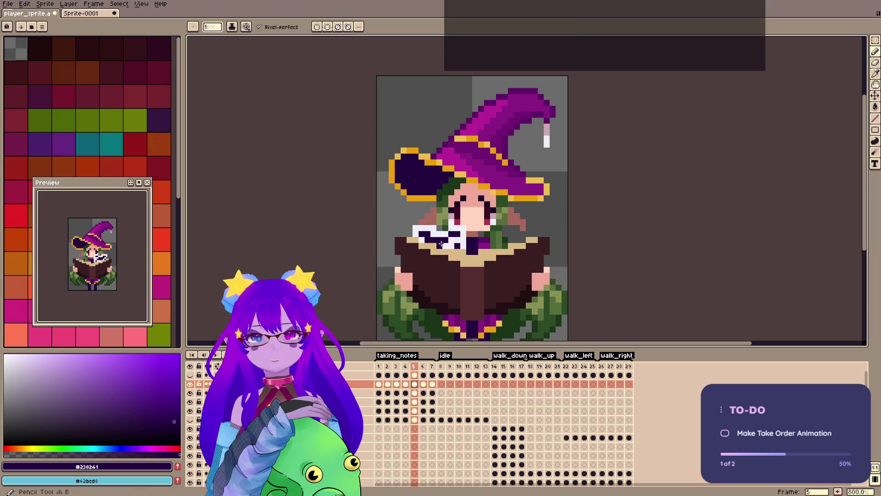
Flip between frames 3 to 6 to compare the note placement.
{"action": "key", "text": "Left"}
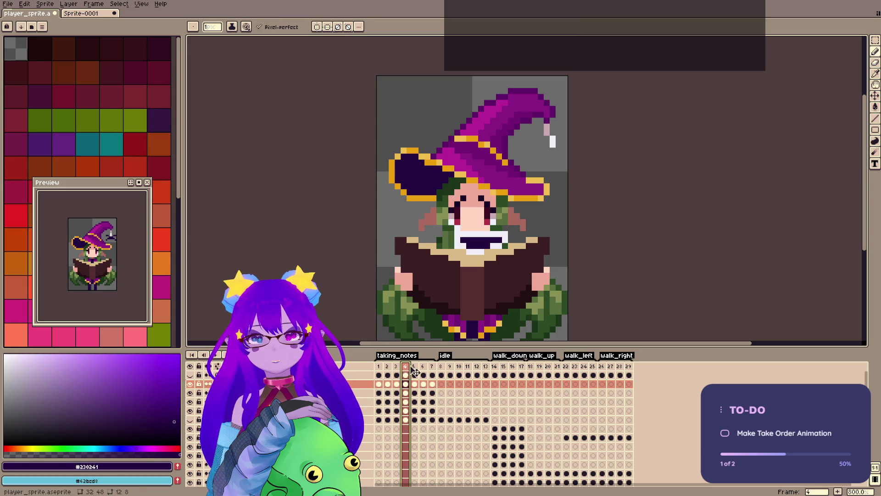
{"action": "left_click", "coordinate": [416, 369]}
{"action": "left_click", "coordinate": [423, 374]}
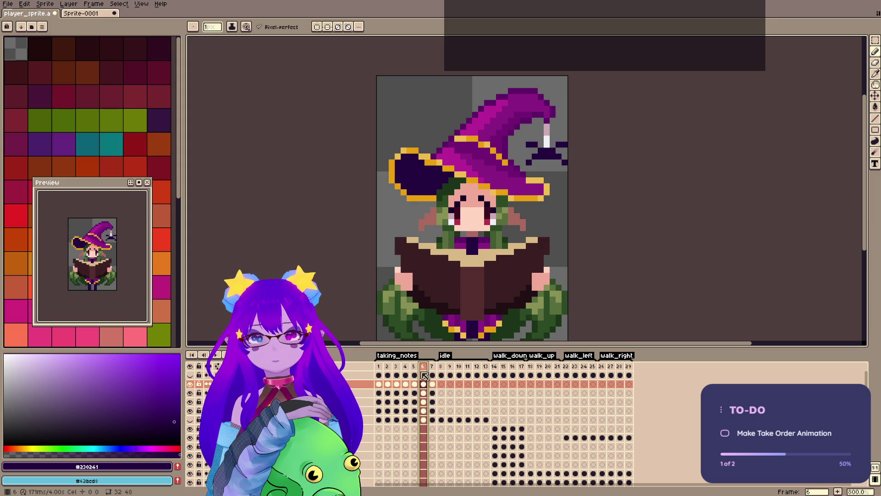
{"action": "left_click", "coordinate": [397, 366]}
{"action": "left_click", "coordinate": [406, 367]}
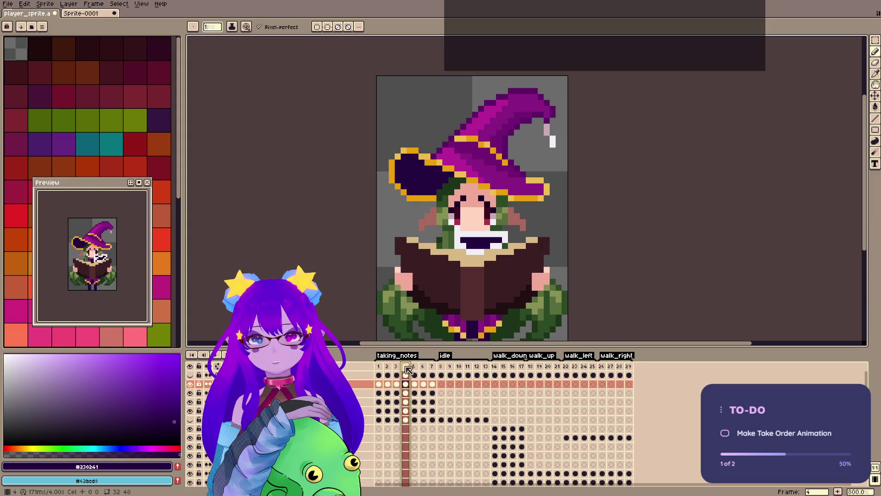
Paste the open mouth from frame 4 into frames 5 and 6.
{"action": "key", "text": "e"}
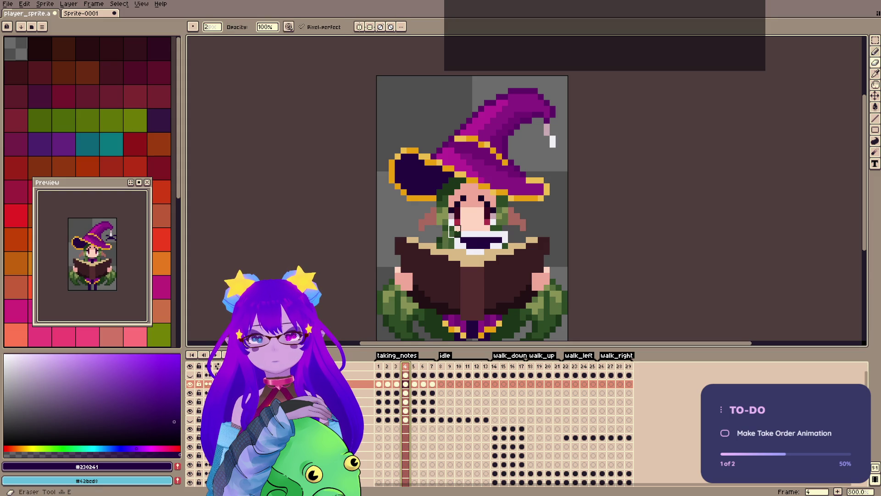
{"action": "left_click", "coordinate": [406, 366]}
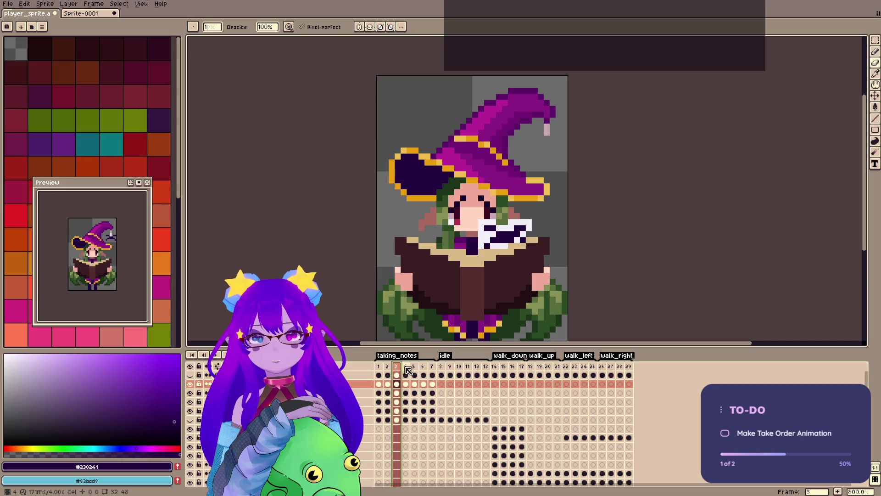
{"action": "left_click", "coordinate": [416, 367]}
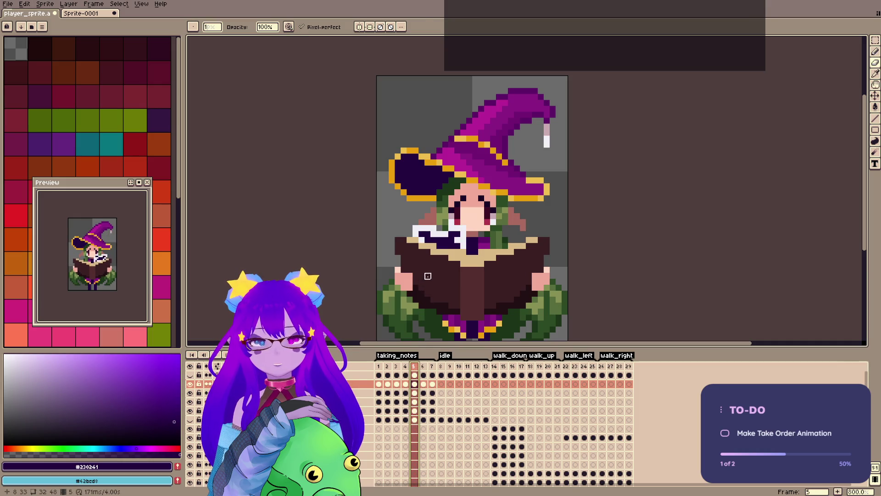
{"action": "key", "text": "ctrl+v"}
{"action": "left_click", "coordinate": [423, 366]}
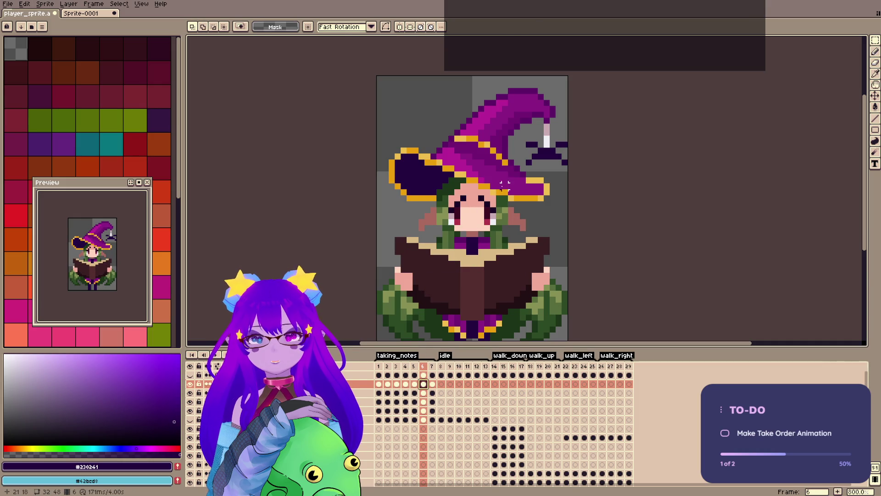
{"action": "key", "text": "ctrl+v"}
{"action": "key", "text": "Return"}
Copy the face and hat area from frame 3 and paste it shifted left into frame 5.
{"action": "left_click", "coordinate": [415, 384]}
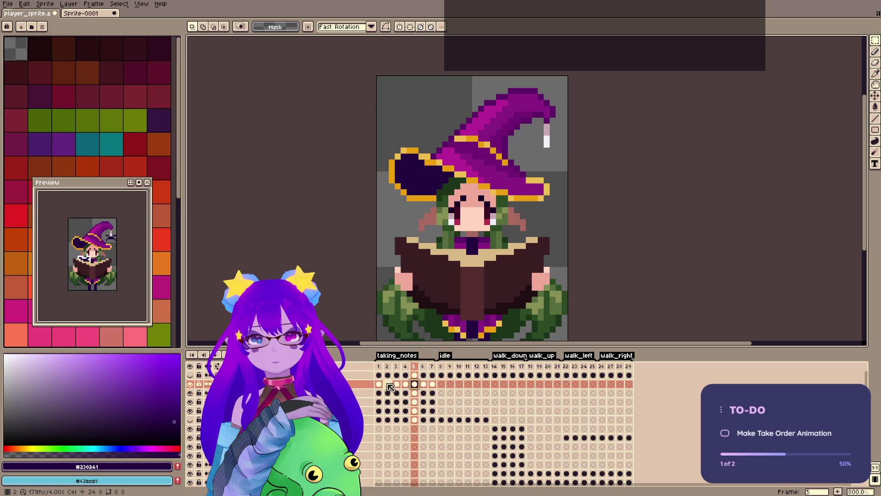
{"action": "left_click", "coordinate": [397, 384]}
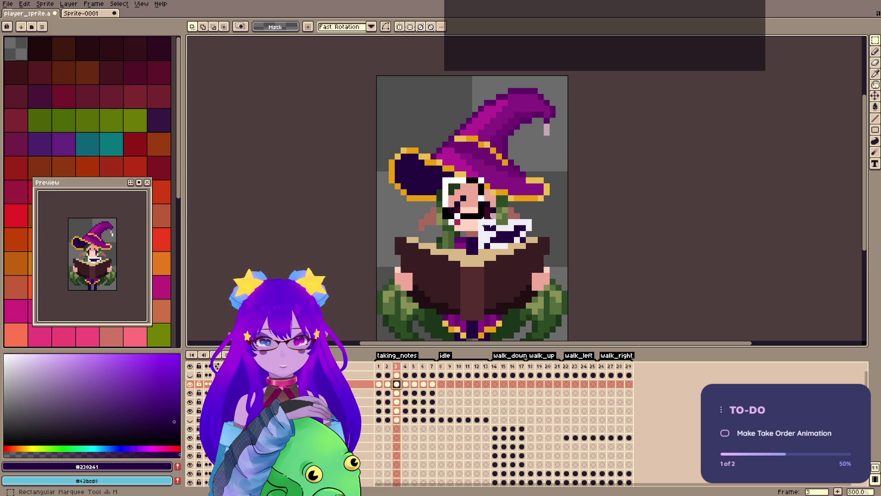
{"action": "left_click_drag", "start_coordinate": [435, 152], "coordinate": [563, 274]}
{"action": "key", "text": "ctrl+c"}
{"action": "key", "text": "period"}
{"action": "key", "text": "period"}
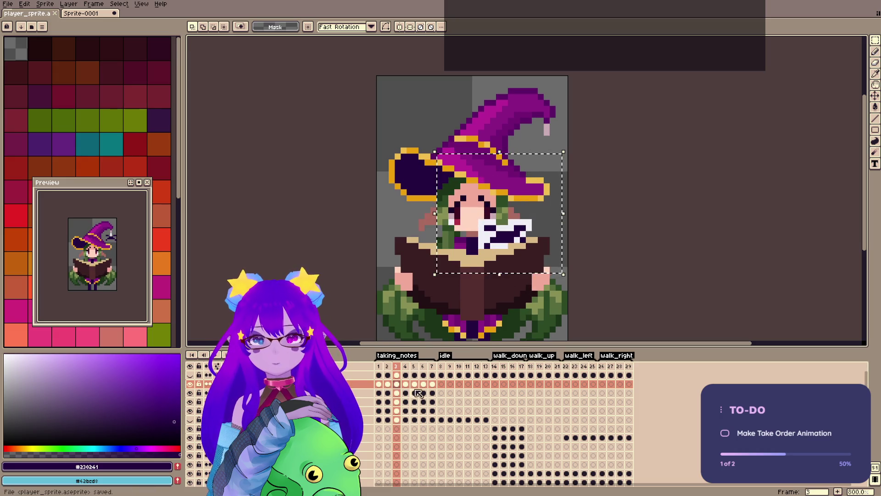
{"action": "key", "text": "ctrl+v"}
{"action": "left_click_drag", "start_coordinate": [514, 246], "coordinate": [460, 247]}
{"action": "key", "text": "Return"}
On frame 6, pick the note's white with the Pencil, compare against frame 5, and save.
{"action": "left_click", "coordinate": [424, 368]}
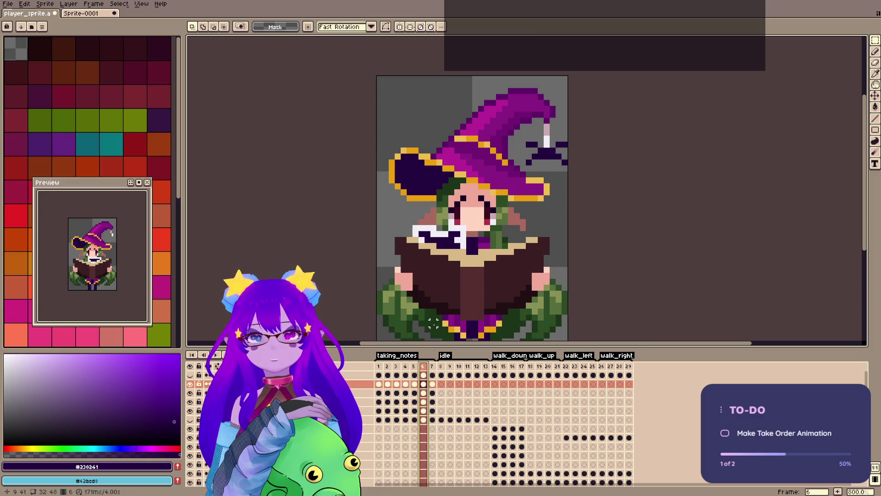
{"action": "key", "text": "b"}
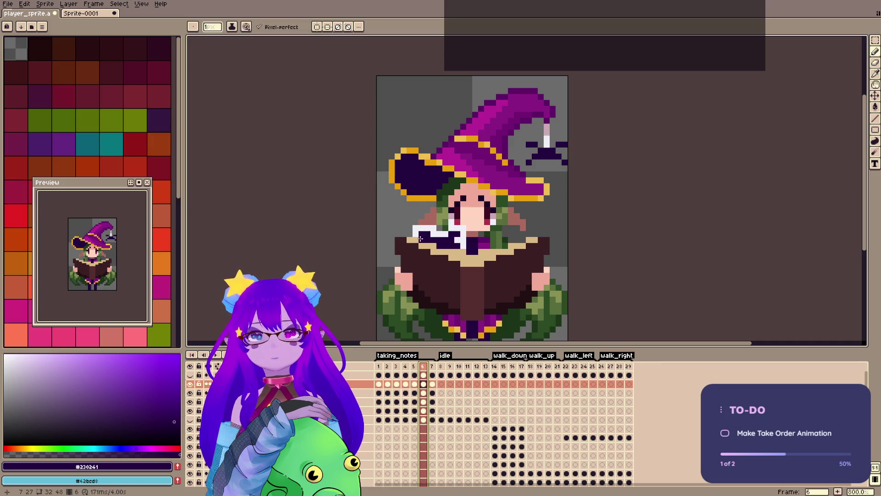
{"action": "left_click", "coordinate": [433, 235], "text": "alt"}
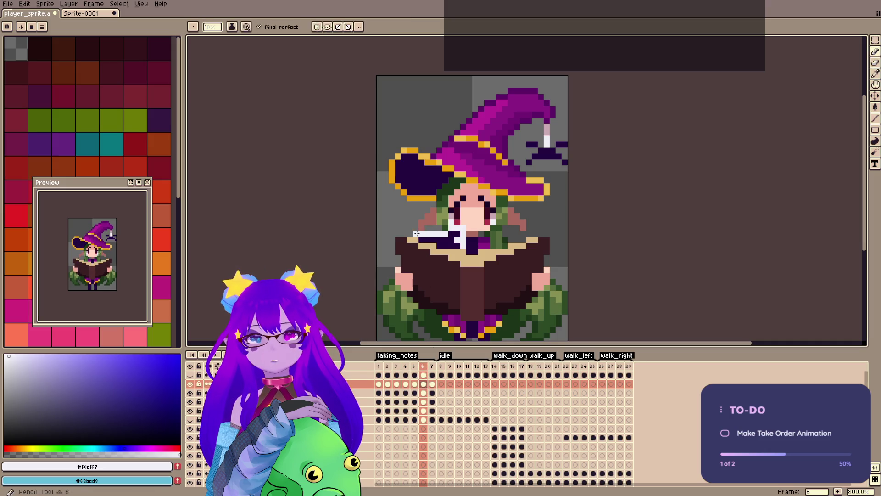
{"action": "left_click", "coordinate": [417, 367]}
{"action": "left_click", "coordinate": [422, 367]}
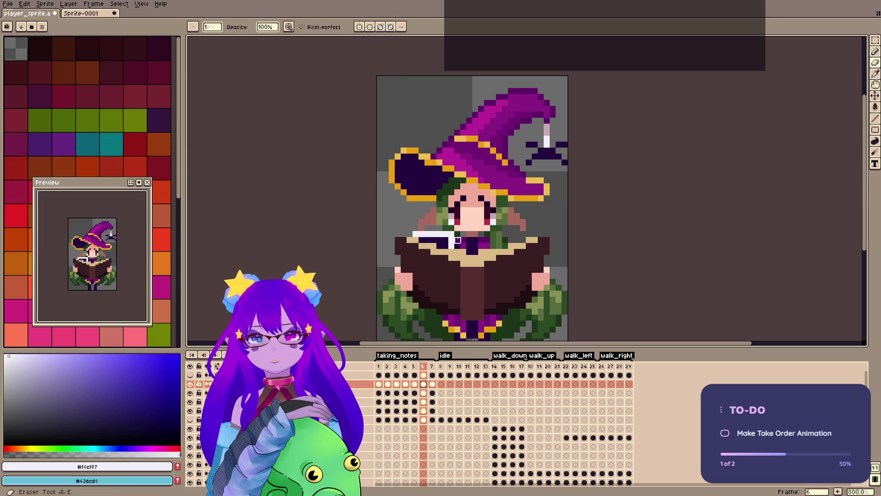
{"action": "left_click", "coordinate": [415, 367]}
{"action": "left_click", "coordinate": [423, 368]}
{"action": "key", "text": "ctrl+s"}
Review frames 5 to 7 and save the sprite again.
{"action": "left_click", "coordinate": [432, 367]}
{"action": "key", "text": "ctrl+s"}
{"action": "left_click", "coordinate": [423, 368]}
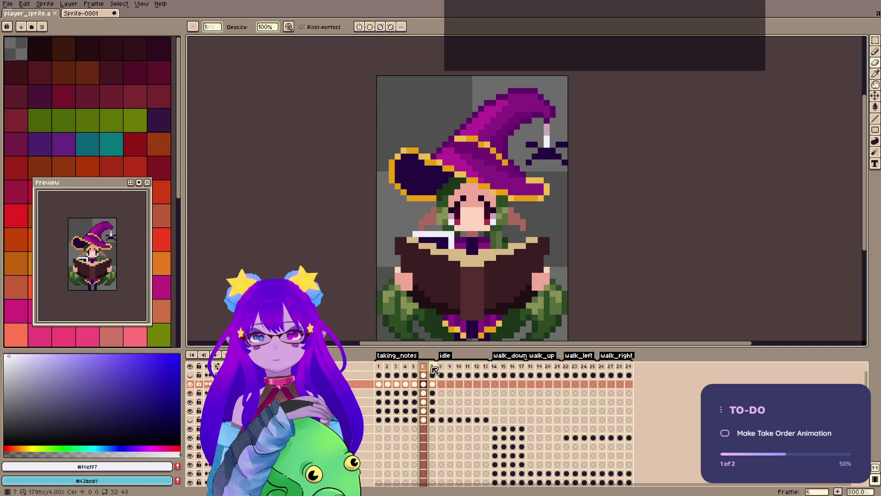
{"action": "left_click", "coordinate": [415, 367]}
{"action": "left_click", "coordinate": [423, 367]}
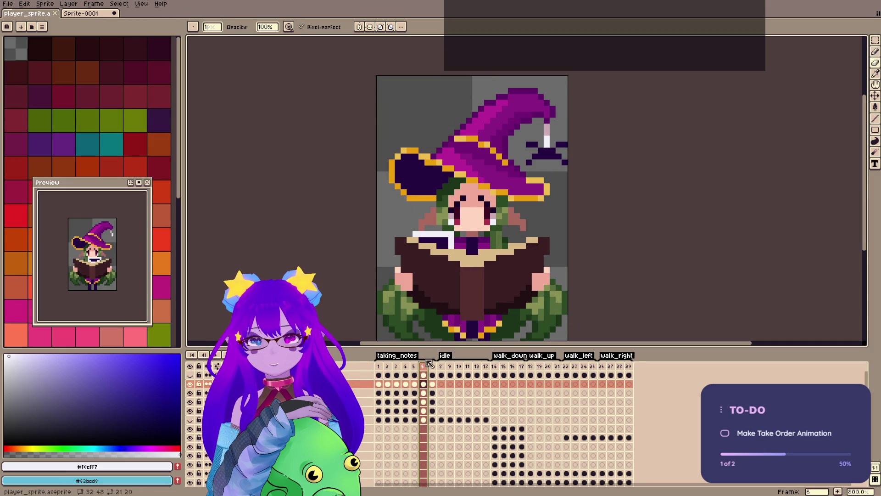
{"action": "left_click", "coordinate": [538, 155]}
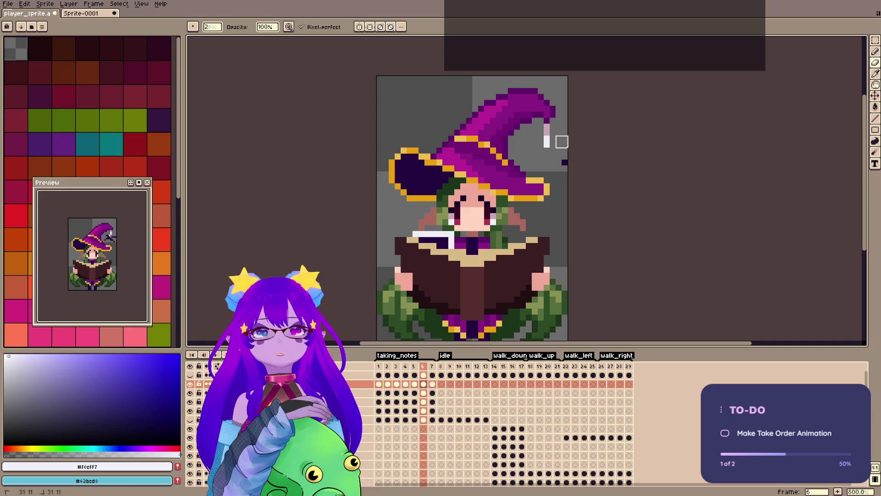
Step through frames 7, 8, 1 and 2, then switch to the Pencil.
{"action": "key", "text": "Right"}
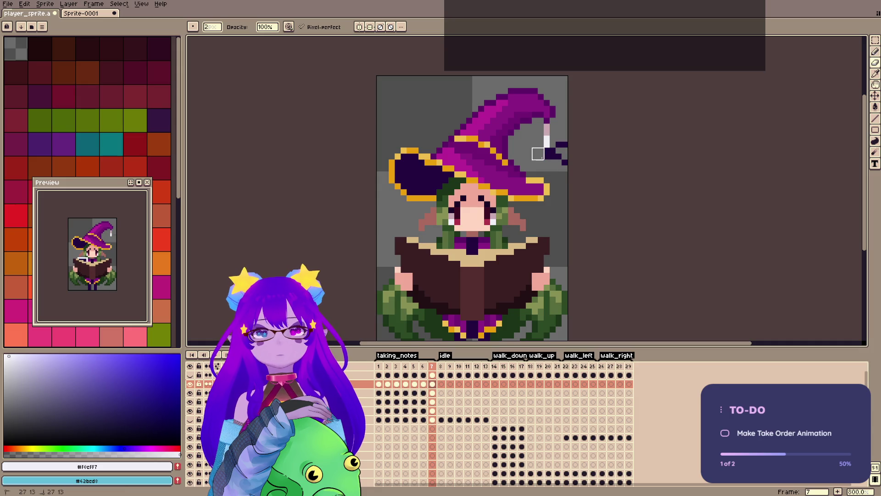
{"action": "key", "text": "Right"}
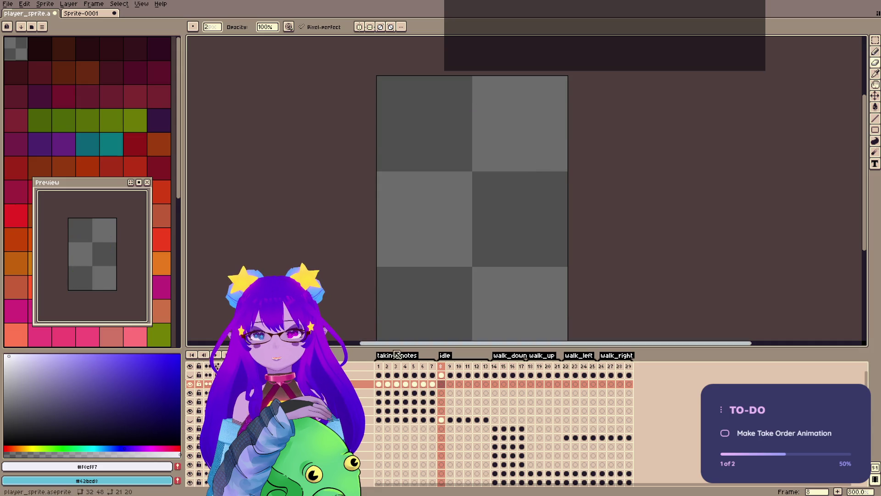
{"action": "left_click", "coordinate": [378, 366]}
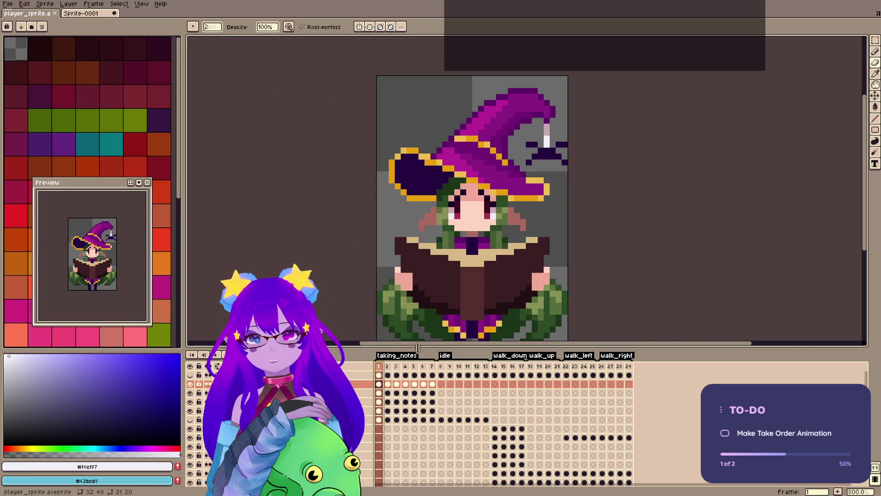
{"action": "key", "text": "Right"}
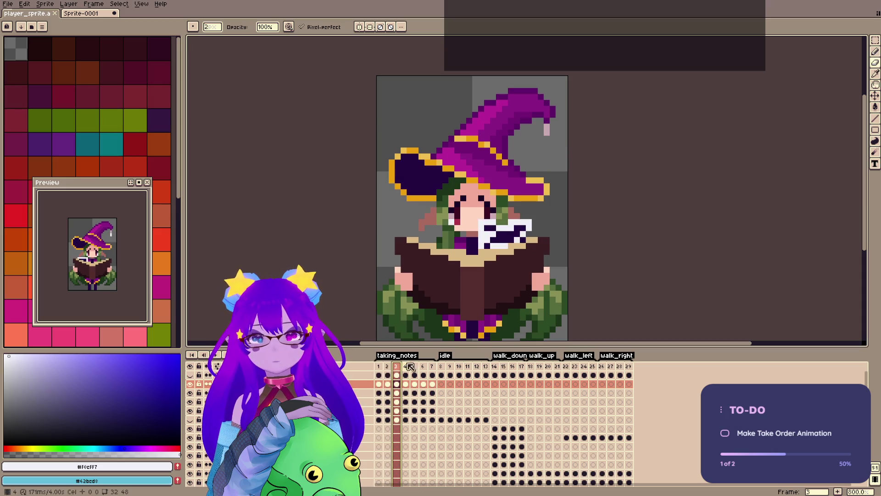
{"action": "key", "text": "i"}
{"action": "key", "text": "b"}
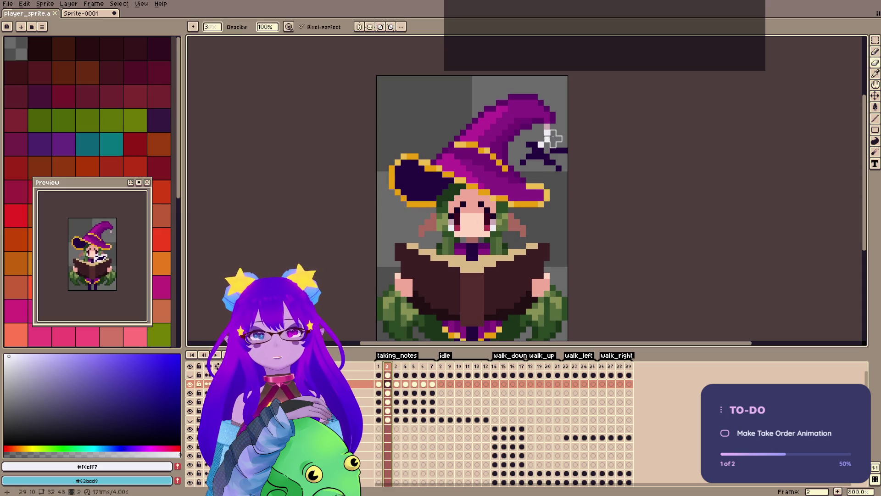
Paint white strand pixels at the hat tip in frames 3 and 4, then save.
{"action": "key", "text": "Right"}
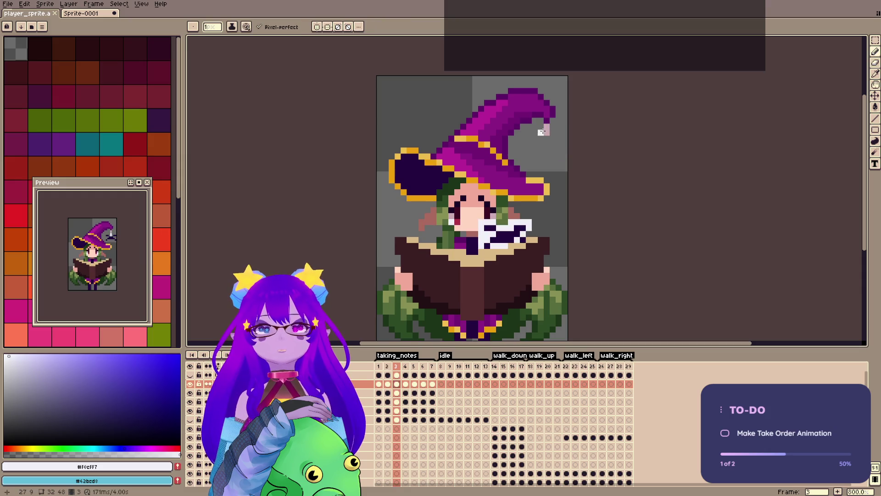
{"action": "left_click_drag", "start_coordinate": [540, 139], "coordinate": [535, 140]}
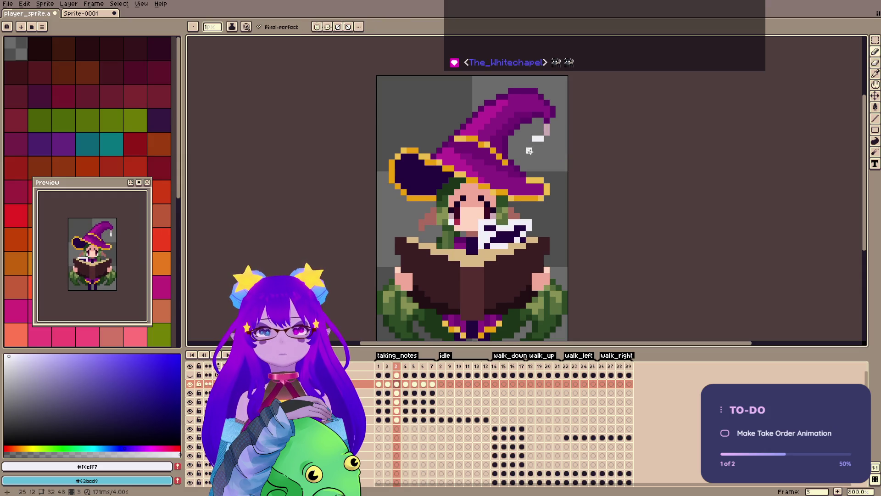
{"action": "key", "text": "Right"}
{"action": "left_click", "coordinate": [546, 140]}
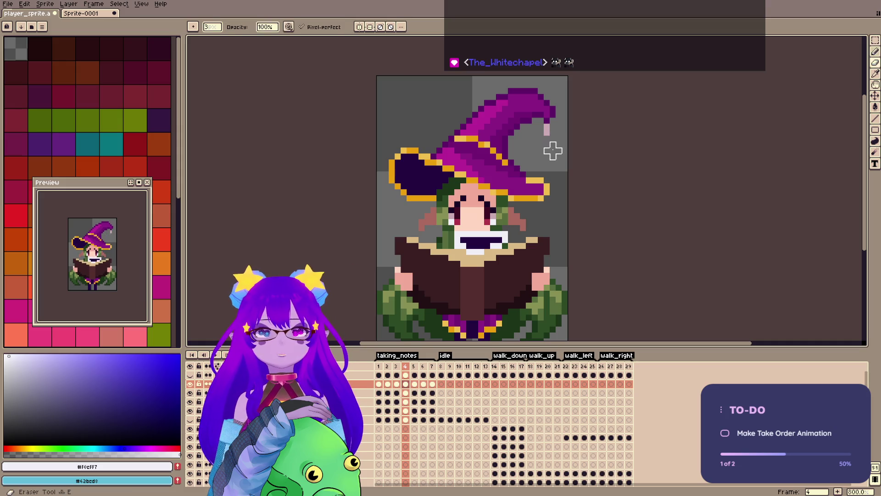
{"action": "key", "text": "b"}
{"action": "key", "text": "e"}
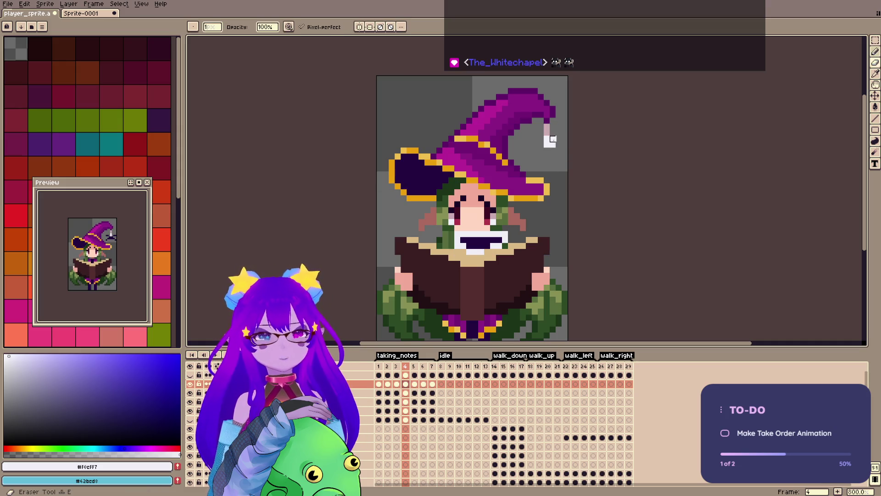
{"action": "key", "text": "ctrl+s"}
{"action": "key", "text": "Right"}
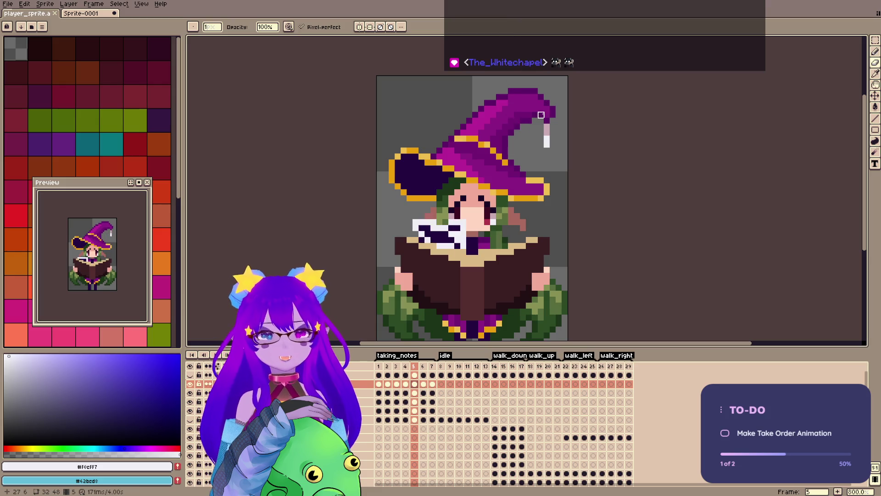
{"action": "key", "text": "v"}
{"action": "key", "text": "ctrl+s"}
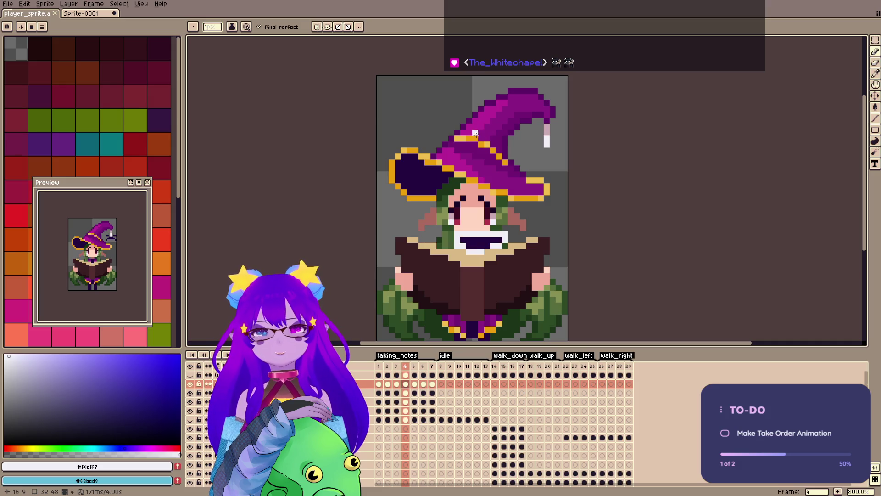
Add a white pixel at the hat tip in frame 5, then check frames 6 and 7.
{"action": "key", "text": "Right"}
{"action": "key", "text": "Left"}
{"action": "key", "text": "Left"}
{"action": "key", "text": "Left"}
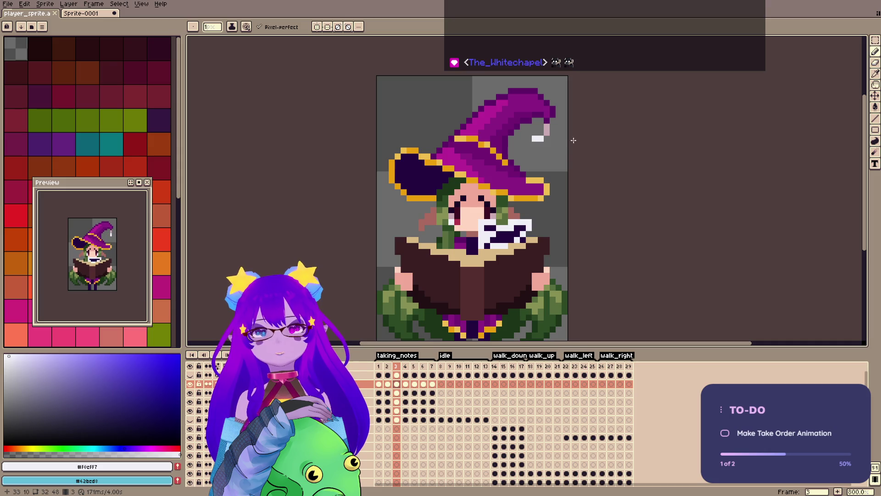
{"action": "key", "text": "Right"}
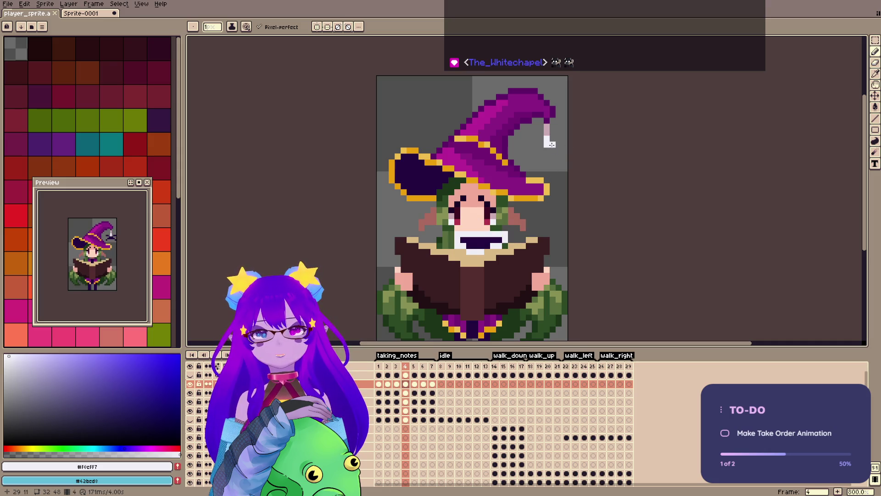
{"action": "key", "text": "Right"}
{"action": "left_click", "coordinate": [552, 144]}
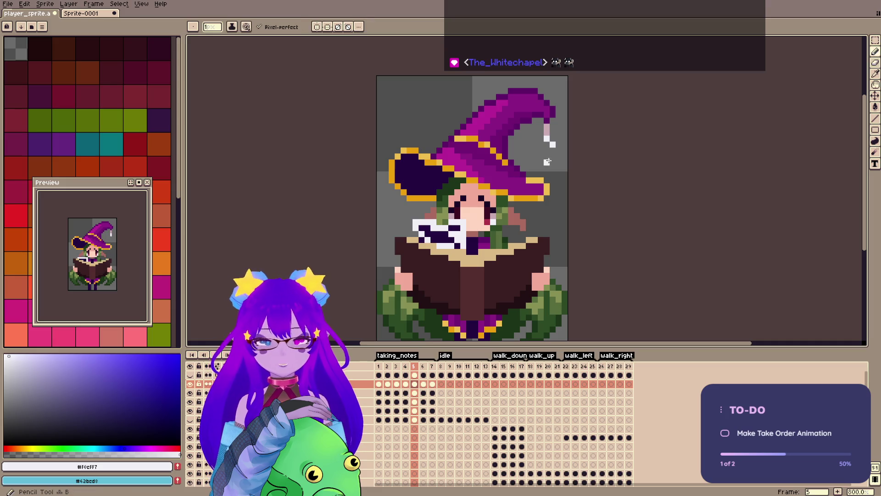
{"action": "key", "text": "Right"}
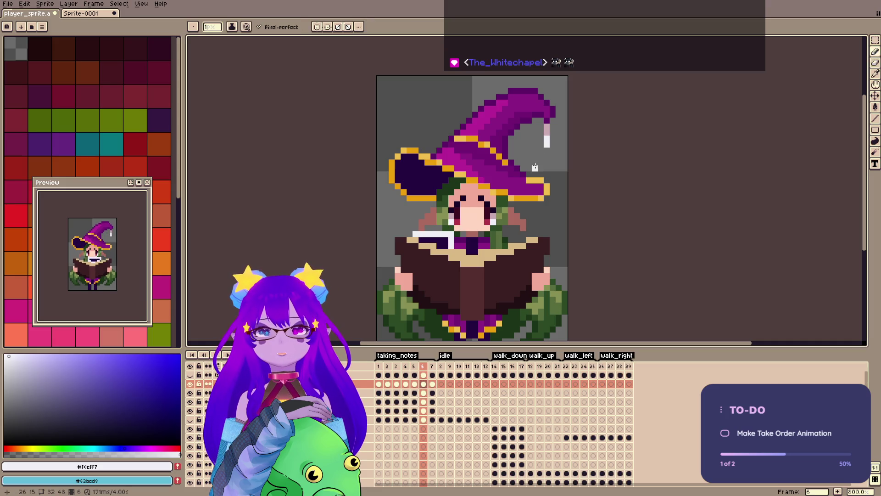
{"action": "key", "text": "Right"}
{"action": "right_click", "coordinate": [428, 264]}
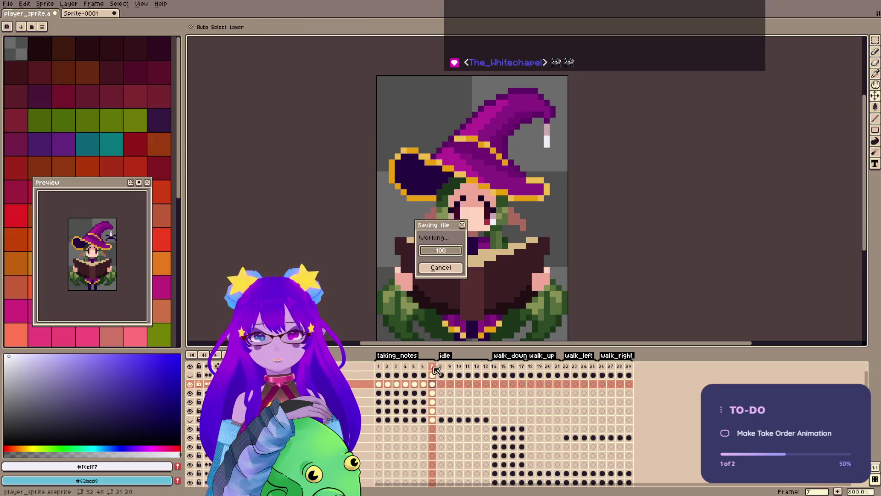
{"action": "left_click", "coordinate": [423, 366]}
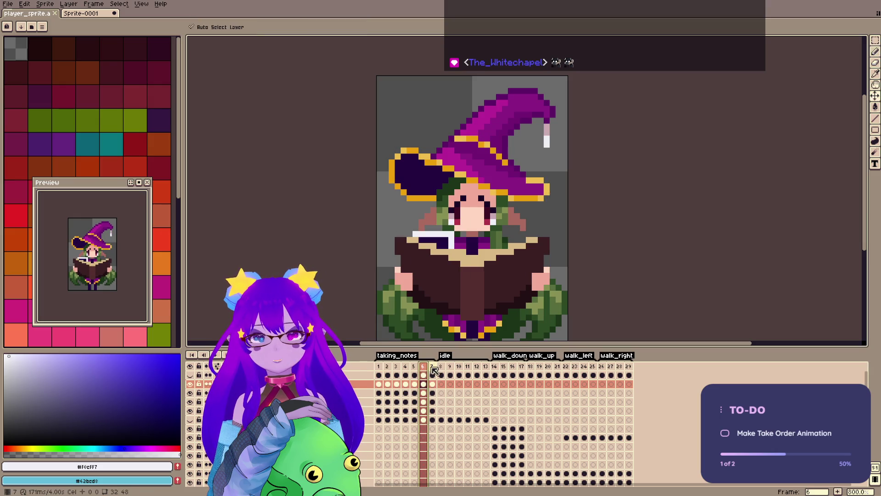
Paste the note from frame 3 into frame 7 and move it up onto the hat brim.
{"action": "left_click", "coordinate": [401, 367]}
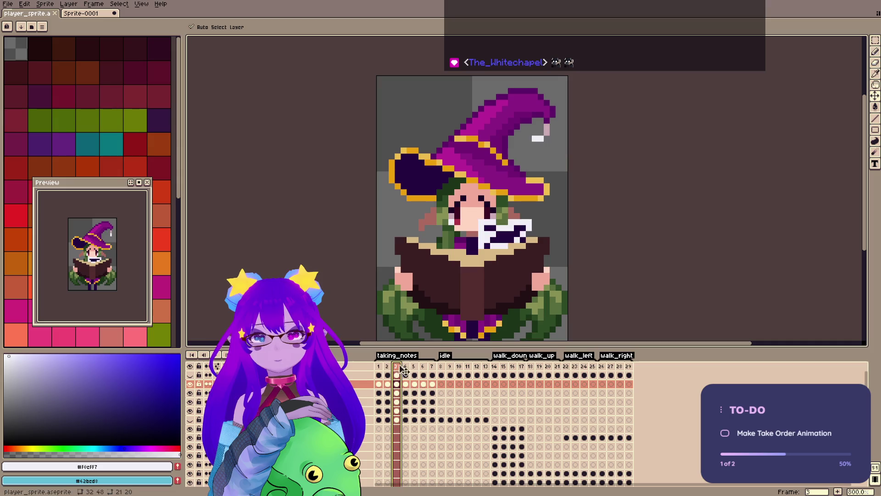
{"action": "key", "text": "m"}
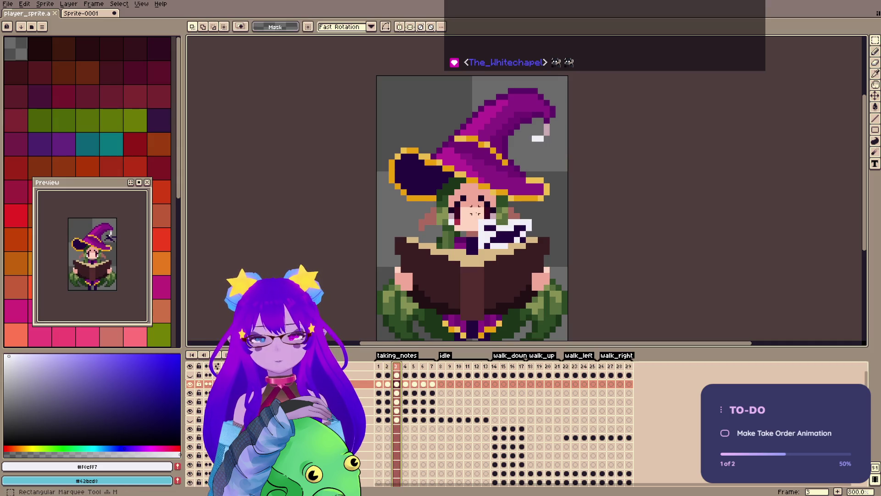
{"action": "key", "text": "Right"}
{"action": "key", "text": "Right"}
{"action": "key", "text": "Right"}
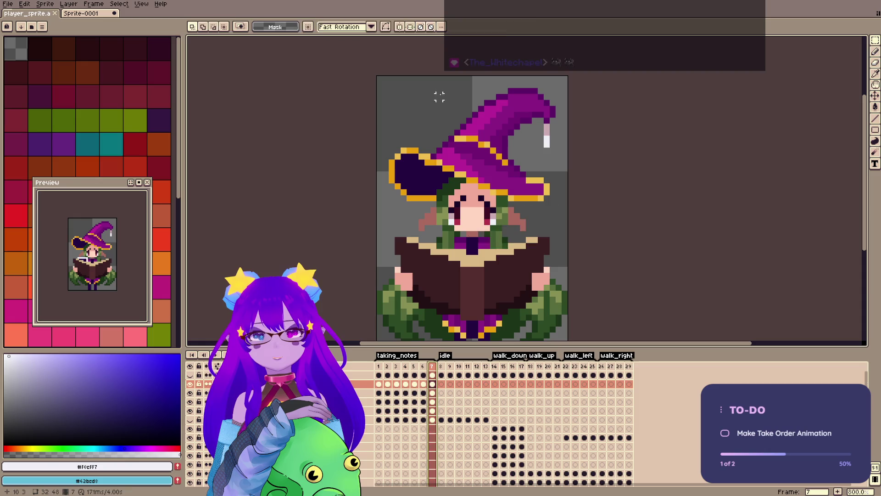
{"action": "key", "text": "ctrl+v"}
{"action": "left_click_drag", "start_coordinate": [522, 229], "coordinate": [505, 178]}
{"action": "key", "text": "Return"}
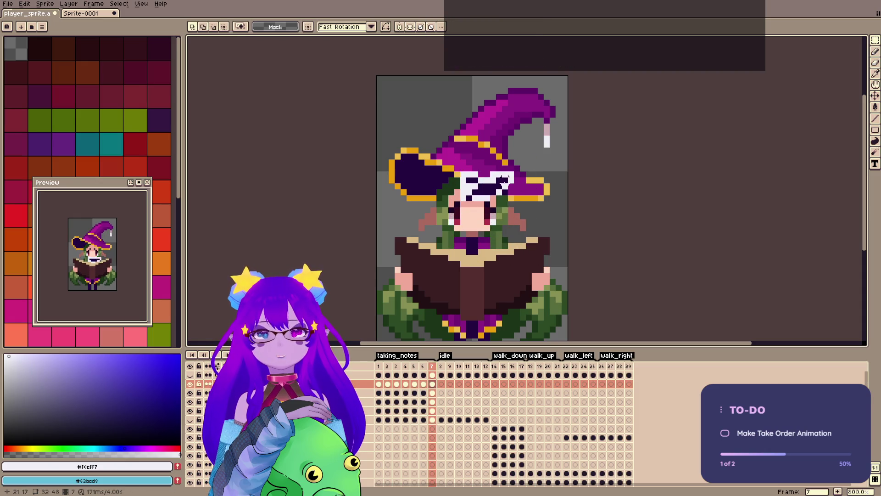
Touch up the note's pixels with dark purple and near-white, then save the sprite.
{"action": "key", "text": "b"}
{"action": "left_click", "coordinate": [481, 180], "text": "alt"}
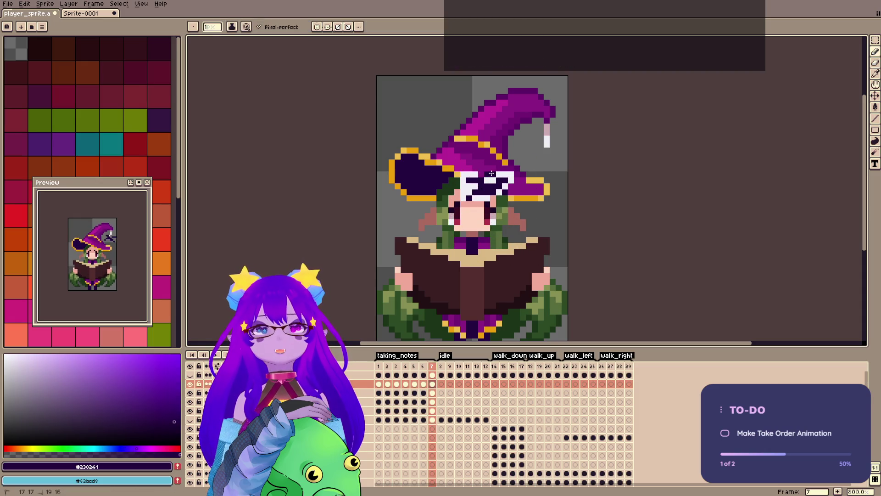
{"action": "left_click", "coordinate": [501, 172], "text": "alt"}
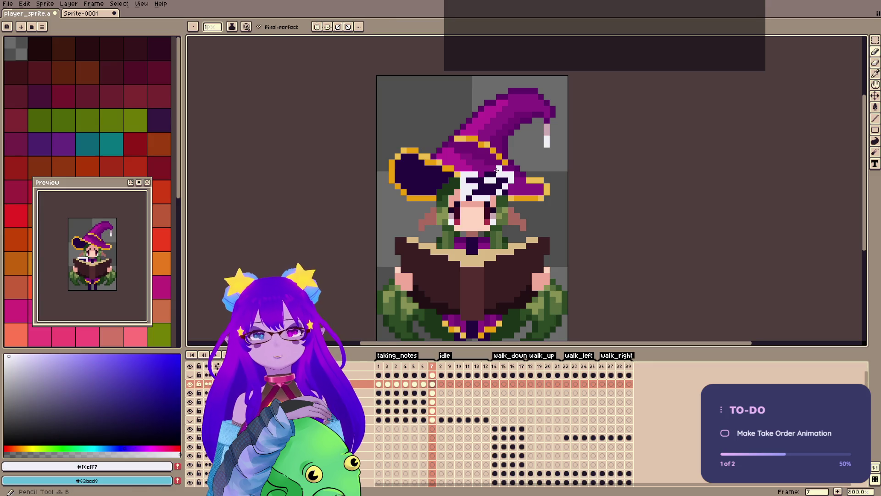
{"action": "left_click", "coordinate": [480, 171]}
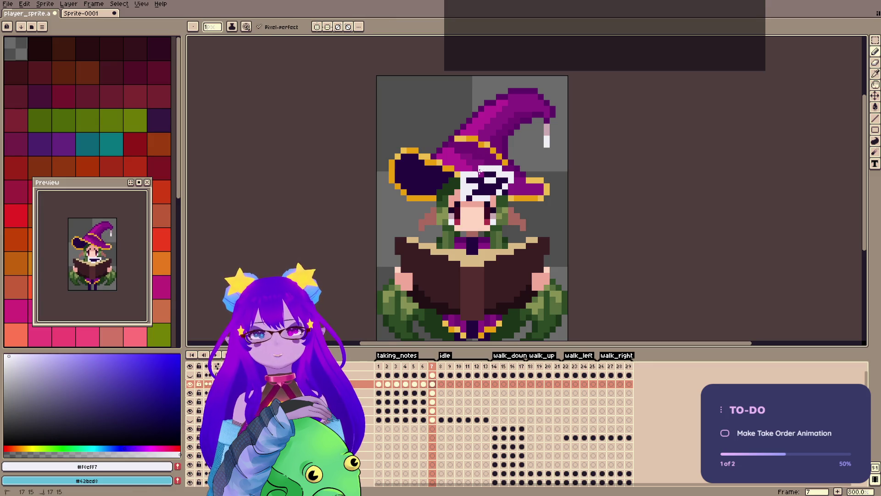
{"action": "key", "text": "e"}
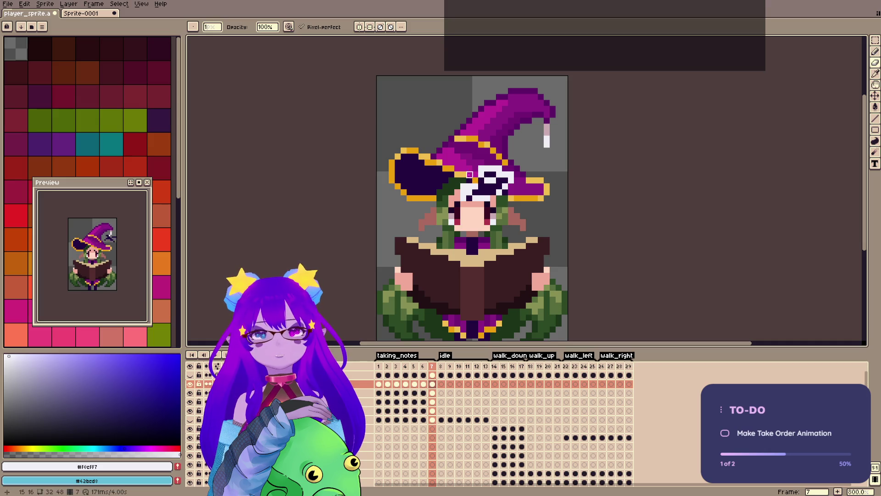
{"action": "key", "text": "ctrl+s"}
{"action": "left_click", "coordinate": [481, 199], "text": "alt"}
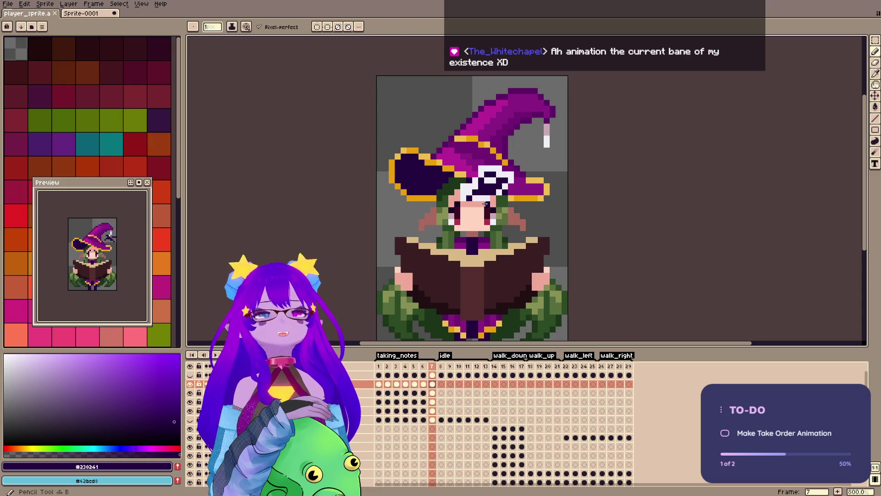
{"action": "left_click", "coordinate": [500, 195], "text": "alt"}
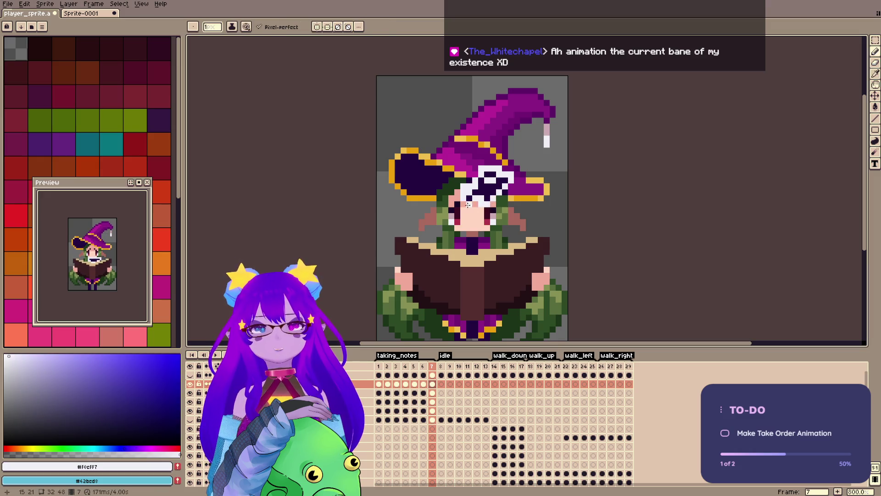
{"action": "key", "text": "ctrl+s"}
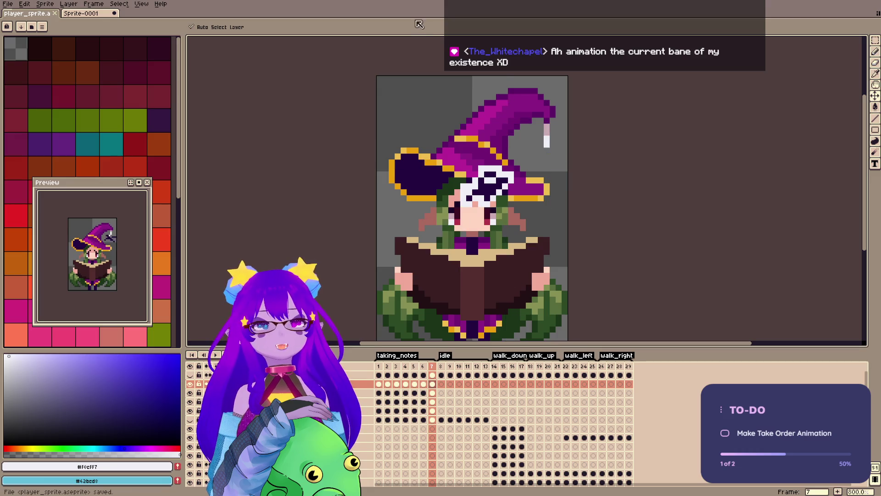
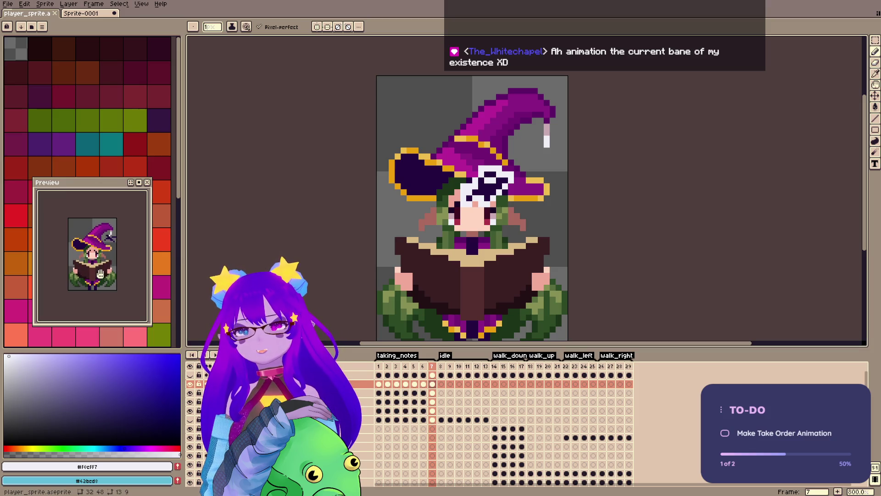
Save the sprite and step through taking_notes frames 1 to 7.
{"action": "key", "text": "ctrl+s"}
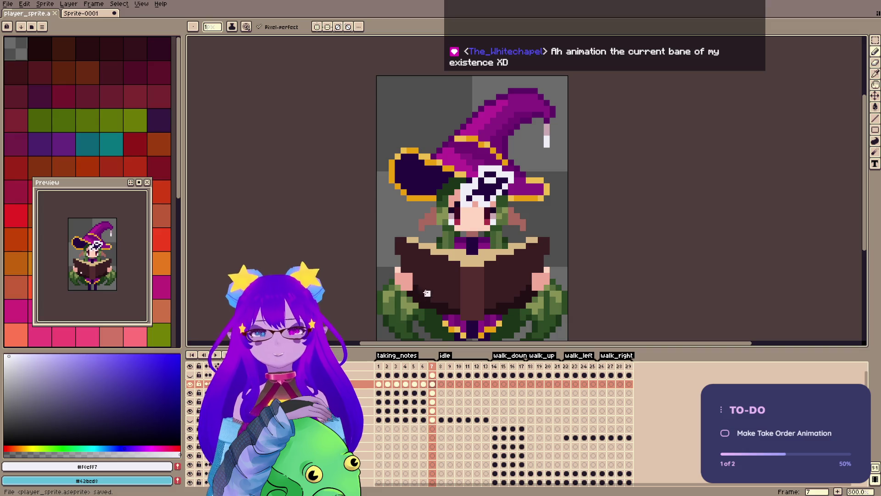
{"action": "left_click", "coordinate": [381, 375]}
{"action": "left_click", "coordinate": [389, 372]}
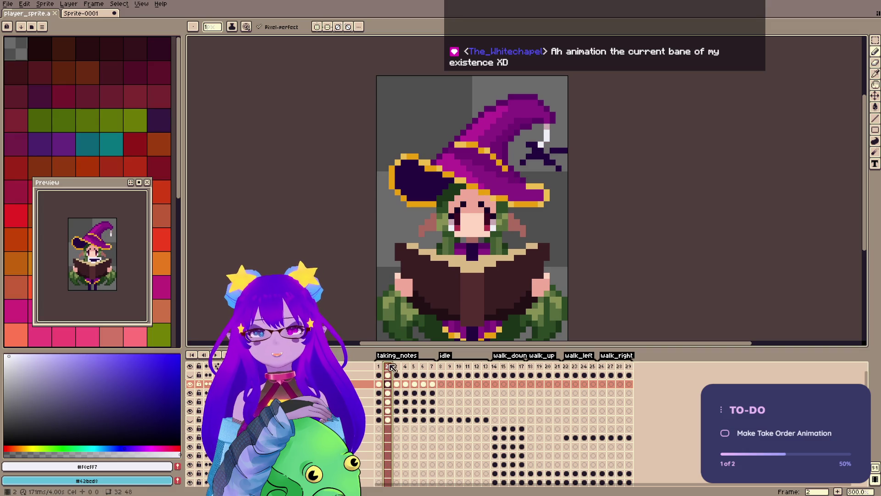
{"action": "left_click", "coordinate": [397, 367]}
{"action": "left_click", "coordinate": [405, 366]}
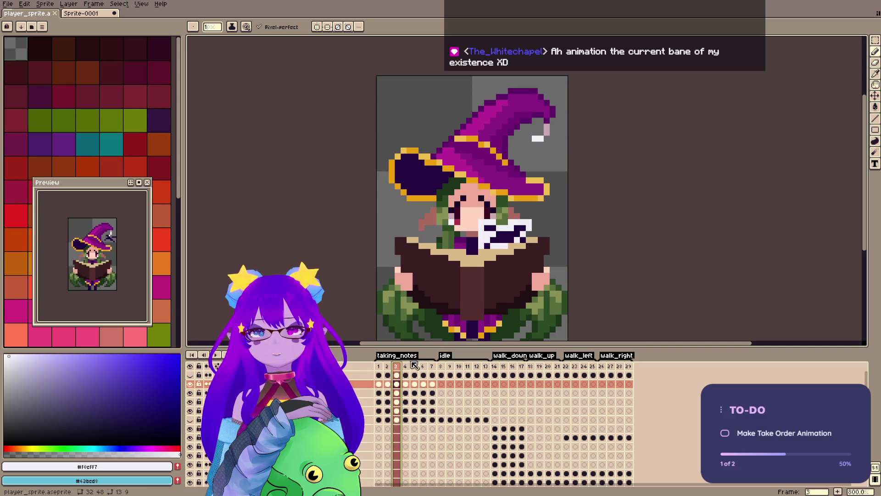
{"action": "left_click", "coordinate": [414, 366]}
{"action": "left_click", "coordinate": [423, 366]}
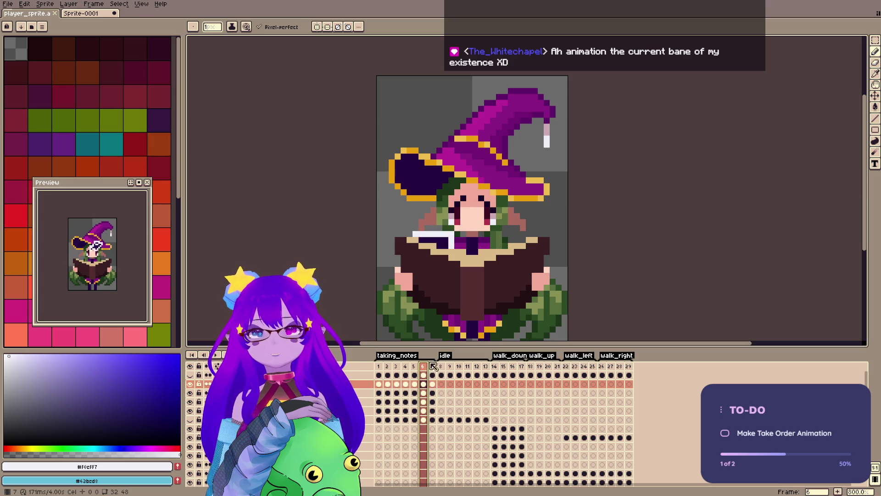
{"action": "left_click", "coordinate": [432, 369]}
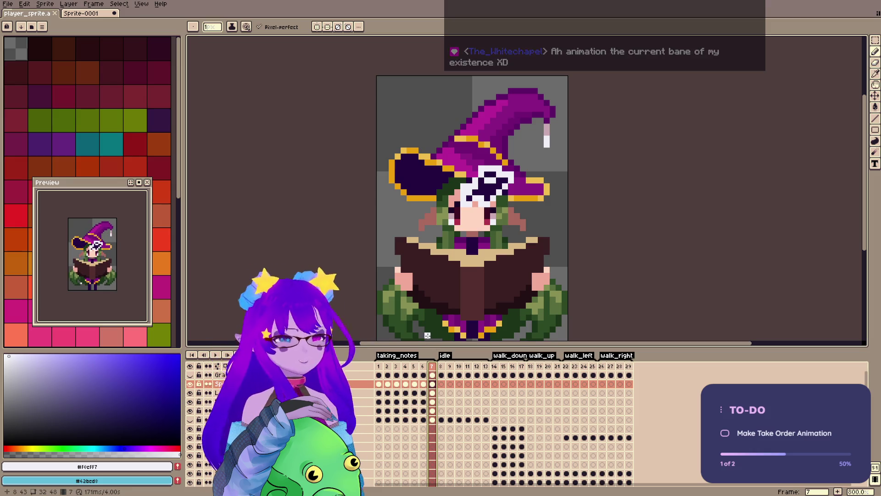
Save again and revisit frames 3 and 4 of taking_notes.
{"action": "key", "text": "ctrl+s"}
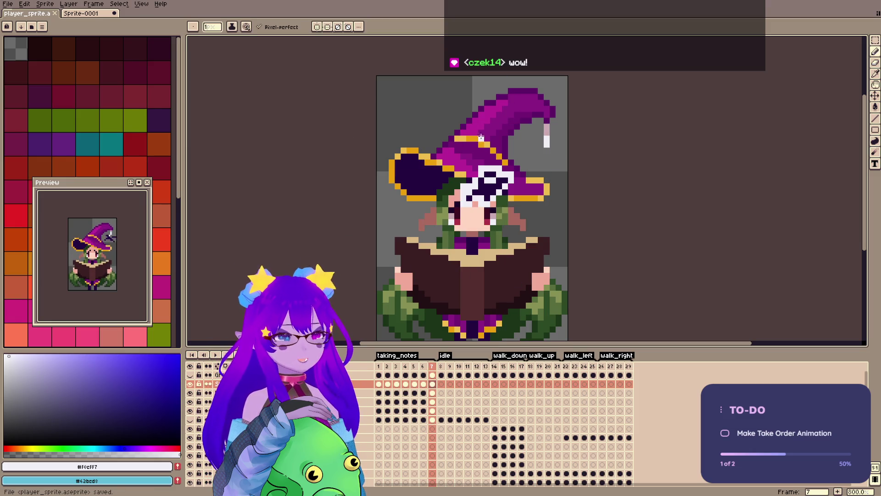
{"action": "key", "text": "ctrl+s"}
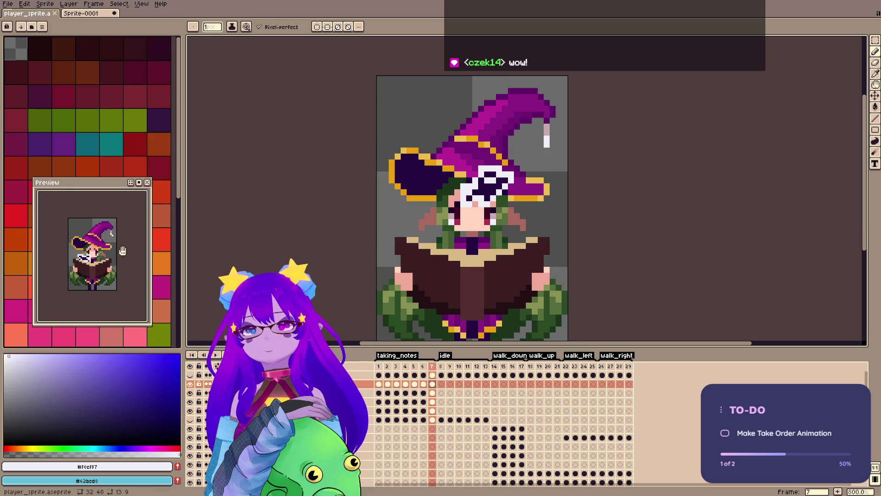
{"action": "key", "text": "ctrl"}
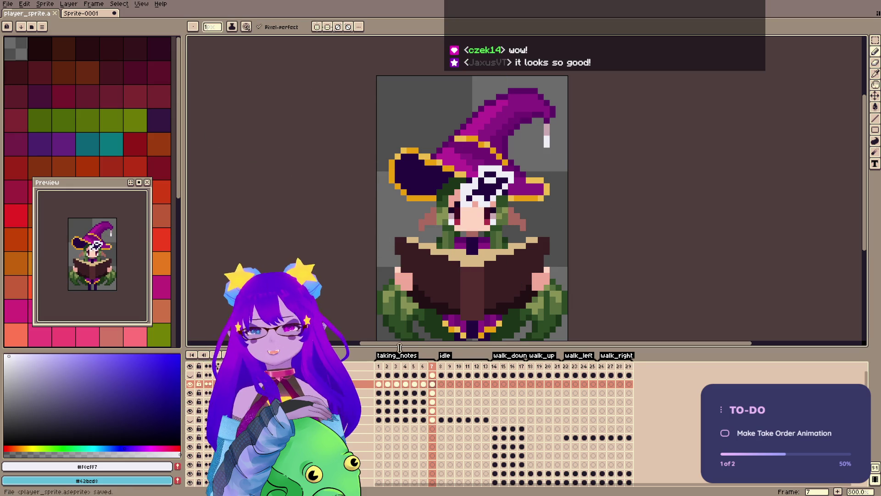
{"action": "left_click", "coordinate": [388, 366]}
{"action": "left_click", "coordinate": [396, 366]}
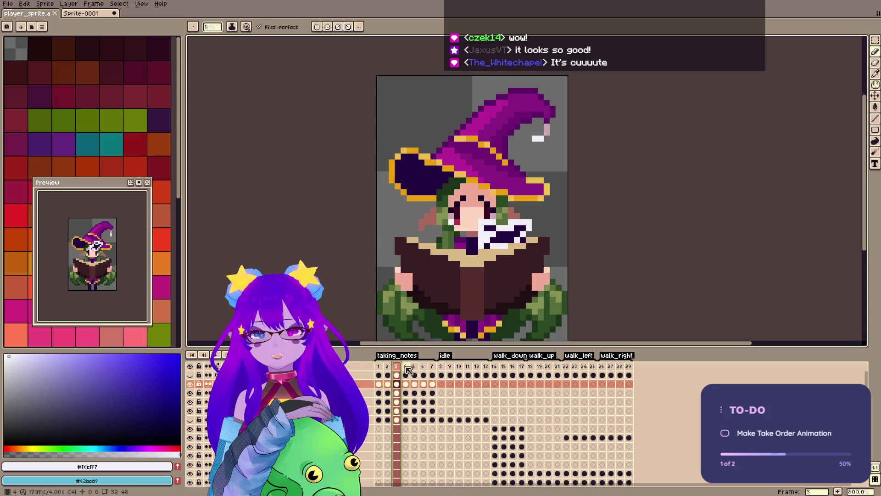
{"action": "left_click", "coordinate": [405, 366]}
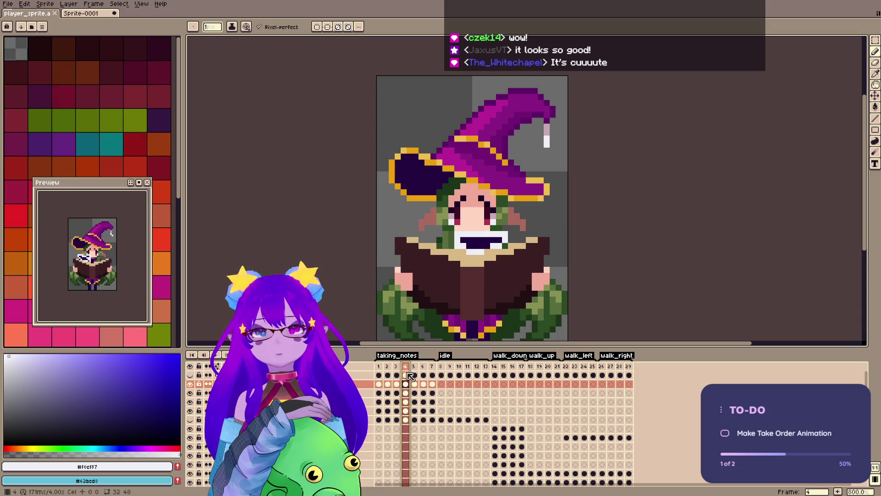
Flip between frames 1–3, stopping on frame 2 with the eye layer selected.
{"action": "left_click", "coordinate": [380, 367]}
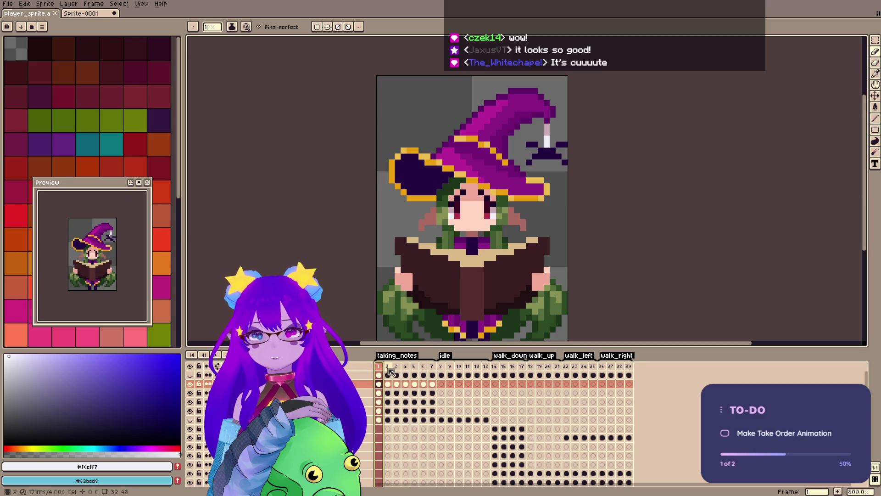
{"action": "left_click", "coordinate": [389, 369]}
{"action": "left_click", "coordinate": [396, 368]}
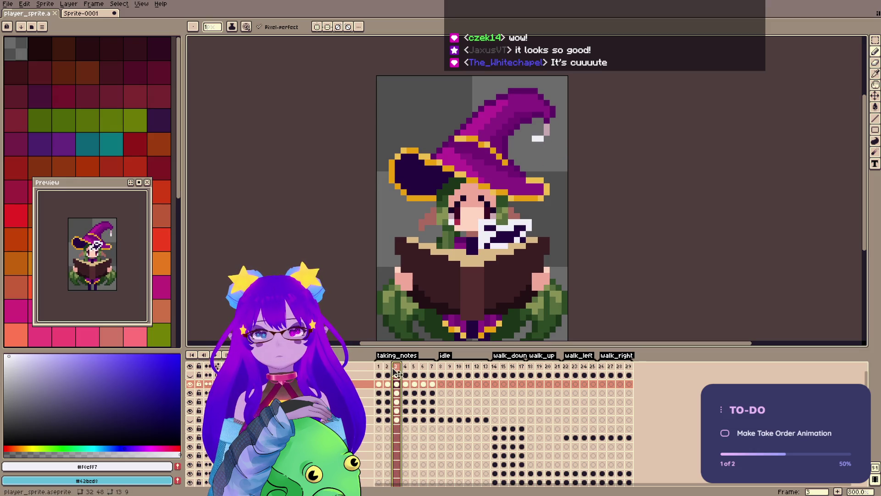
{"action": "left_click", "coordinate": [379, 367]}
{"action": "left_click", "coordinate": [389, 370]}
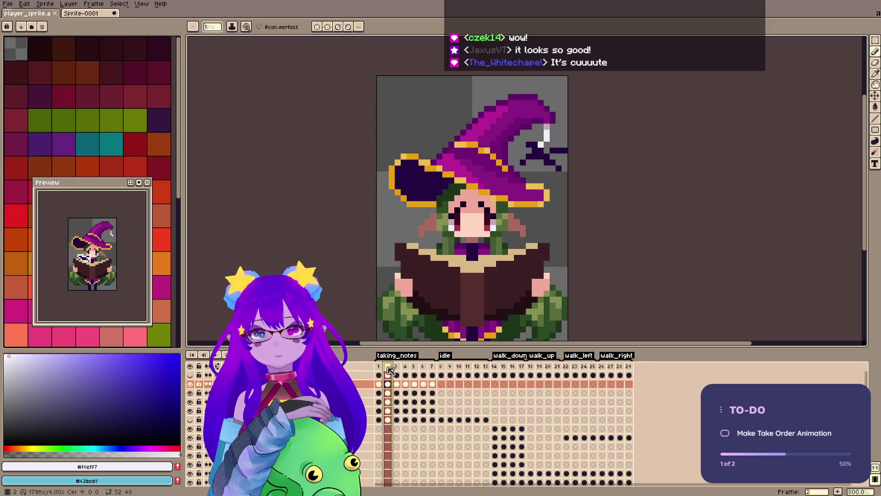
{"action": "key", "text": "ctrl"}
{"action": "left_click", "coordinate": [462, 226], "text": "ctrl"}
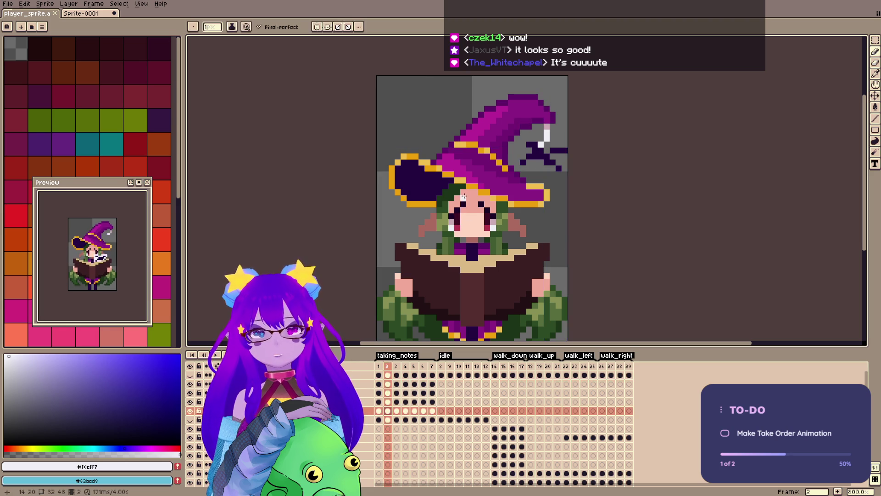
Sample the eye's near-white, red and dark outline colours on frame 2, then save.
{"action": "left_click", "coordinate": [492, 228], "text": "alt"}
{"action": "key", "text": "alt"}
{"action": "left_click", "coordinate": [490, 227], "text": "alt"}
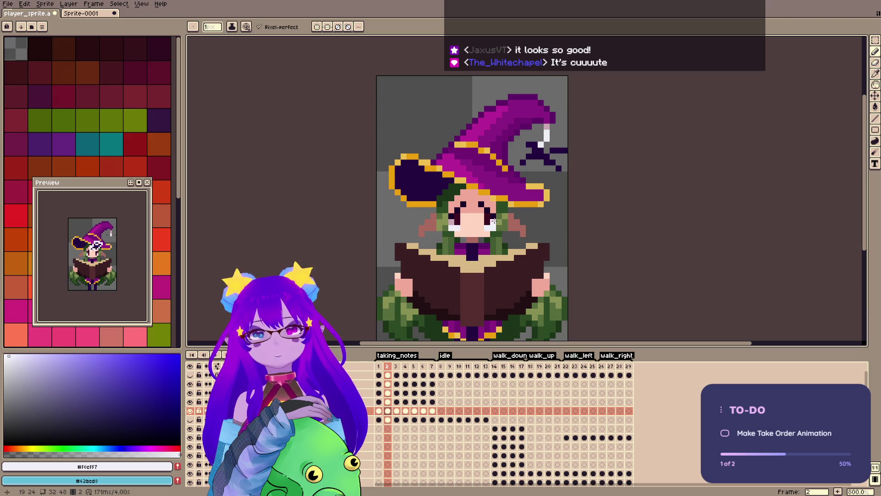
{"action": "left_click", "coordinate": [491, 226], "text": "alt"}
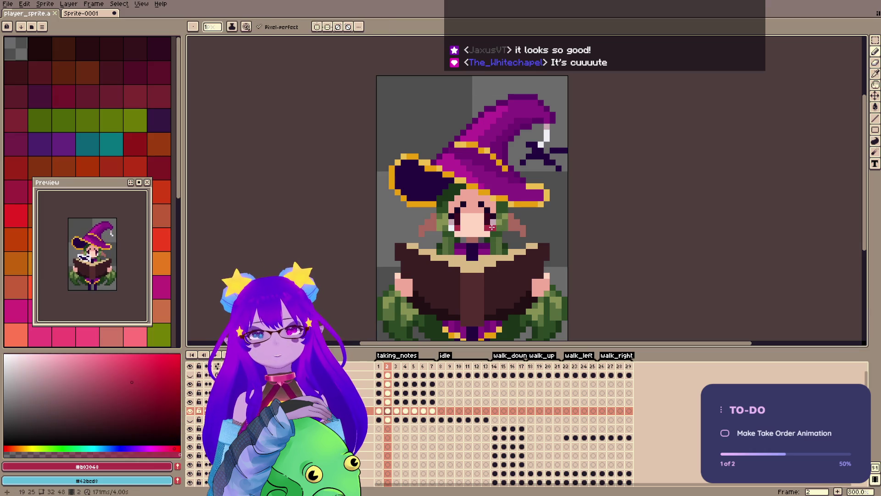
{"action": "left_click", "coordinate": [445, 232], "text": "alt"}
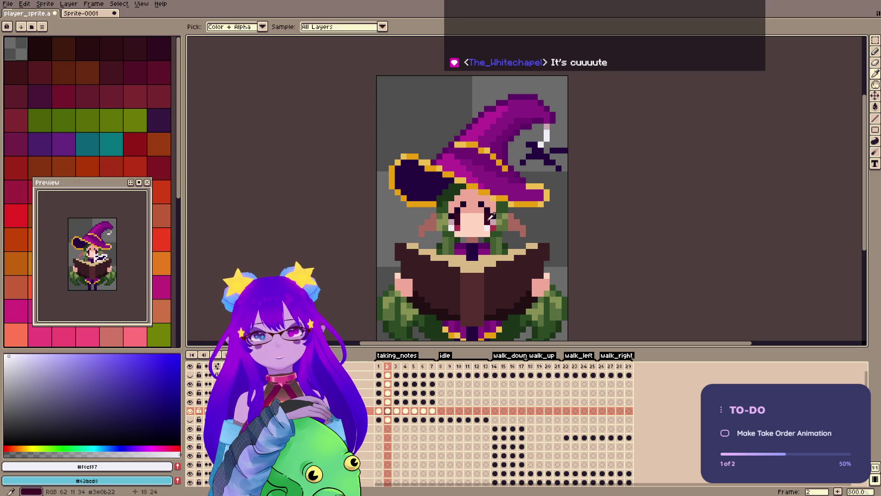
{"action": "left_click", "coordinate": [492, 222], "text": "alt"}
{"action": "key", "text": "b"}
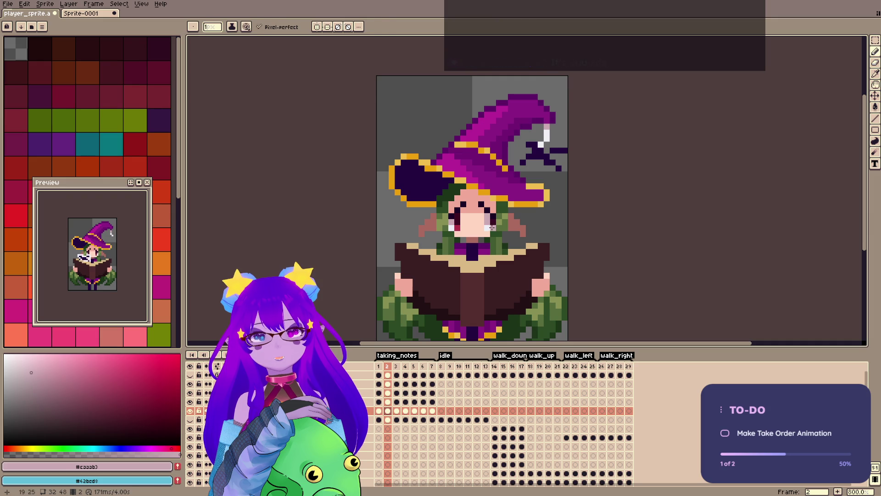
{"action": "left_click", "coordinate": [491, 228], "text": "alt"}
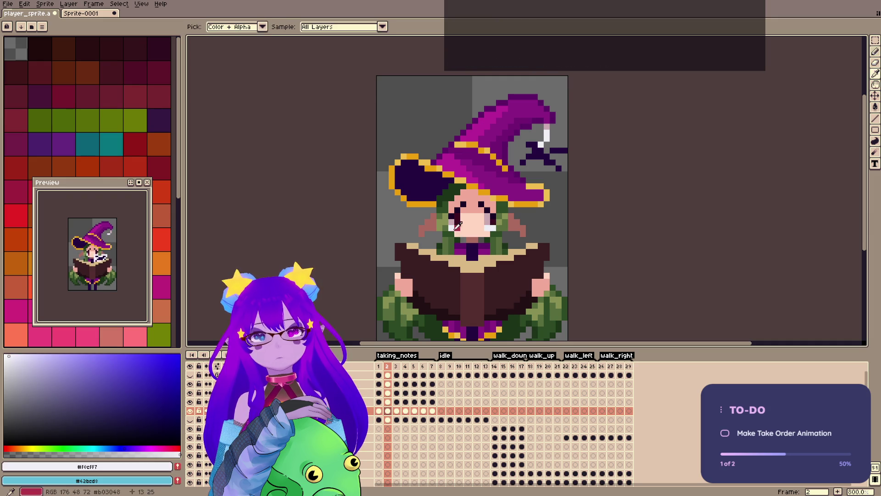
{"action": "left_click", "coordinate": [500, 214], "text": "alt"}
{"action": "left_click", "coordinate": [487, 222], "text": "alt"}
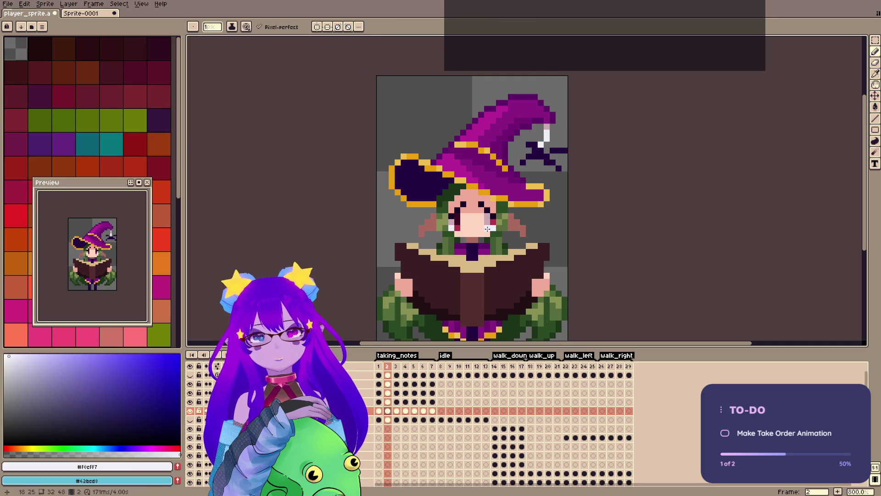
{"action": "key", "text": "ctrl+s"}
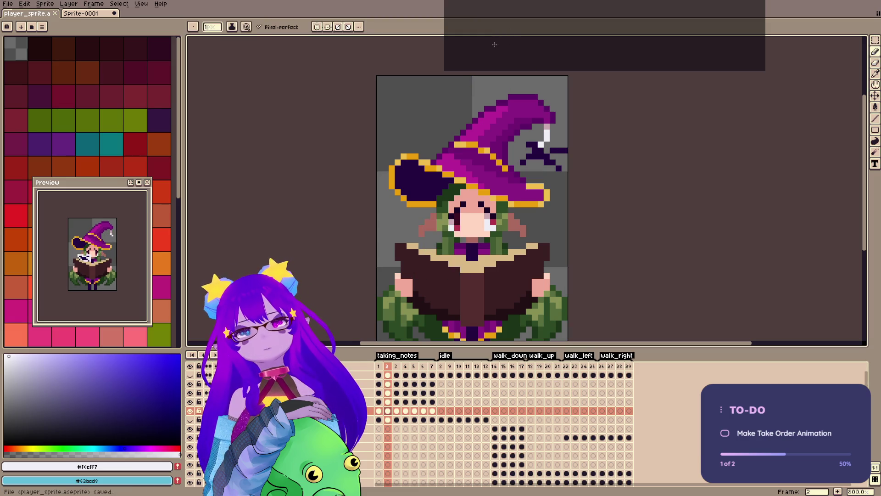
Mirror the right eye horizontally from a rectangular selection and save.
{"action": "key", "text": "m"}
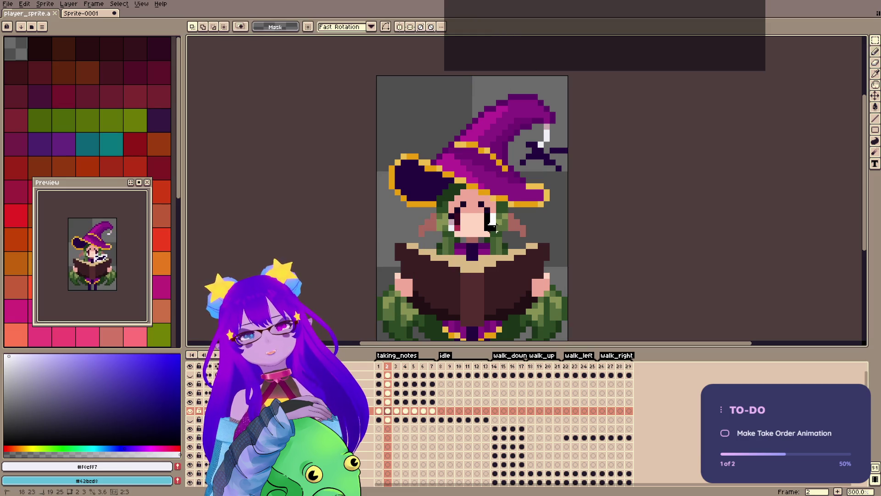
{"action": "key", "text": "shift+h"}
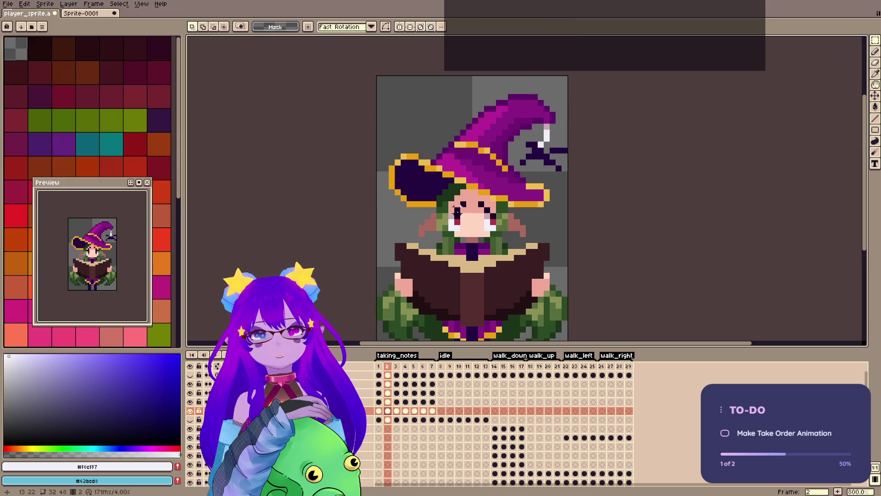
{"action": "key", "text": "b"}
{"action": "left_click", "coordinate": [458, 212], "text": "alt"}
{"action": "key", "text": "ctrl+s"}
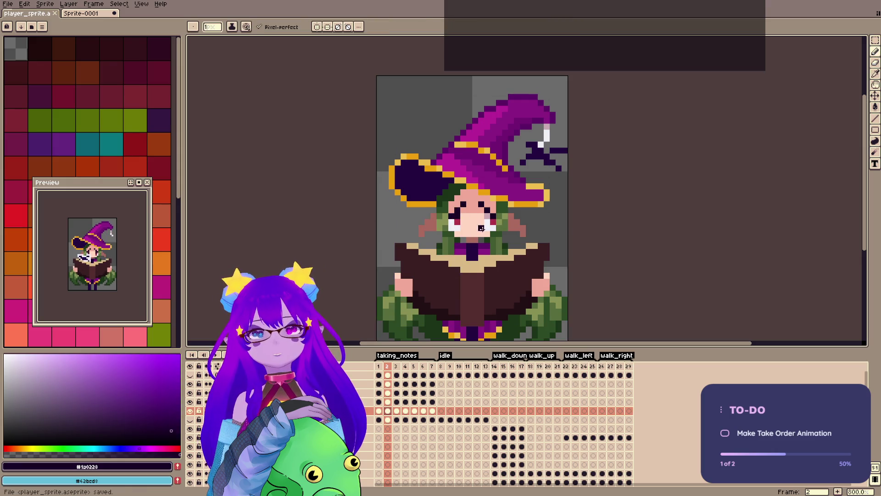
Compare frames 1 and 2 to check the mirrored eyes.
{"action": "left_click", "coordinate": [380, 366]}
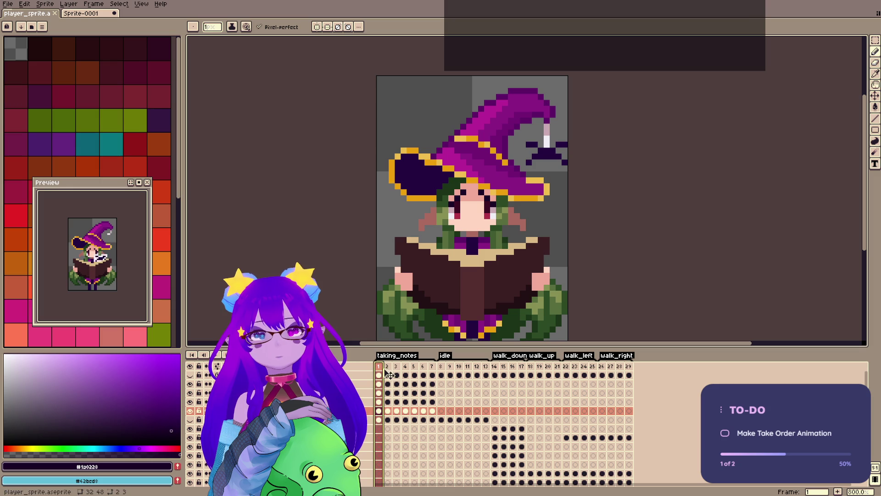
{"action": "left_click", "coordinate": [387, 366]}
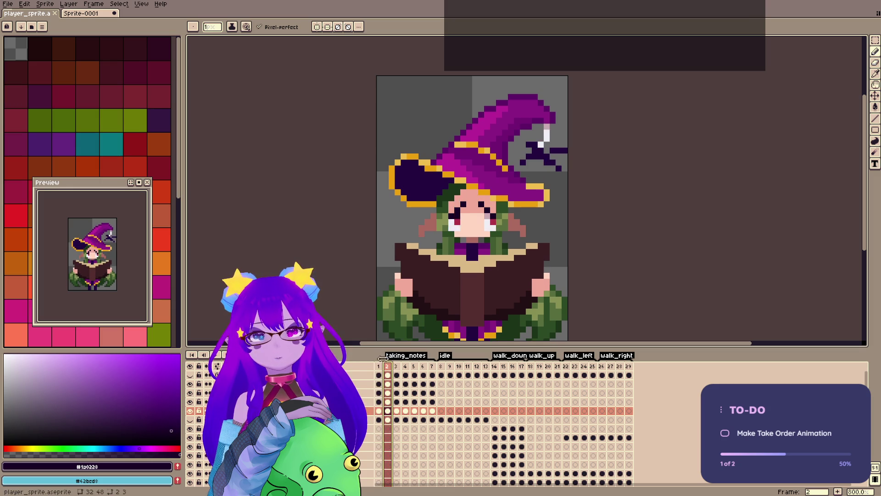
{"action": "left_click", "coordinate": [380, 366]}
{"action": "left_click", "coordinate": [389, 366]}
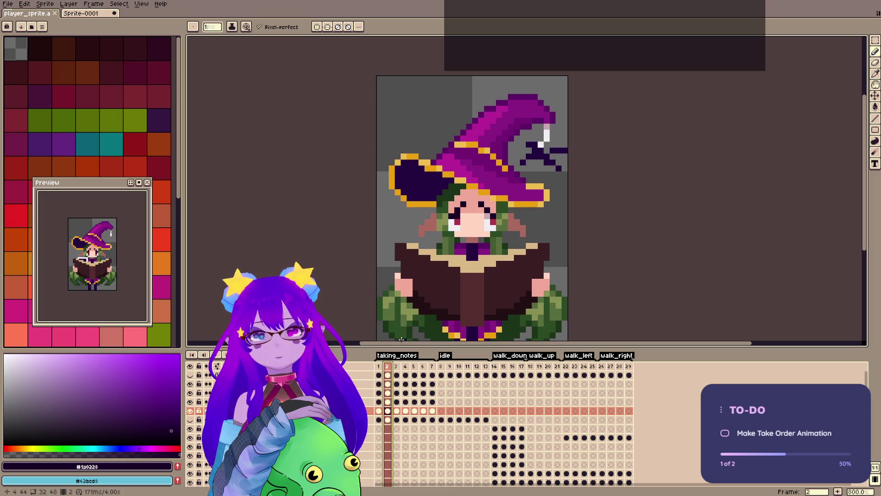
{"action": "key", "text": "comma"}
{"action": "key", "text": "period"}
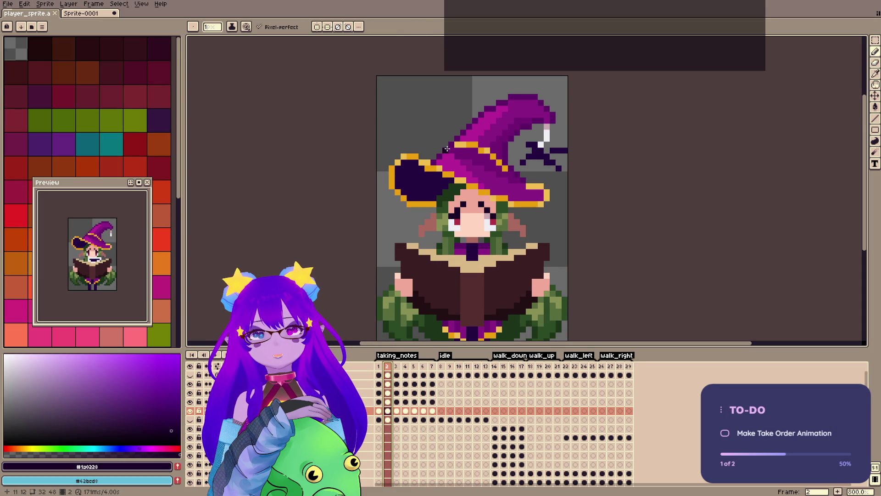
Touch up a hat pixel, save, and undo a trial pink pixel on the right eye.
{"action": "left_click", "coordinate": [552, 163]}
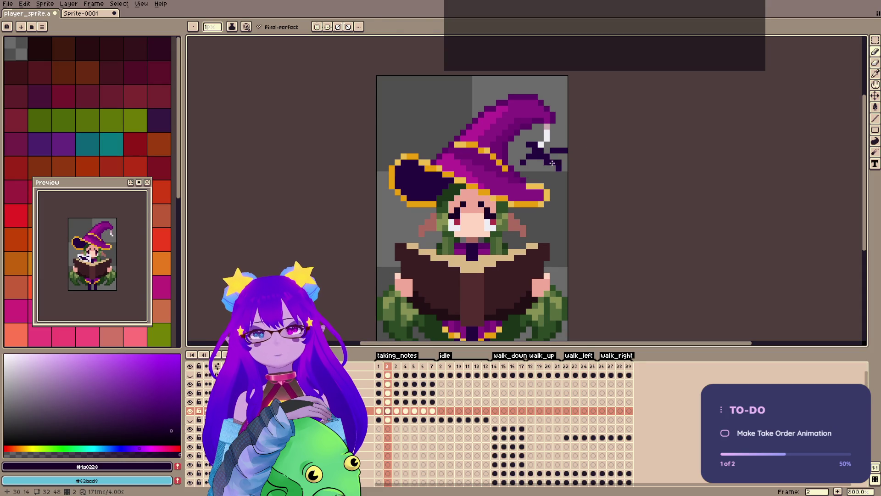
{"action": "left_click", "coordinate": [488, 220], "text": "alt"}
{"action": "key", "text": "ctrl+s"}
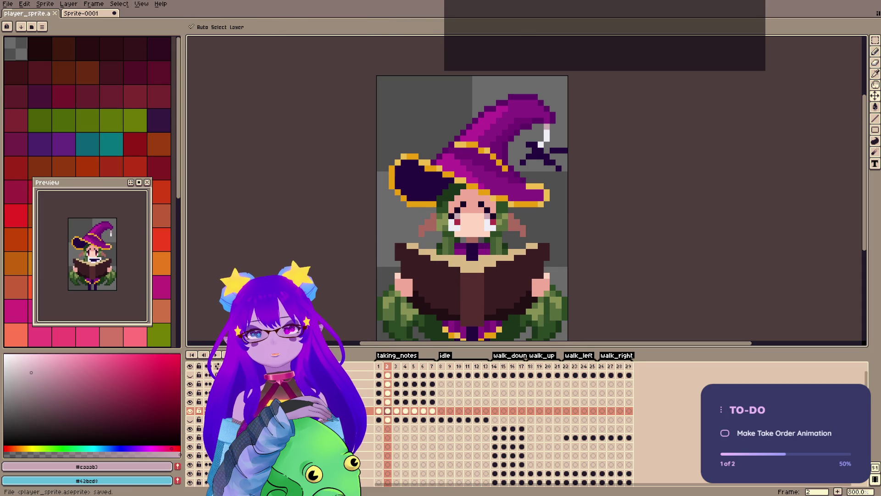
{"action": "left_click", "coordinate": [493, 217]}
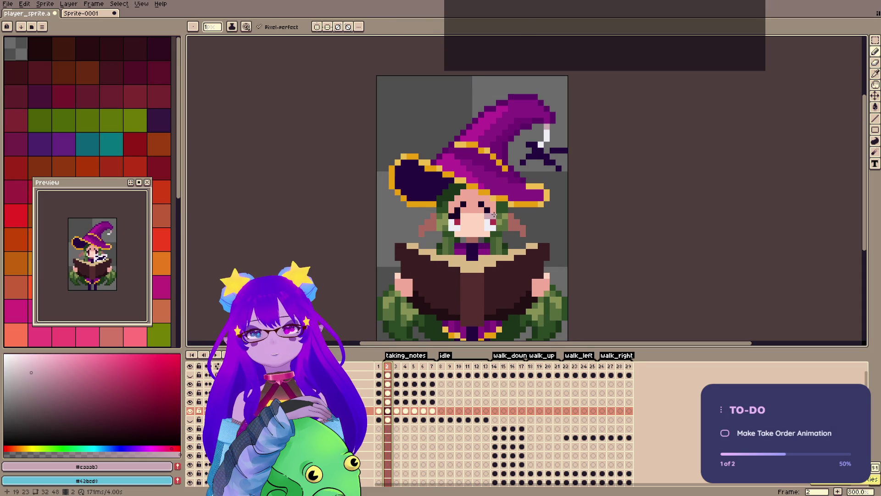
{"action": "left_click", "coordinate": [493, 221], "text": "alt"}
{"action": "key", "text": "ctrl+z"}
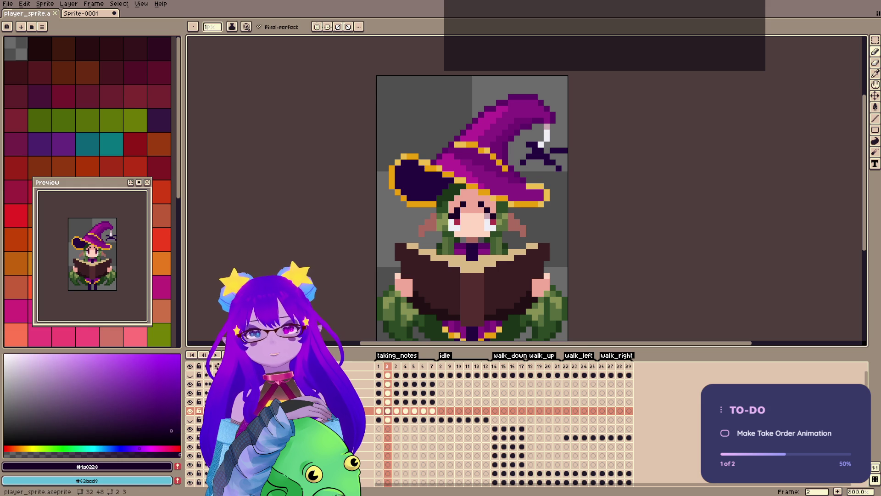
Show frame 3, save, recenter the sprite, and compare it with frame 2.
{"action": "left_click", "coordinate": [397, 375]}
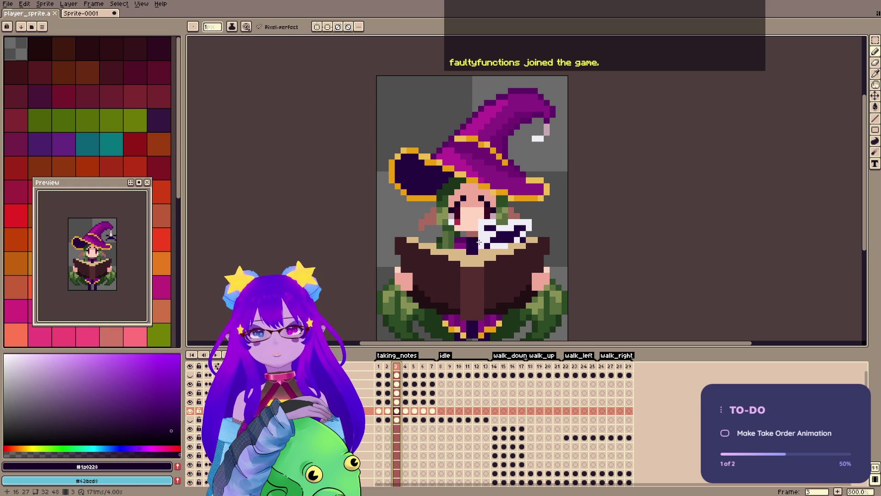
{"action": "key", "text": "ctrl+s"}
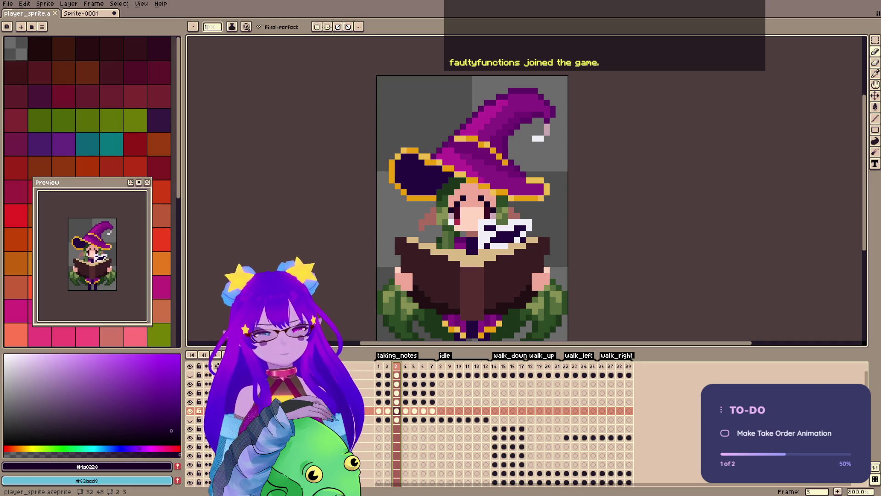
{"action": "left_click_drag", "start_coordinate": [605, 165], "coordinate": [626, 149]}
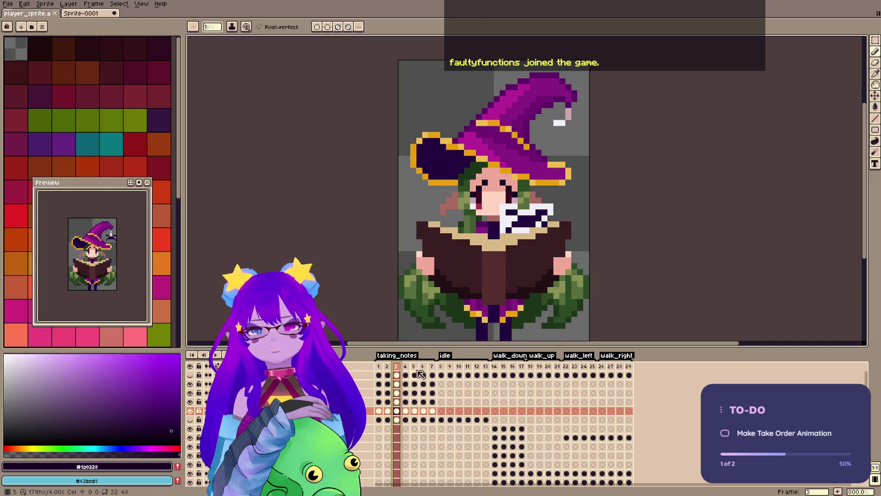
{"action": "key", "text": "Left"}
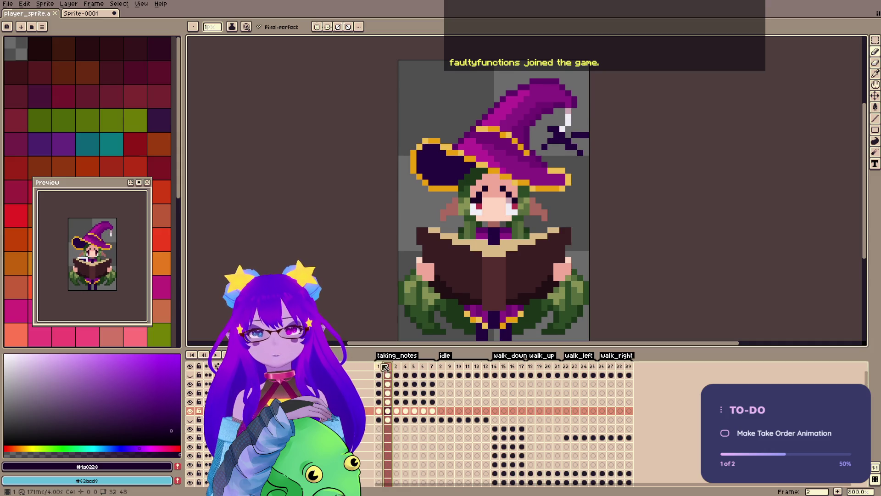
{"action": "left_click", "coordinate": [397, 366]}
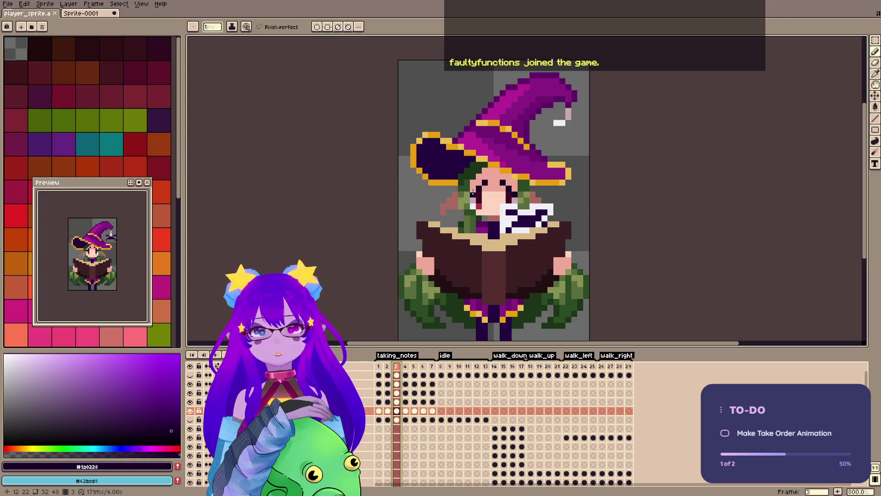
Repaint frame 3's face skin tones with vertical symmetry enabled and save.
{"action": "key", "text": "ctrl"}
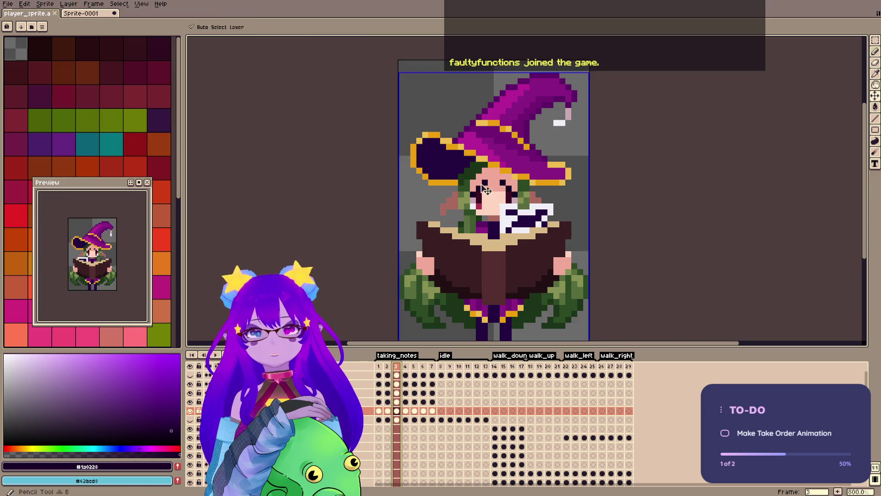
{"action": "left_click", "coordinate": [318, 26]}
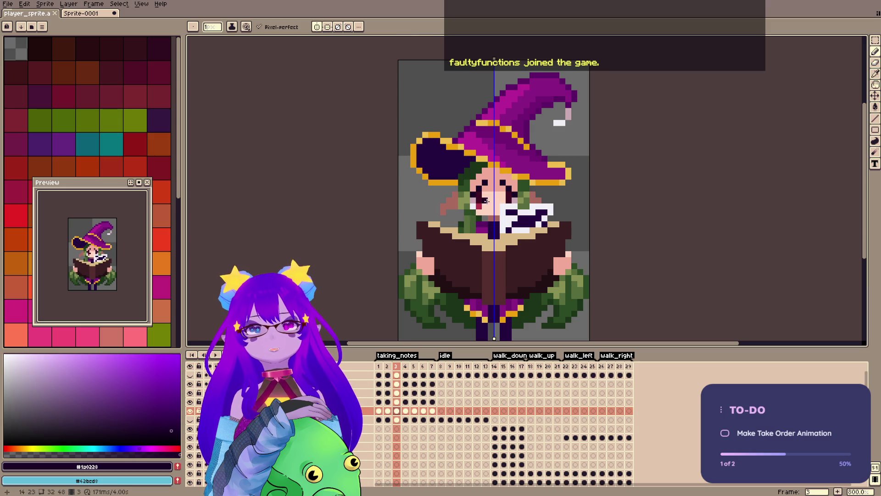
{"action": "left_click", "coordinate": [481, 175]}
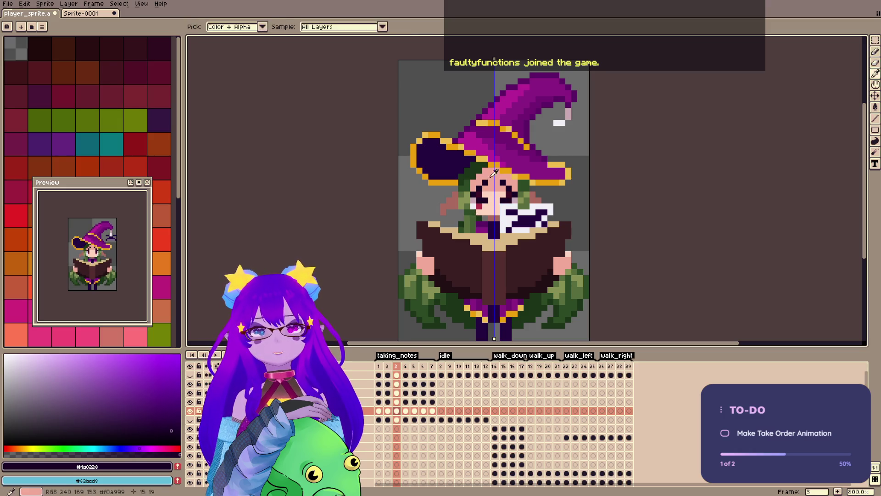
{"action": "left_click", "coordinate": [480, 188], "text": "alt"}
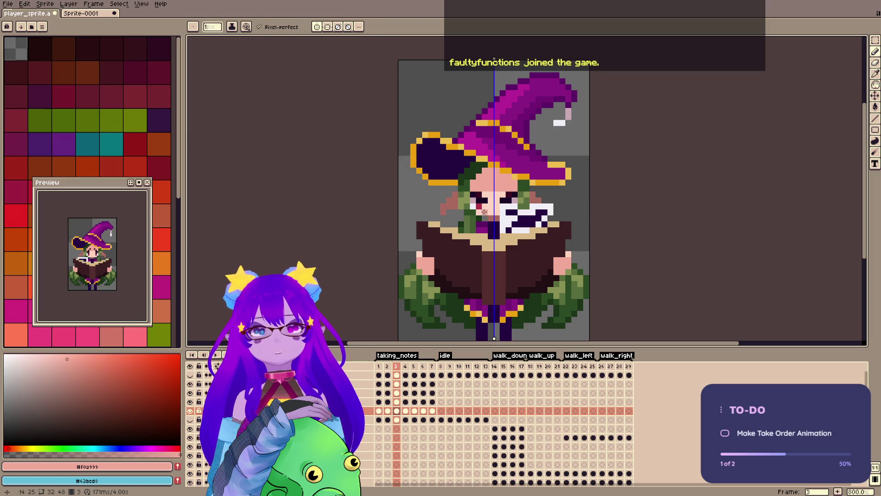
{"action": "left_click", "coordinate": [479, 205], "text": "alt"}
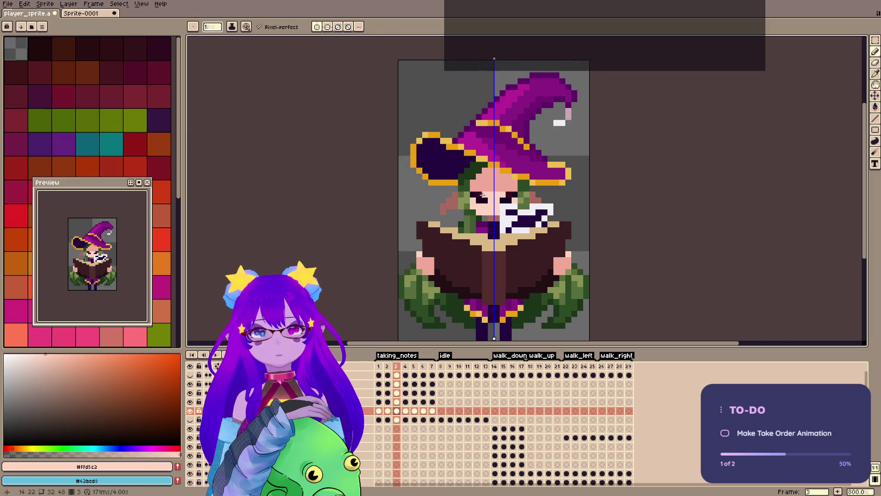
{"action": "key", "text": "ctrl+s"}
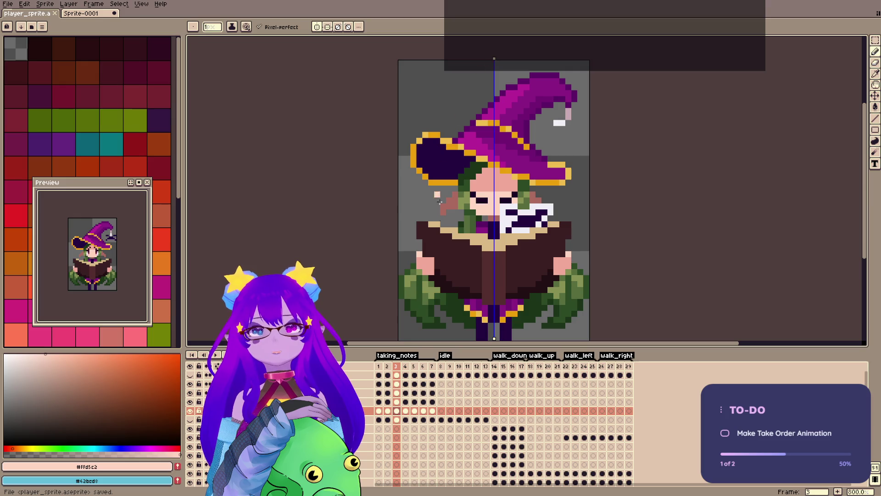
Move to frame 5 and open the Spider layer's properties.
{"action": "left_click", "coordinate": [398, 366]}
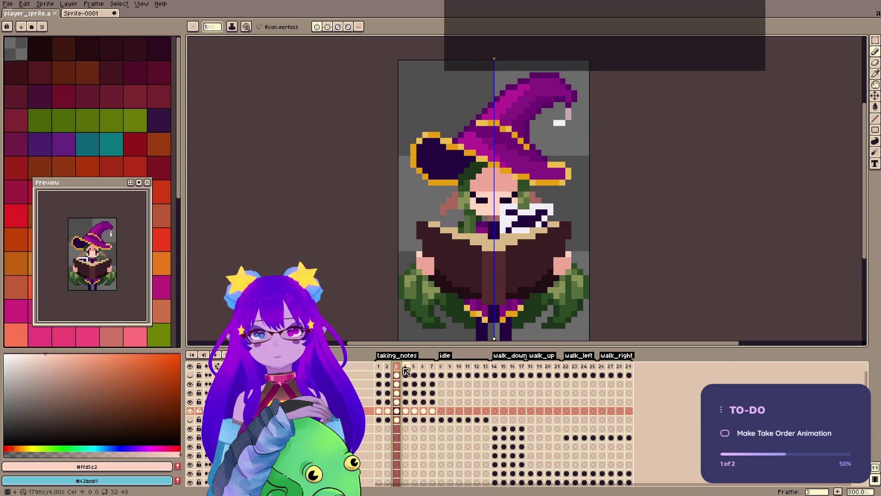
{"action": "left_click", "coordinate": [405, 367]}
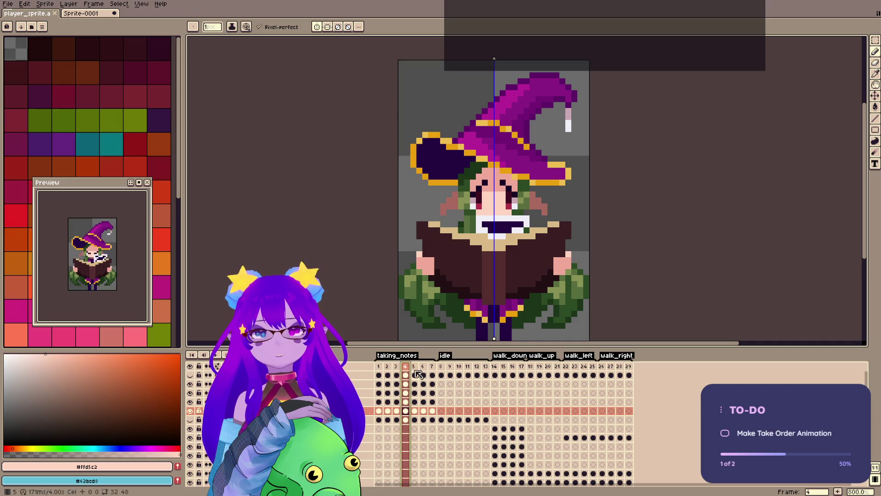
{"action": "left_click", "coordinate": [415, 372]}
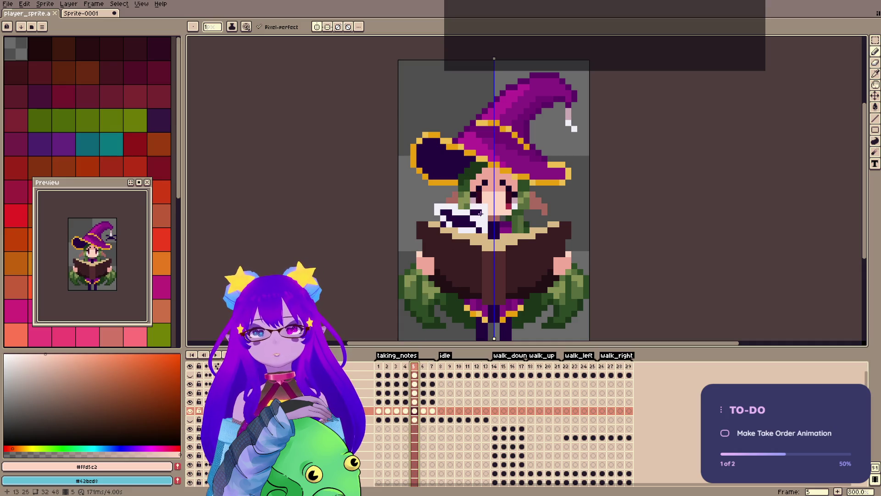
{"action": "double_click", "coordinate": [321, 383]}
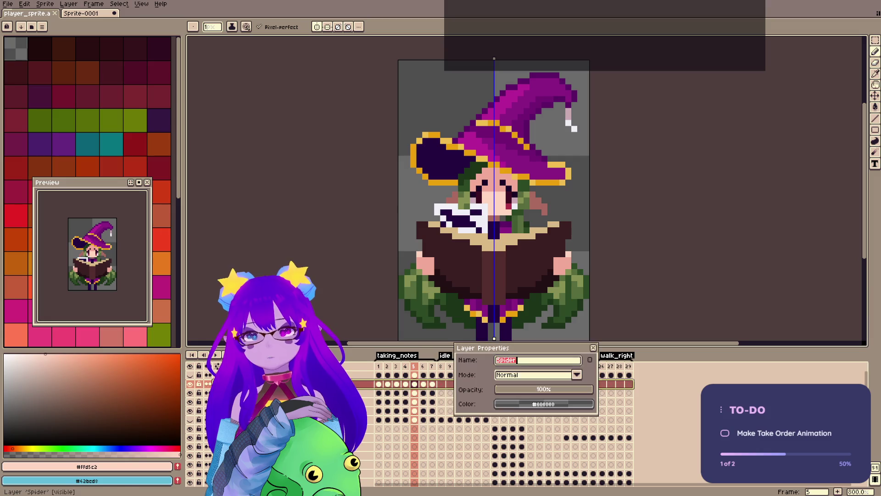
Lower the Spider layer's opacity, sample frame 5's eye colours, turn off symmetry, and save.
{"action": "left_click", "coordinate": [542, 391]}
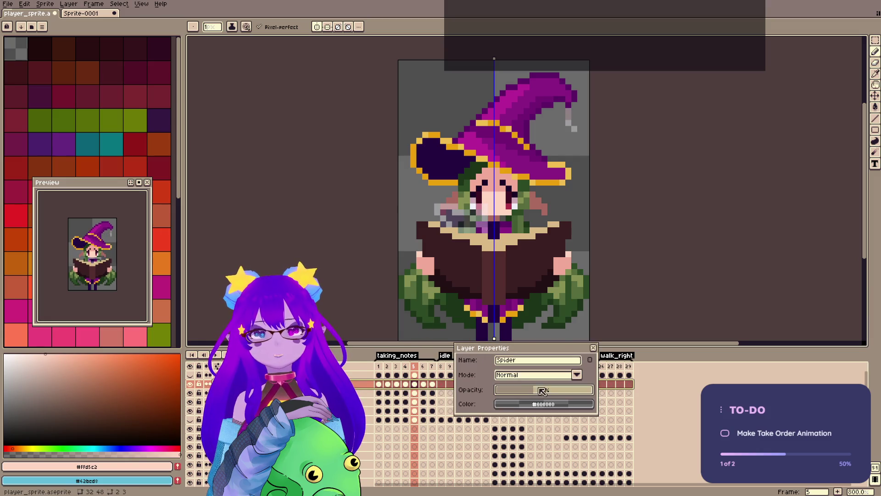
{"action": "key", "text": "Return"}
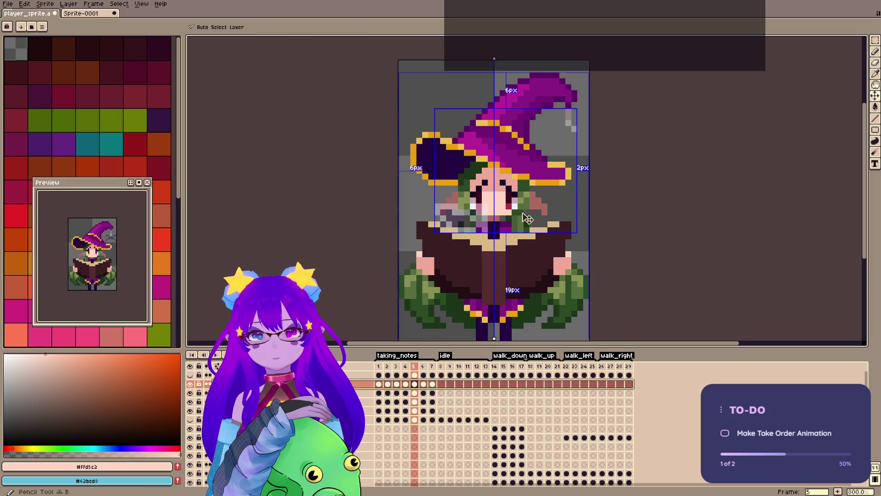
{"action": "left_click", "coordinate": [415, 410]}
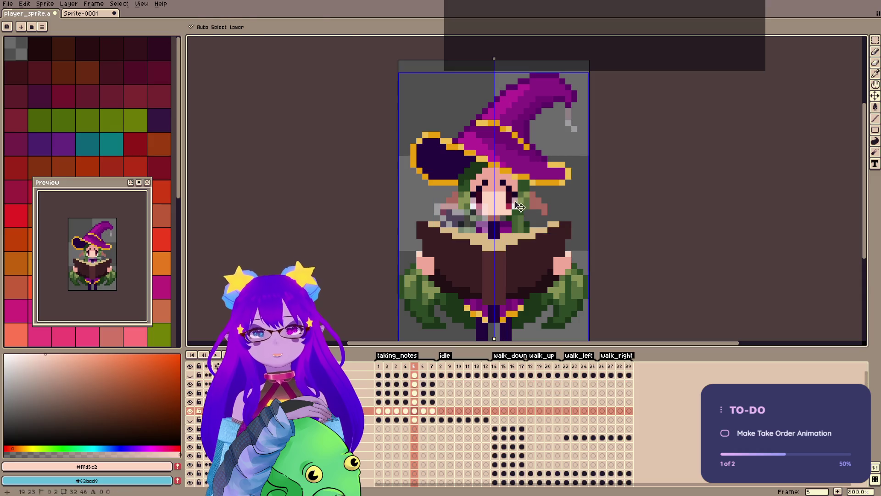
{"action": "left_click", "coordinate": [473, 199], "text": "alt"}
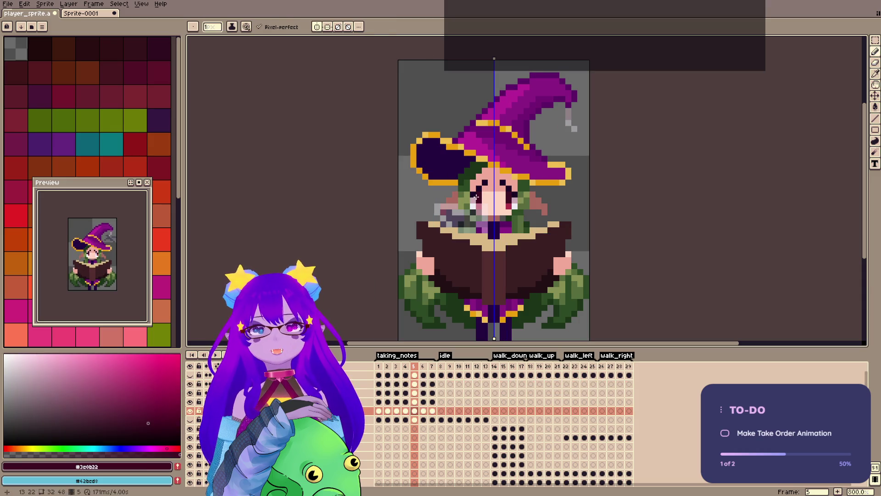
{"action": "left_click", "coordinate": [517, 207], "text": "alt"}
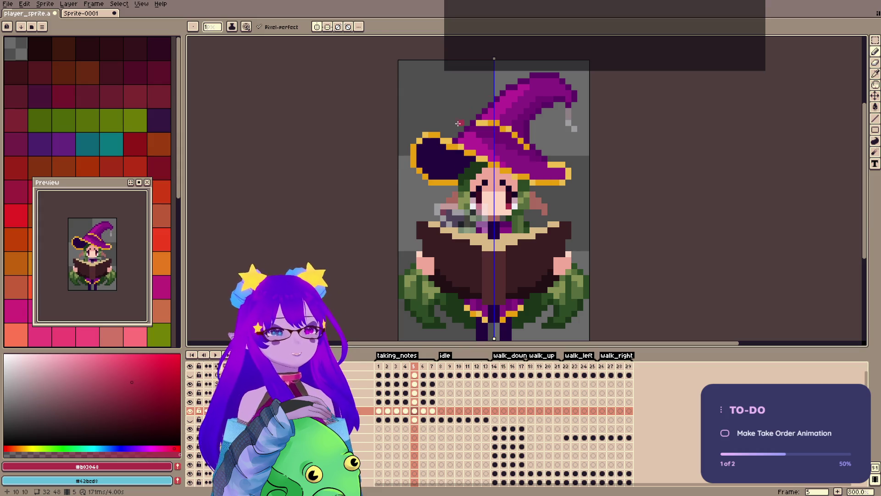
{"action": "left_click", "coordinate": [318, 27]}
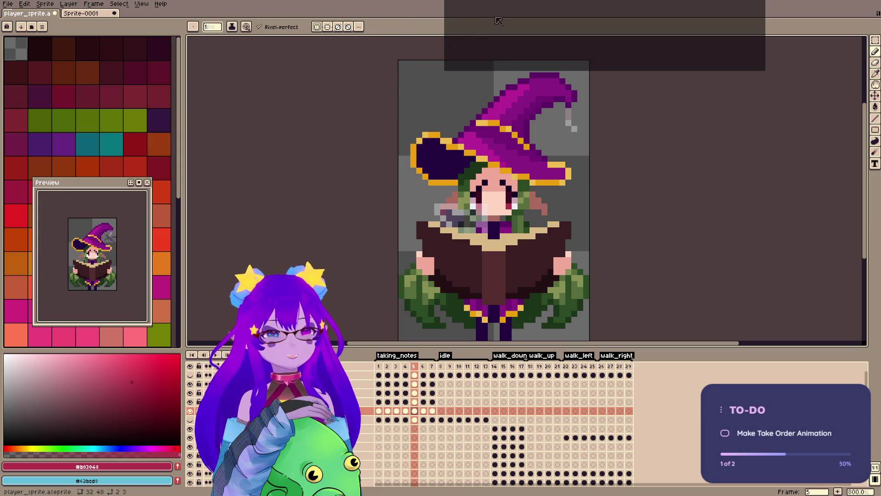
{"action": "key", "text": "ctrl+s"}
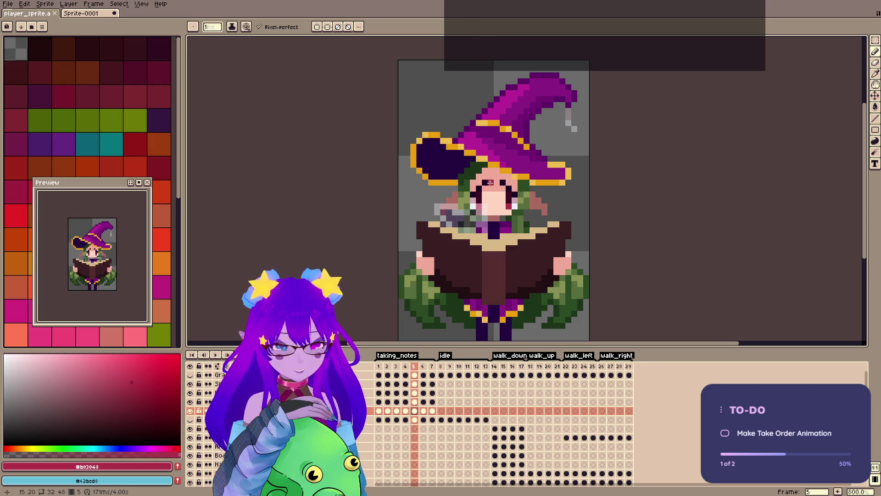
Paint dark eye pixels on frame 5's face, undo a stray one, and save.
{"action": "key", "text": "i"}
{"action": "left_click", "coordinate": [505, 201]}
{"action": "key", "text": "b"}
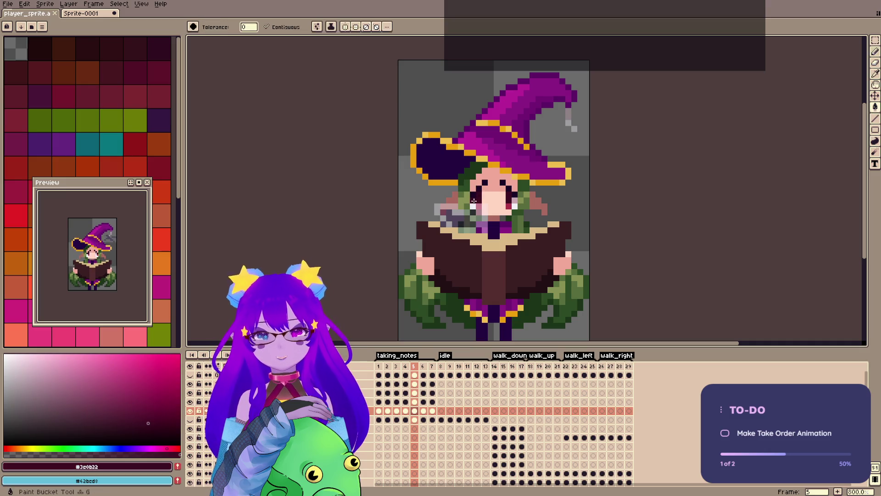
{"action": "left_click", "coordinate": [497, 201]}
{"action": "key", "text": "ctrl+z"}
{"action": "left_click", "coordinate": [515, 205], "text": "alt"}
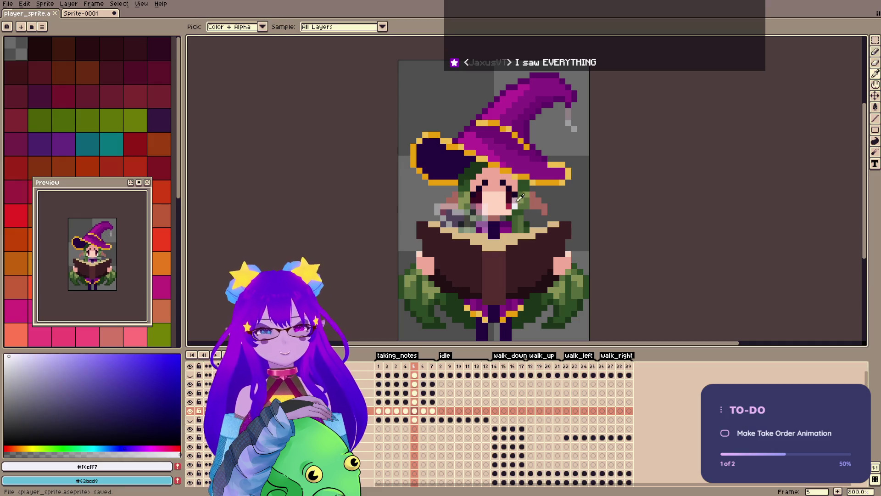
{"action": "left_click", "coordinate": [480, 201], "text": "alt"}
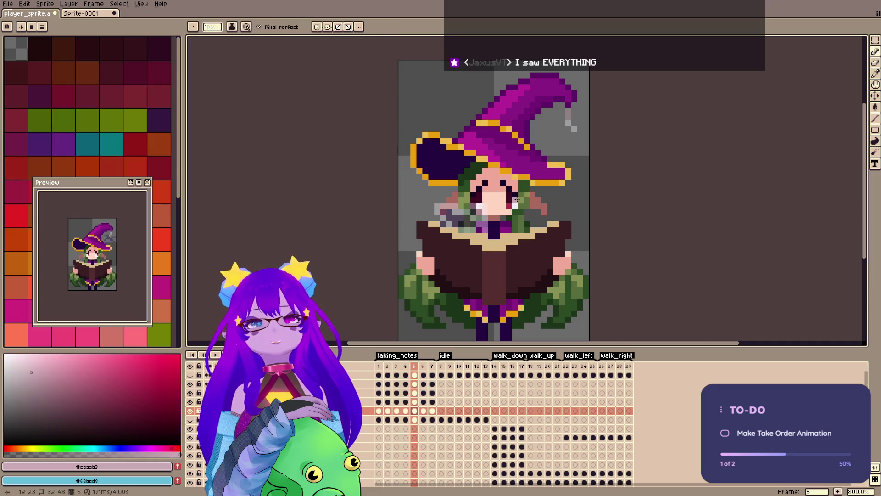
{"action": "key", "text": "ctrl+s"}
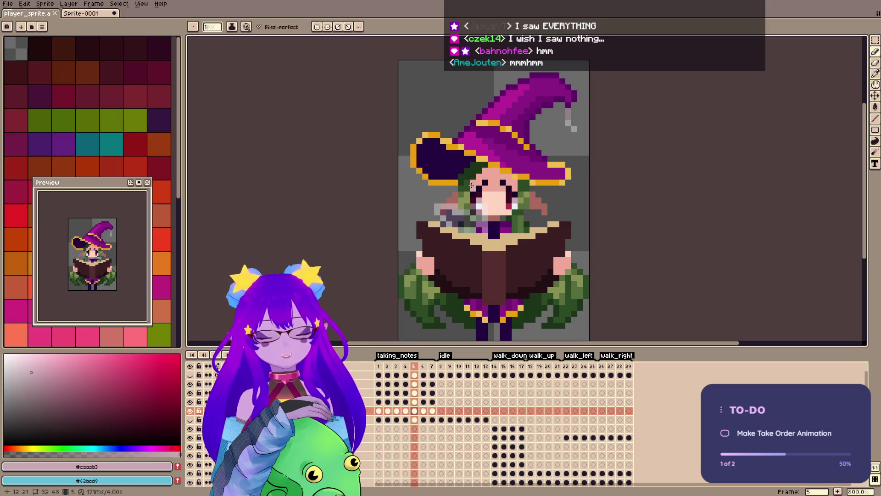
{"action": "key", "text": "b"}
{"action": "key", "text": "ctrl+s"}
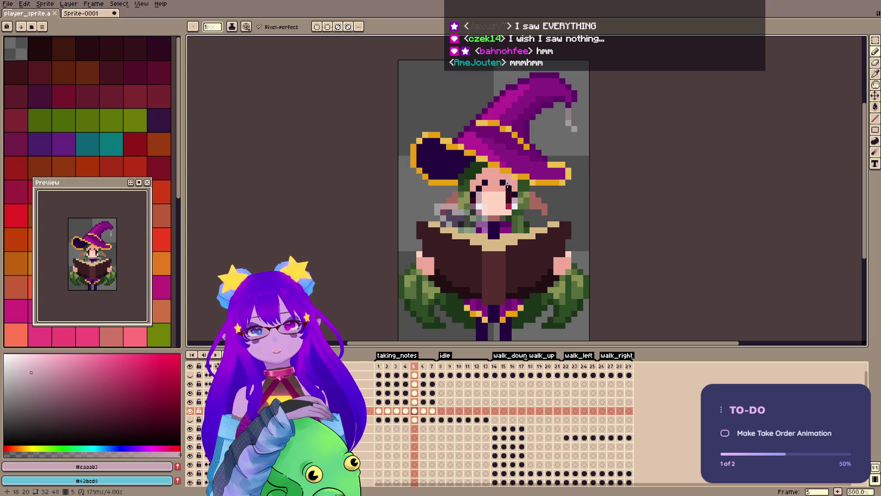
{"action": "key", "text": "ctrl+s"}
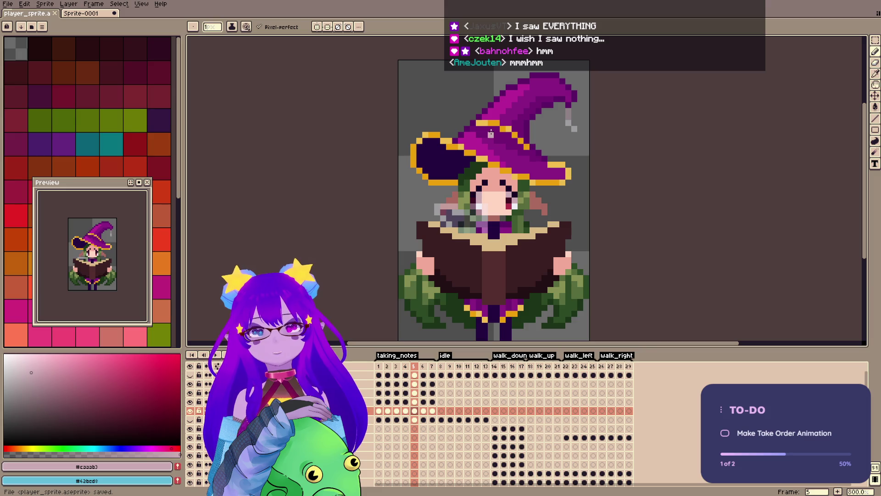
Sample dark outline and pale face colours on frame 5, checking frame 4, and save.
{"action": "left_click", "coordinate": [411, 366]}
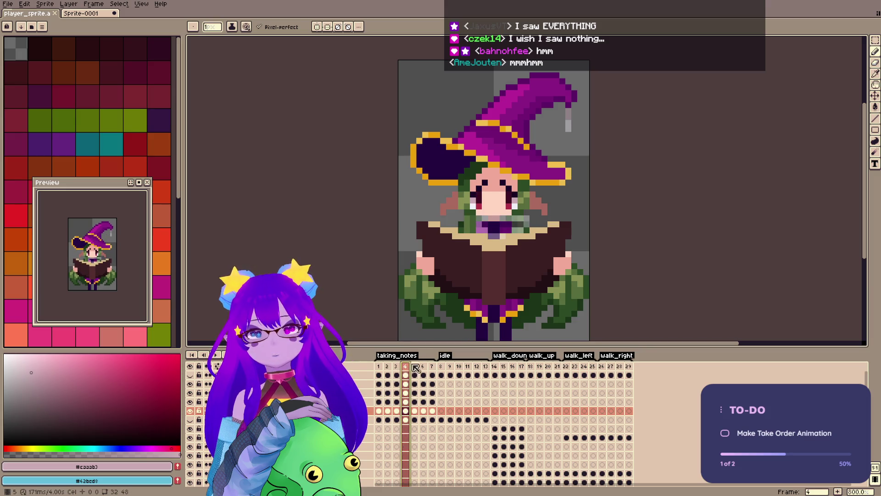
{"action": "key", "text": "i"}
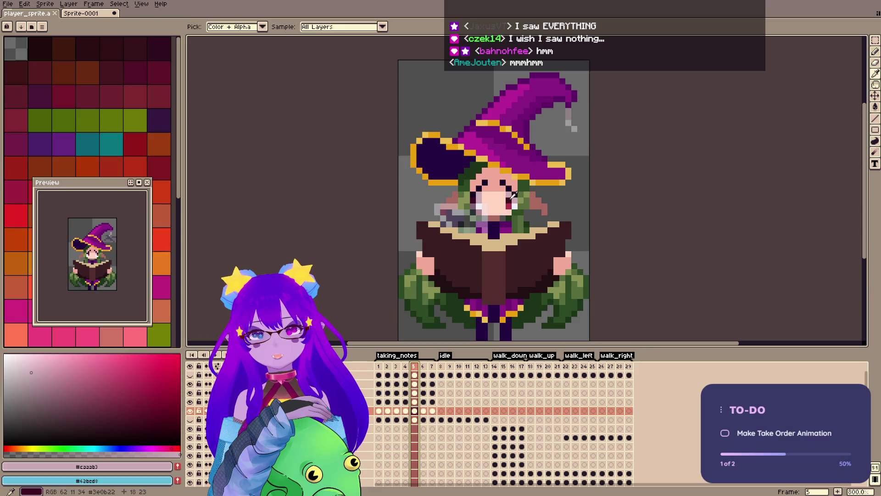
{"action": "left_click", "coordinate": [513, 193]}
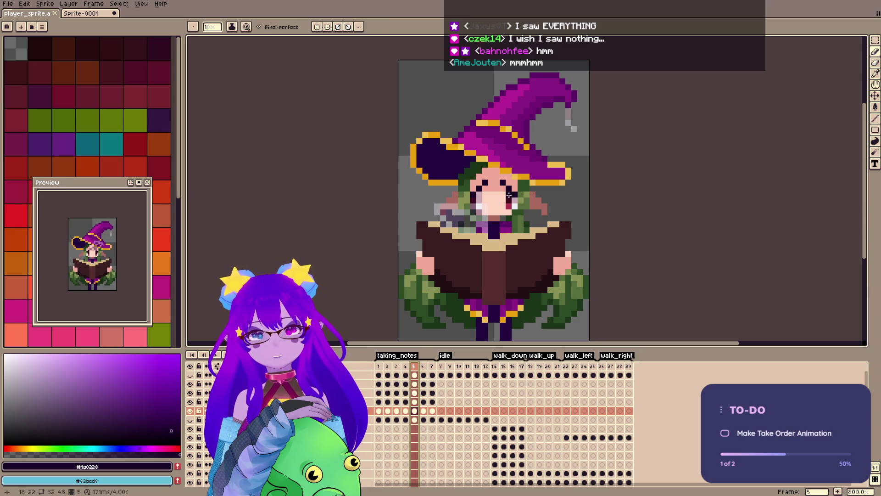
{"action": "left_click", "coordinate": [508, 197], "text": "alt"}
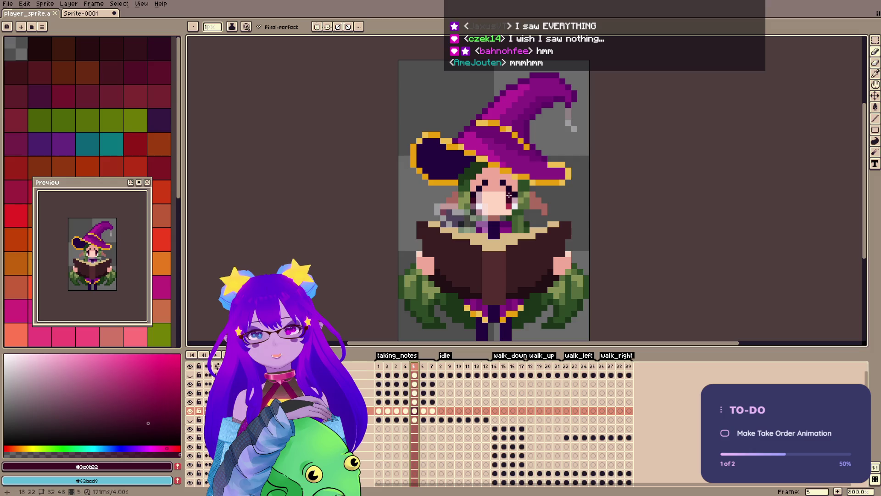
{"action": "key", "text": "Left"}
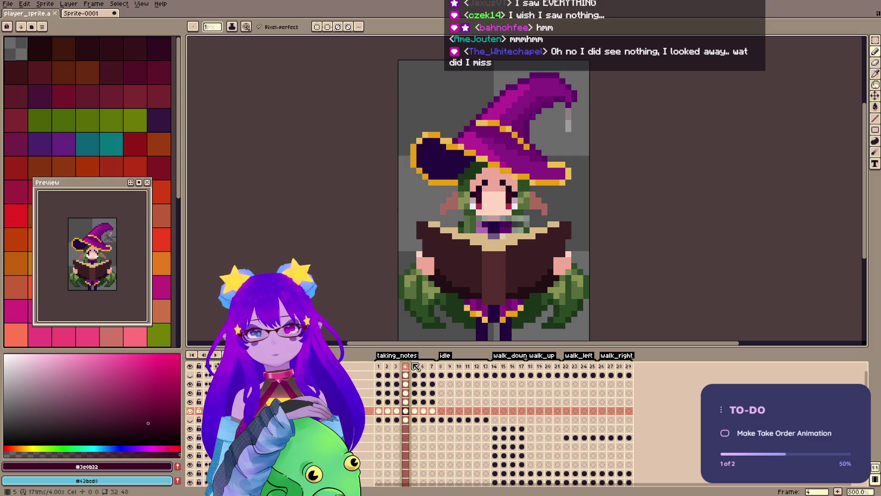
{"action": "left_click", "coordinate": [415, 365]}
{"action": "left_click", "coordinate": [508, 194], "text": "alt"}
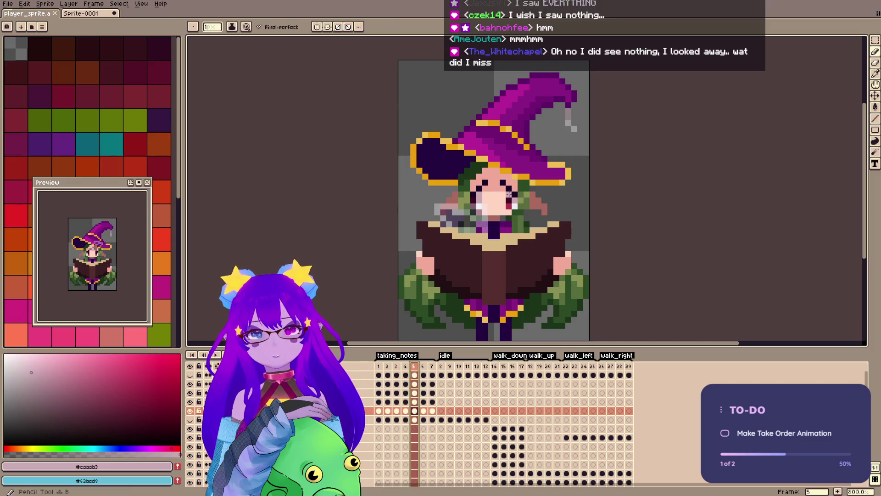
{"action": "key", "text": "ctrl+s"}
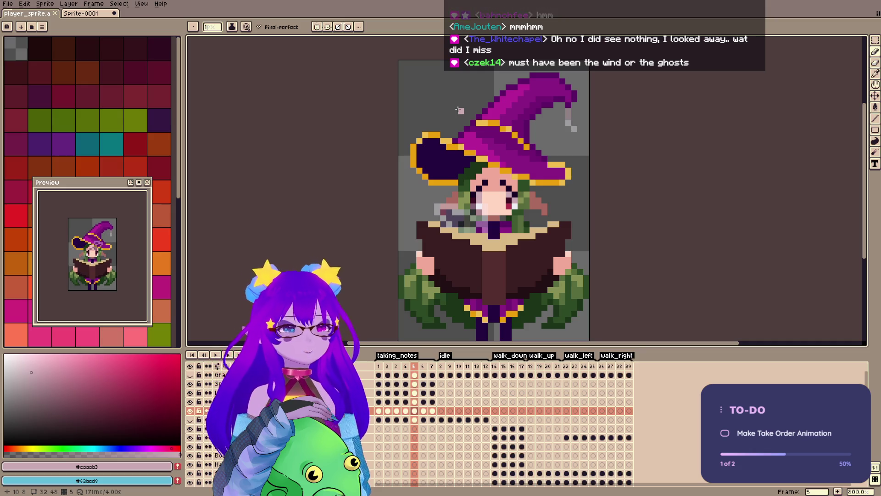
Save once more after flipping between frames 4 and 5.
{"action": "key", "text": "ctrl+s"}
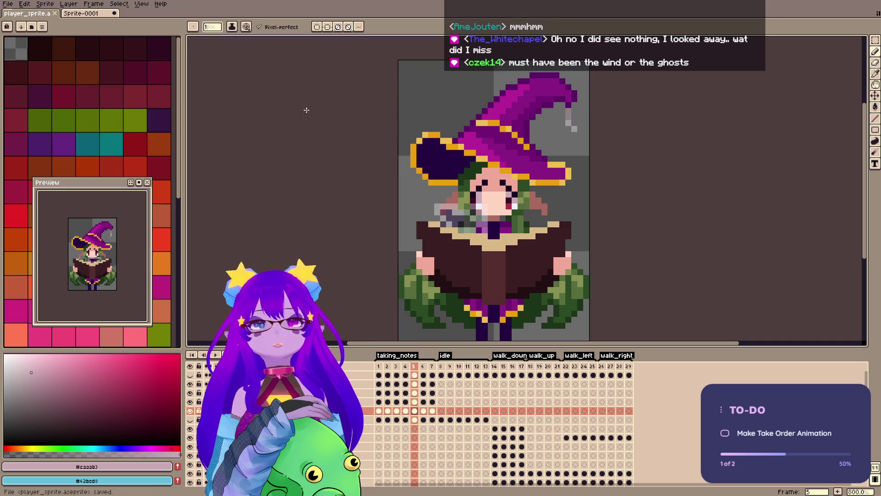
{"action": "left_click", "coordinate": [405, 367]}
{"action": "left_click", "coordinate": [416, 368]}
{"action": "key", "text": "ctrl+s"}
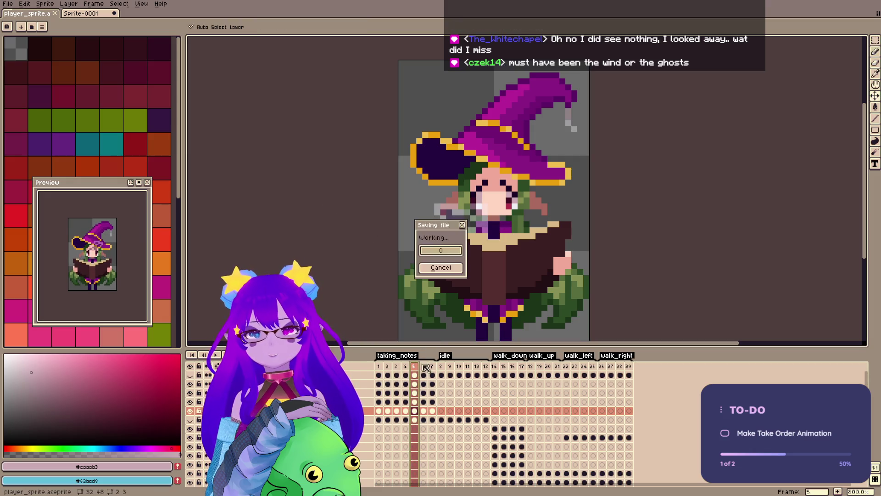
Select the face and hat brim area on frame 5.
{"action": "left_click", "coordinate": [425, 367]}
{"action": "key", "text": "b"}
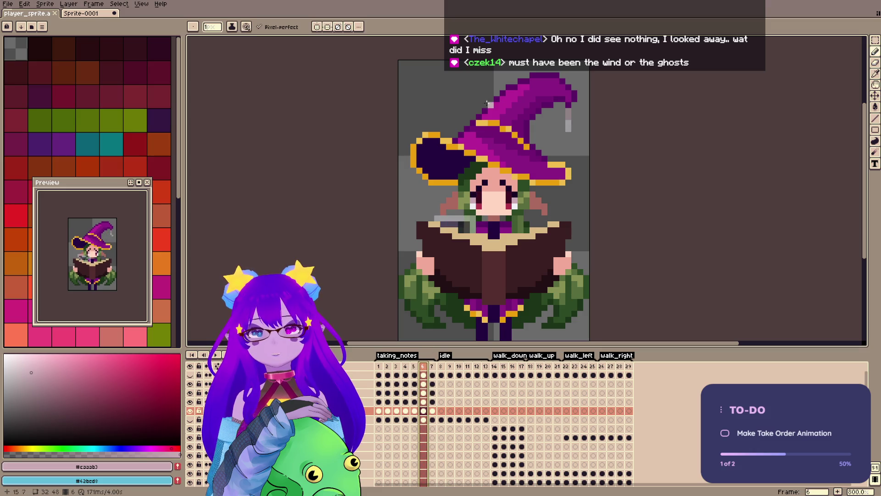
{"action": "key", "text": "Left"}
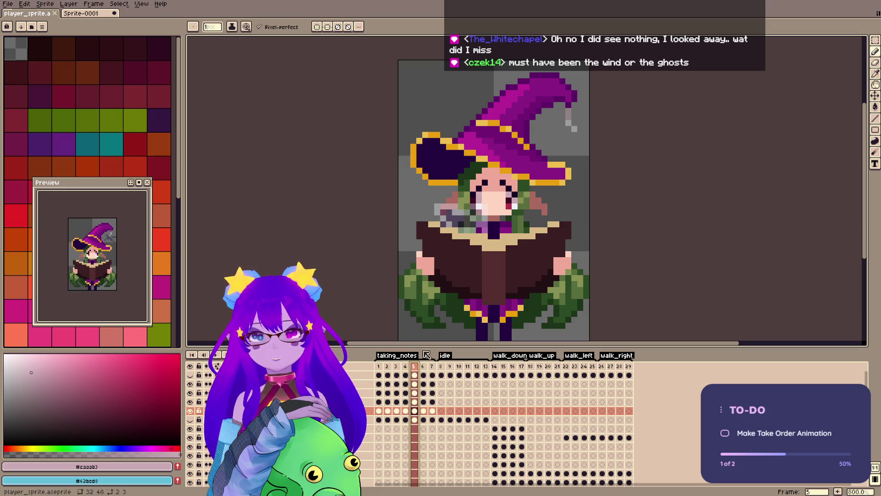
{"action": "key", "text": "m"}
{"action": "left_click_drag", "start_coordinate": [432, 155], "coordinate": [555, 217]}
{"action": "key", "text": "ctrl+d"}
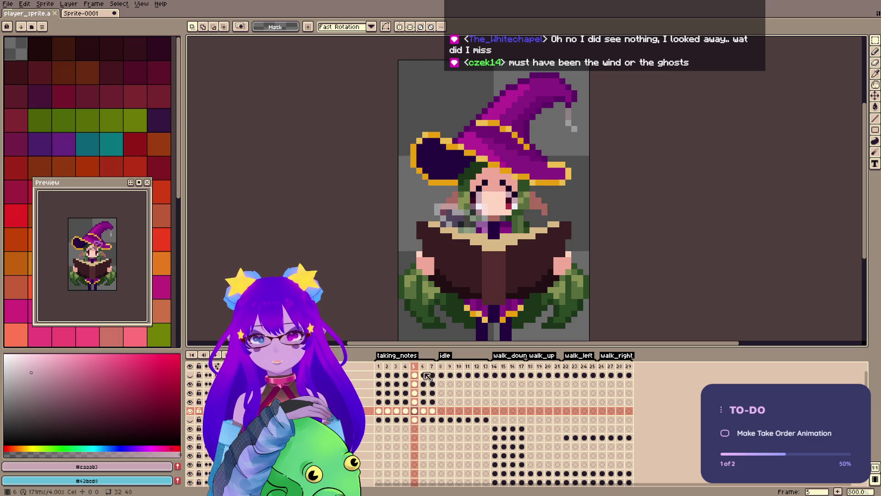
Place the face selection on frame 6, then move to frame 7 and pick near-white.
{"action": "left_click", "coordinate": [423, 418]}
{"action": "key", "text": "ctrl+shift+d"}
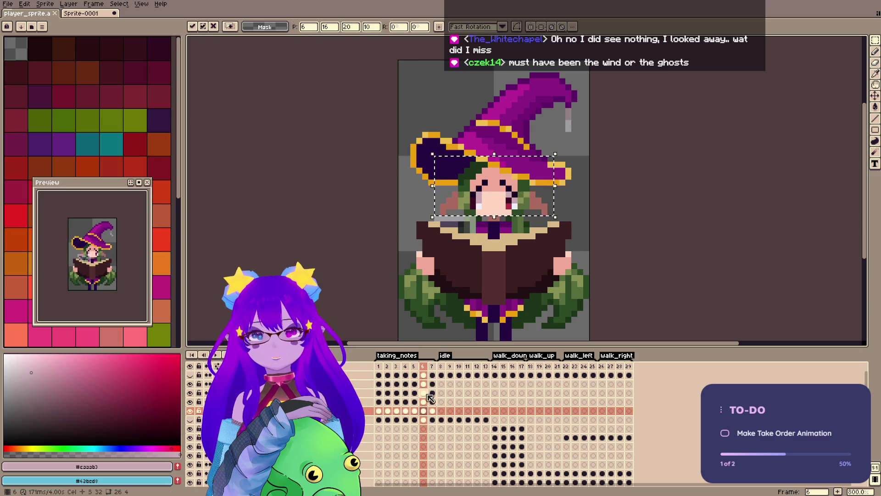
{"action": "key", "text": "ctrl+d"}
{"action": "left_click", "coordinate": [432, 412]}
{"action": "key", "text": "b"}
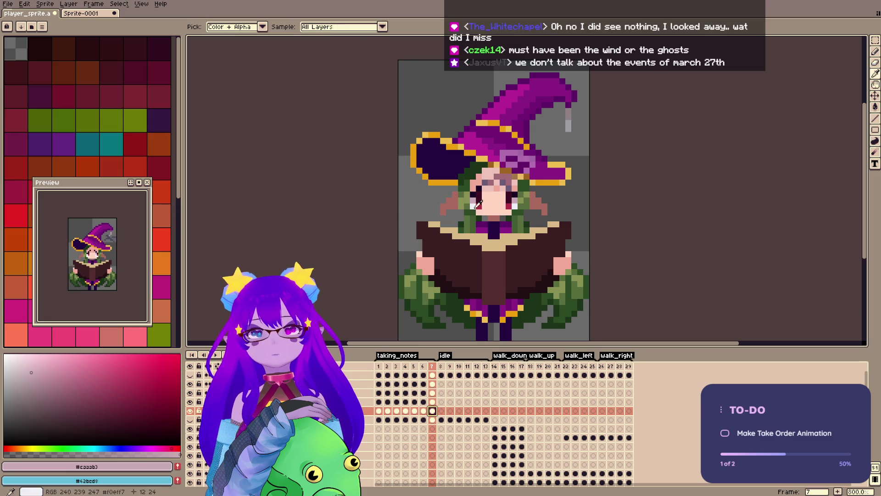
{"action": "left_click", "coordinate": [472, 205], "text": "alt"}
Reselect the face area on frames 2 and 7, review the frames, and save.
{"action": "left_click", "coordinate": [390, 410]}
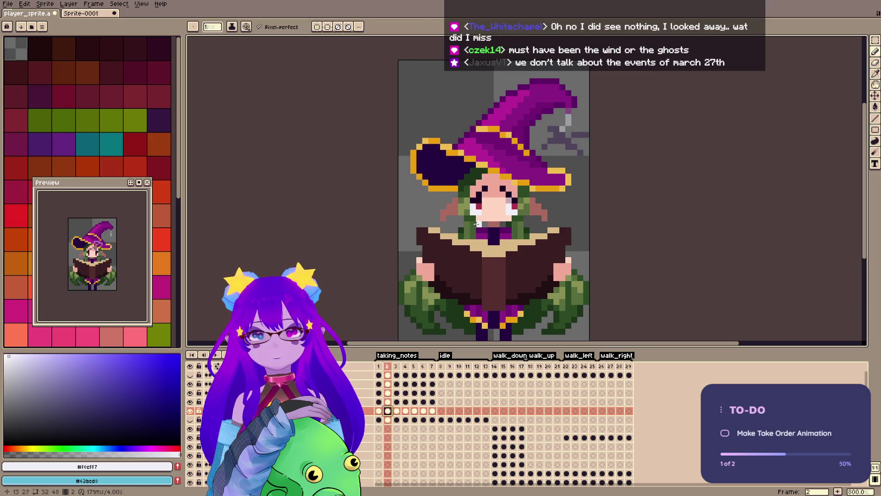
{"action": "key", "text": "m"}
{"action": "key", "text": "ctrl+shift+d"}
{"action": "key", "text": "ctrl+d"}
{"action": "left_click", "coordinate": [432, 411]}
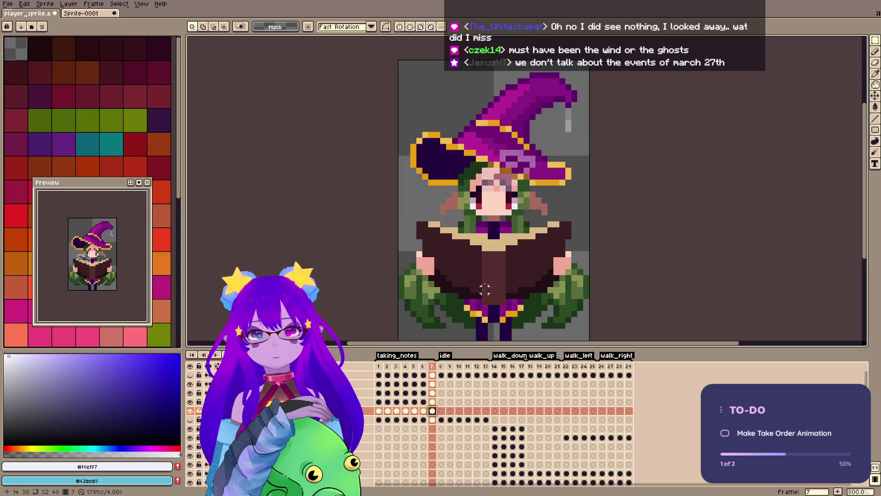
{"action": "key", "text": "ctrl+shift+d"}
{"action": "key", "text": "ctrl+d"}
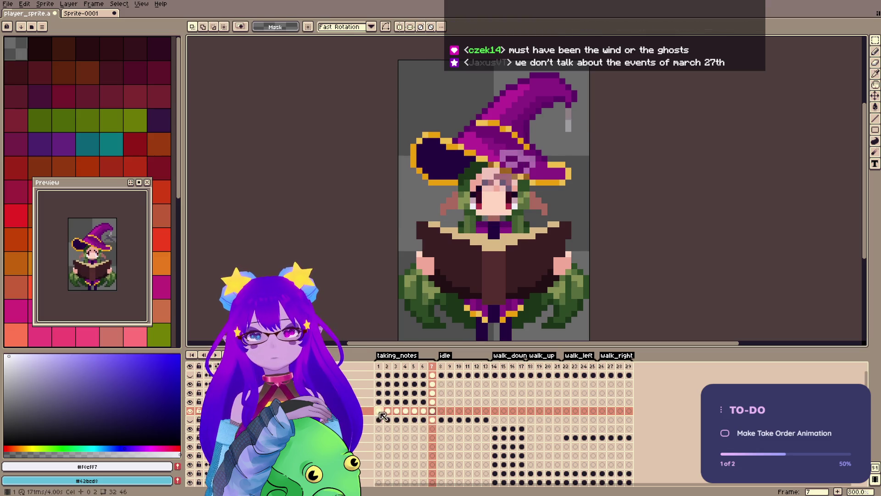
{"action": "key", "text": "Home"}
{"action": "left_click", "coordinate": [388, 410]}
{"action": "key", "text": "Right"}
{"action": "key", "text": "Right"}
{"action": "key", "text": "Right"}
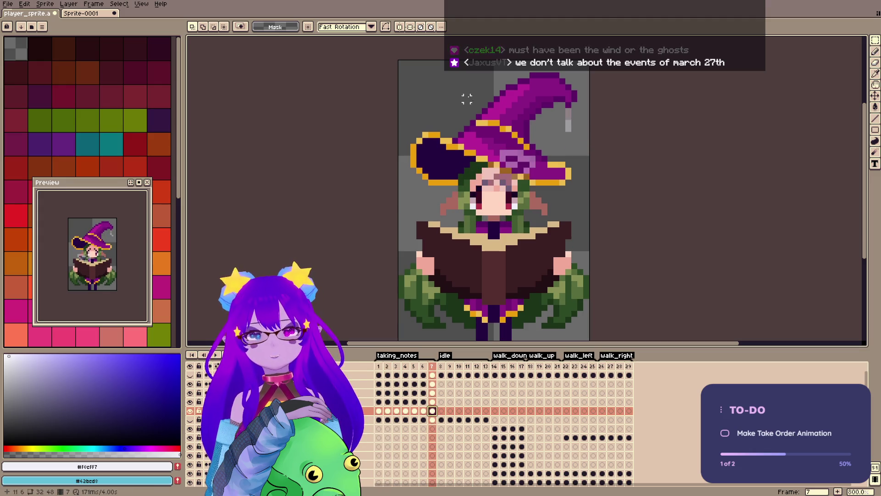
{"action": "key", "text": "ctrl+s"}
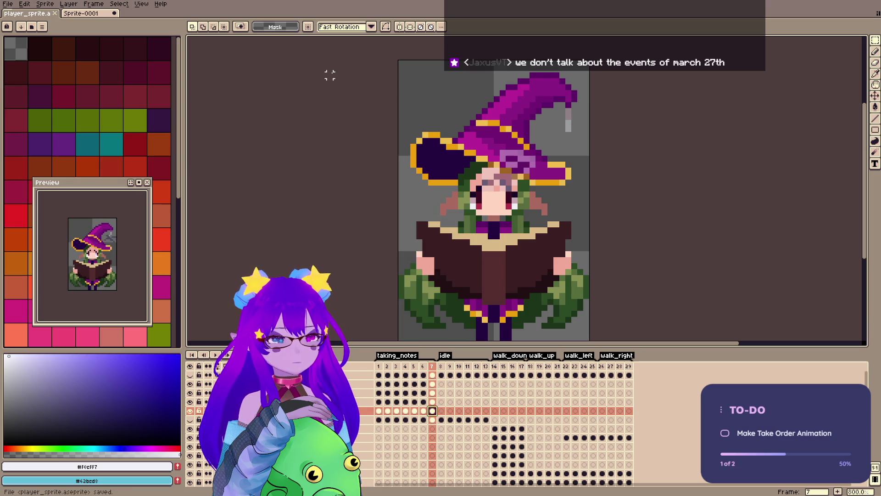
Paste the face onto frame 7, nudge it up one pixel, and save.
{"action": "key", "text": "ctrl+v"}
{"action": "left_click_drag", "start_coordinate": [504, 214], "coordinate": [508, 209]}
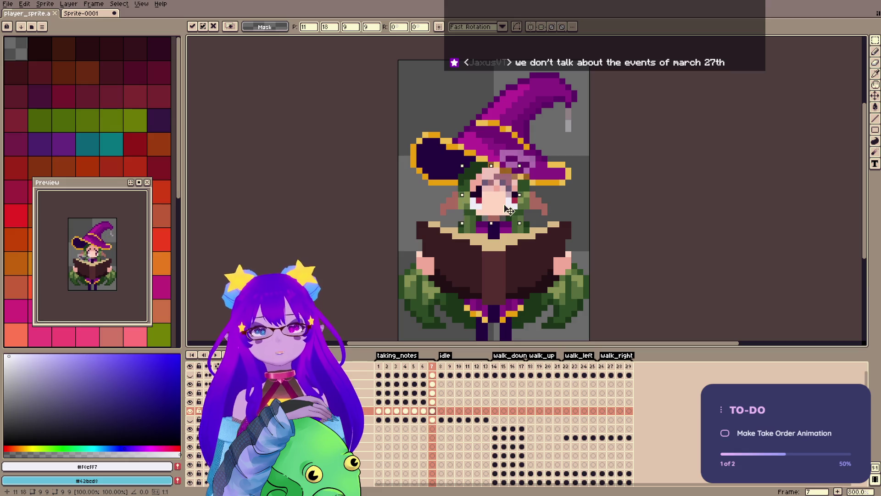
{"action": "key", "text": "ctrl+s"}
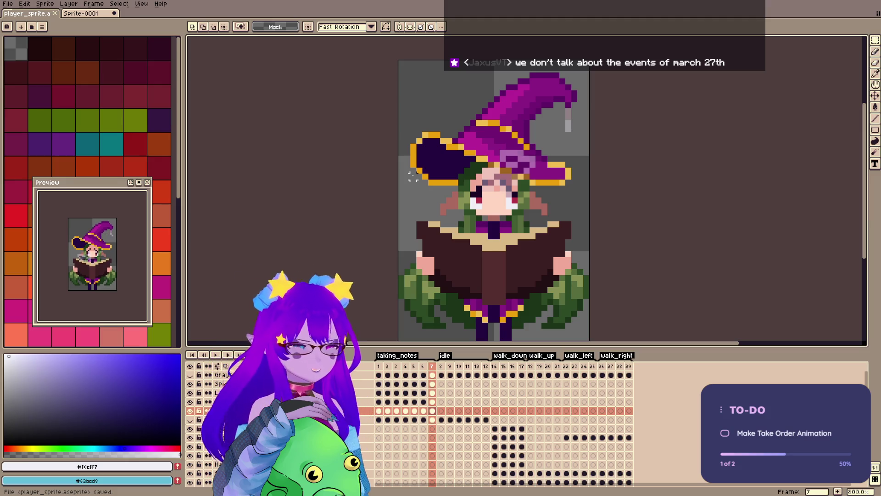
{"action": "key", "text": "ctrl+s"}
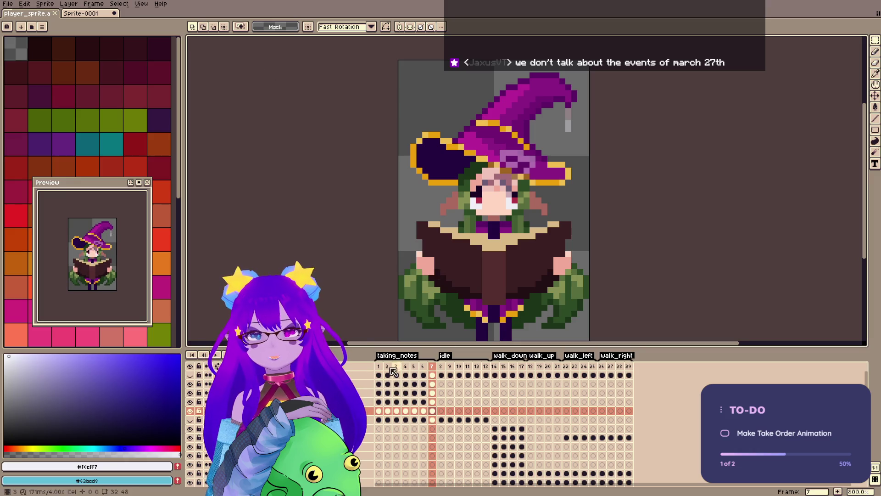
{"action": "double_click", "coordinate": [257, 383]}
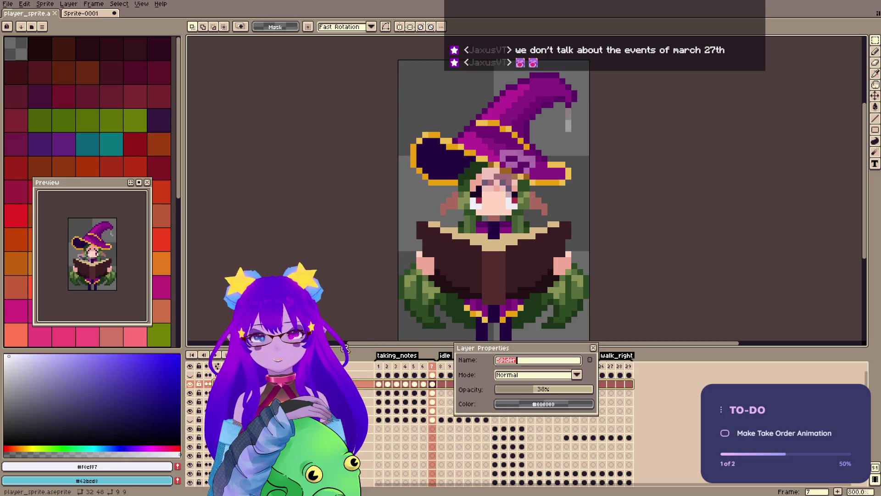
Raise the Spider layer's opacity to fully solid and return to the pencil.
{"action": "left_click_drag", "start_coordinate": [574, 389], "coordinate": [593, 389]}
{"action": "left_click", "coordinate": [593, 348]}
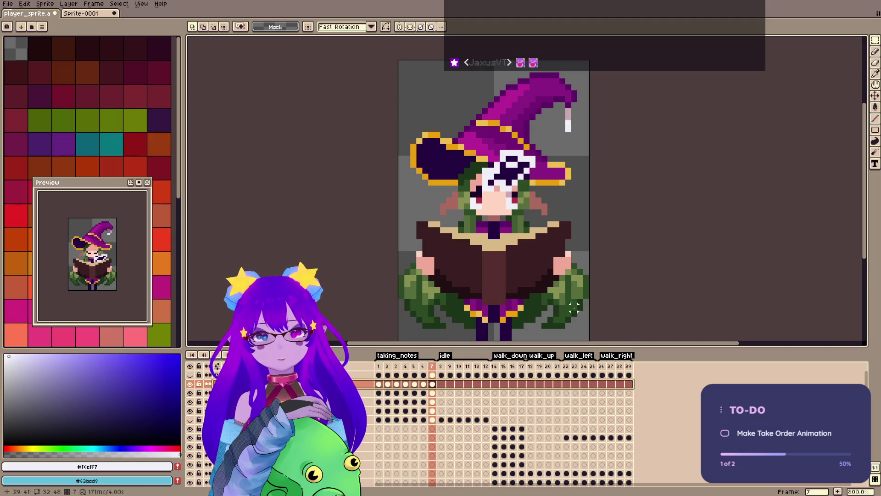
{"action": "key", "text": "i"}
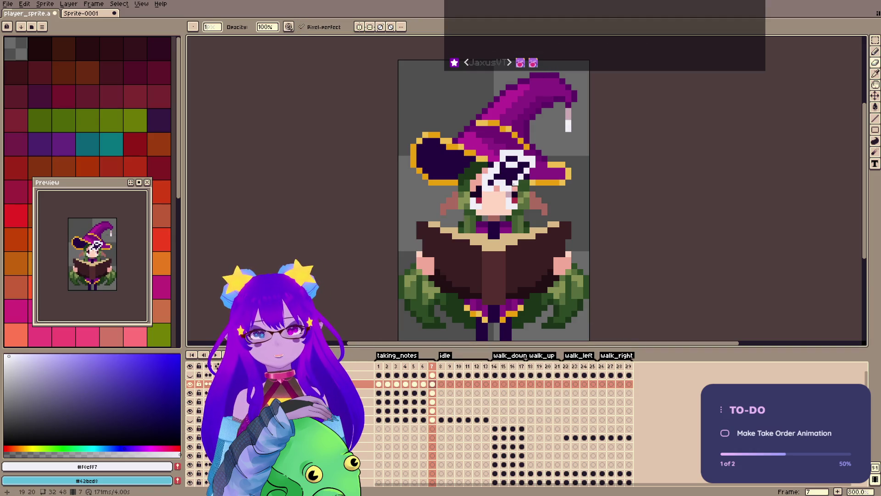
{"action": "key", "text": "b"}
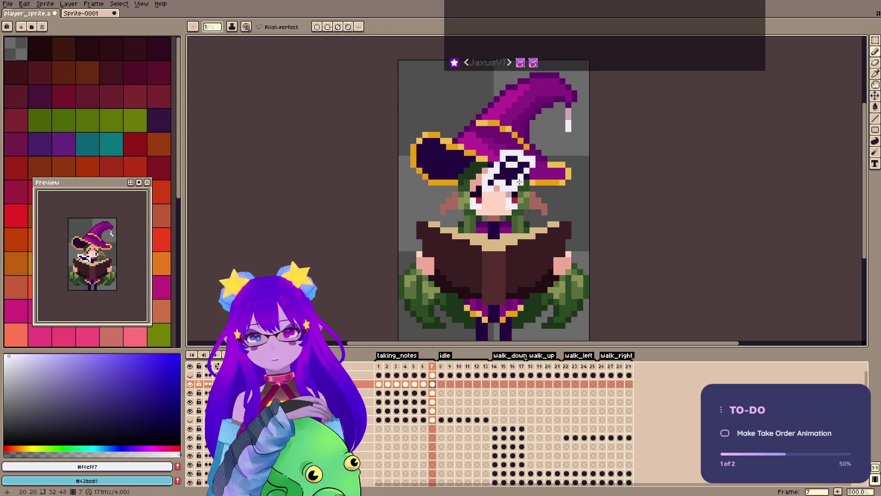
Check frames 6 and 7, save, and play the taking_notes animation from the first frame.
{"action": "key", "text": "Left"}
{"action": "key", "text": "Right"}
{"action": "key", "text": "Right"}
{"action": "key", "text": "Left"}
{"action": "key", "text": "ctrl+s"}
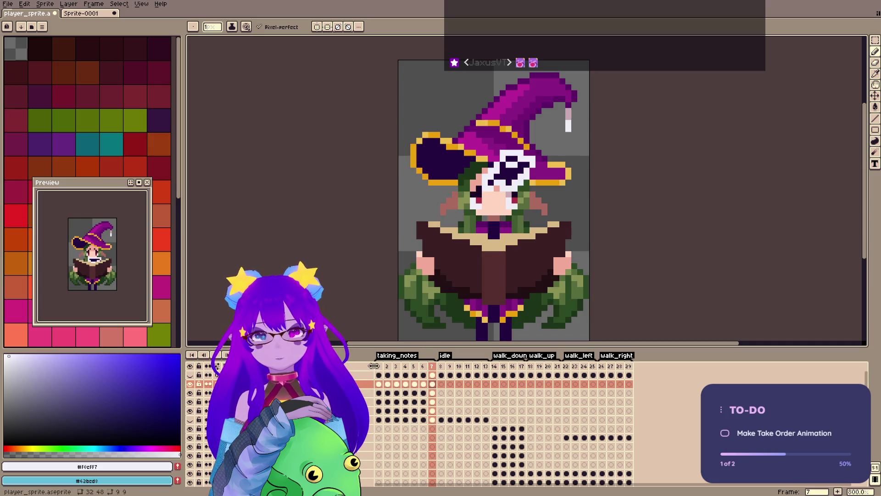
{"action": "key", "text": "Home"}
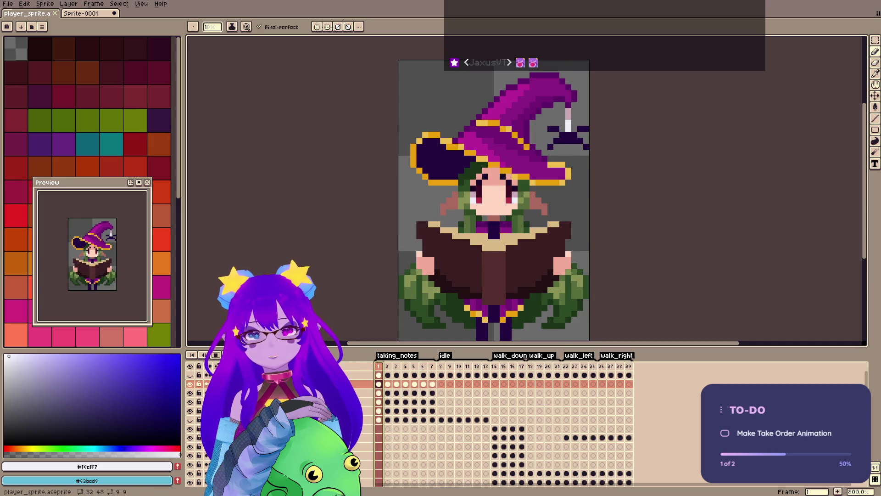
{"action": "key", "text": "Return"}
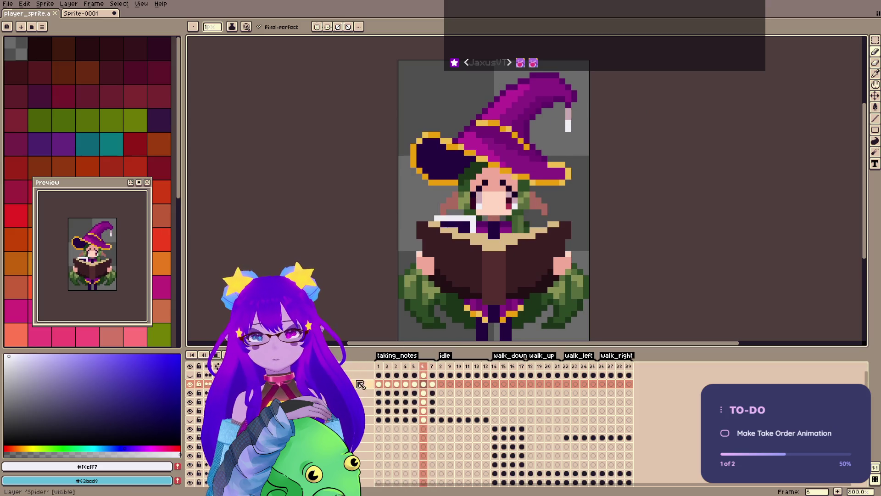
{"action": "key", "text": "Return"}
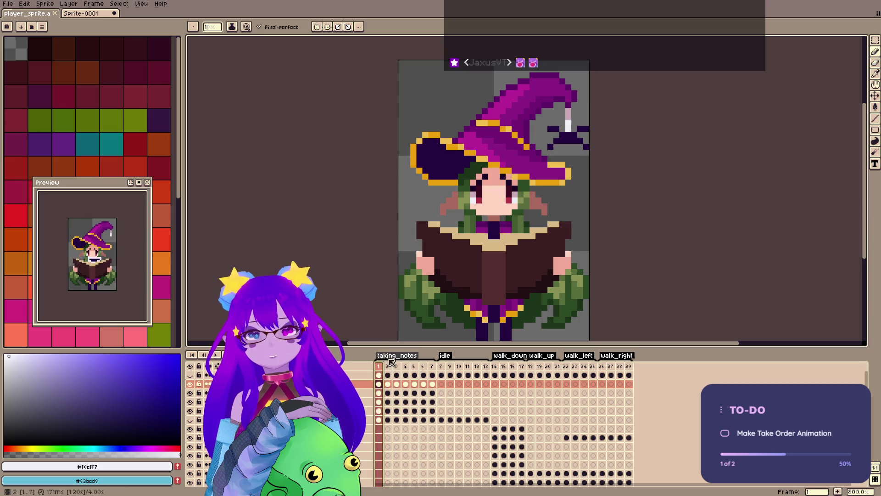
Copy the witch's face from frame 4 and paste it onto frame 5.
{"action": "left_click", "coordinate": [388, 366]}
{"action": "left_click", "coordinate": [399, 370]}
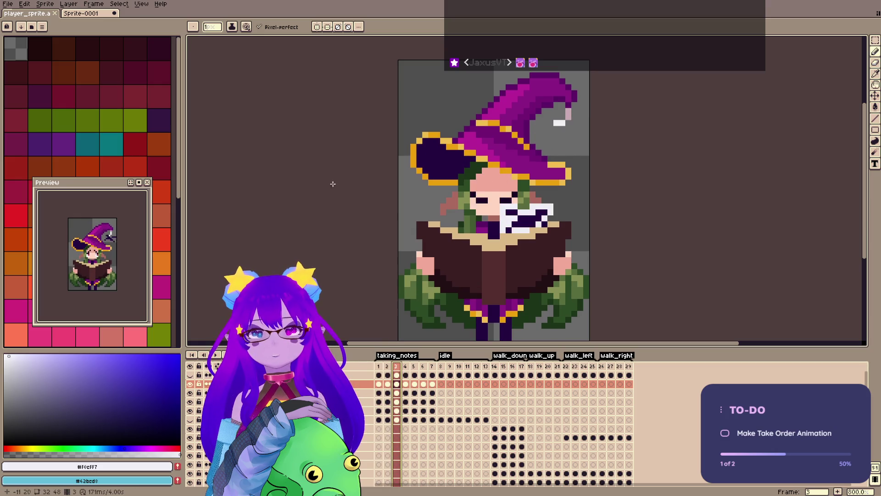
{"action": "left_click", "coordinate": [405, 367]}
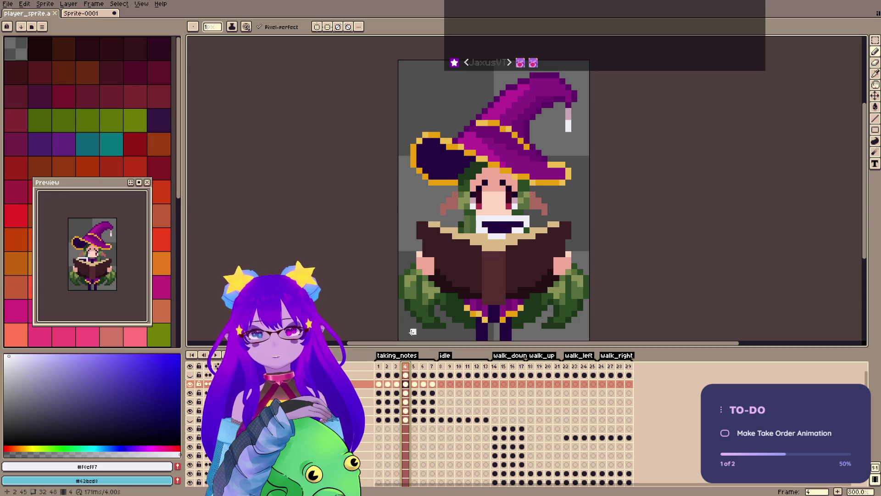
{"action": "key", "text": "m"}
{"action": "mouse_move", "coordinate": [456, 165]}
{"action": "left_mouse_down"}
{"action": "mouse_move", "coordinate": [524, 199]}
{"action": "mouse_move", "coordinate": [531, 216]}
{"action": "left_mouse_up"}
{"action": "key", "text": "ctrl+s"}
{"action": "key", "text": "ctrl+d"}
{"action": "key", "text": "Right"}
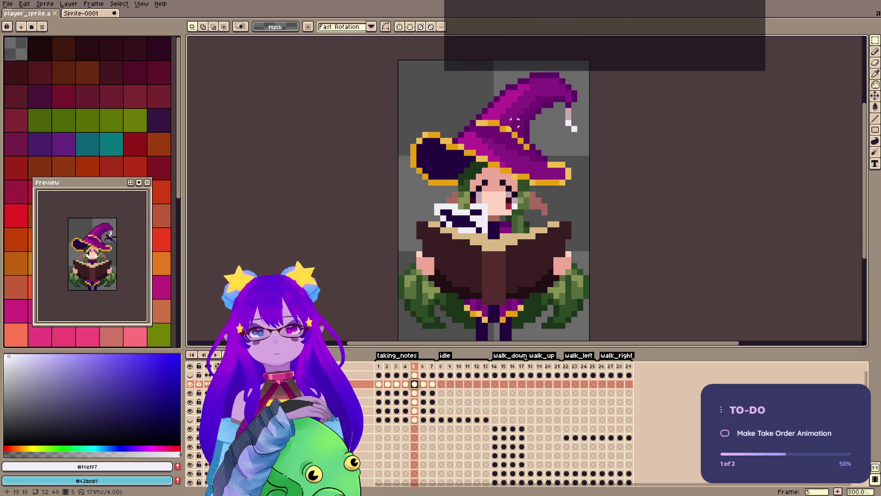
{"action": "key", "text": "ctrl+v"}
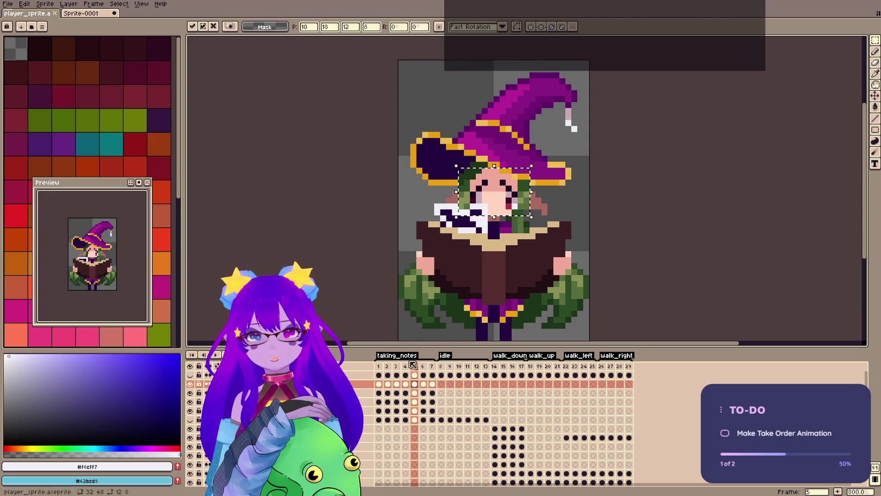
Paste the copied face onto frame 4 of the lower layer and commit it.
{"action": "key", "text": "ctrl+d"}
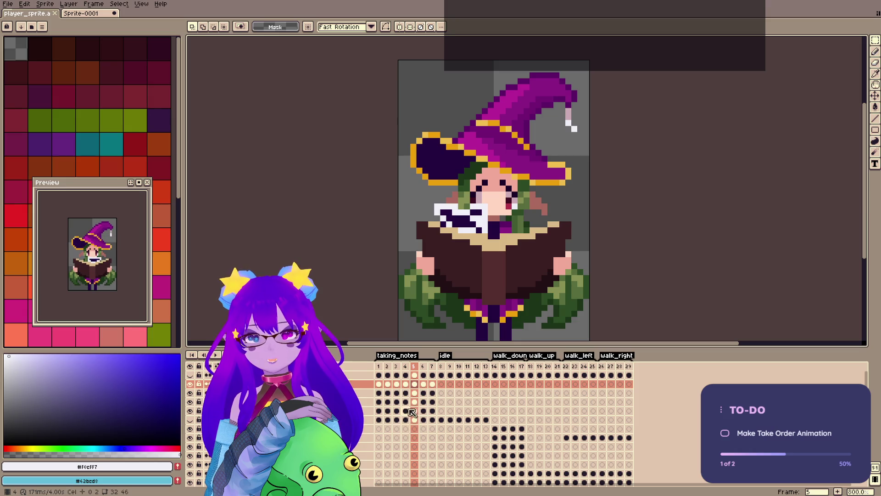
{"action": "left_click", "coordinate": [405, 411]}
{"action": "key", "text": "ctrl+v"}
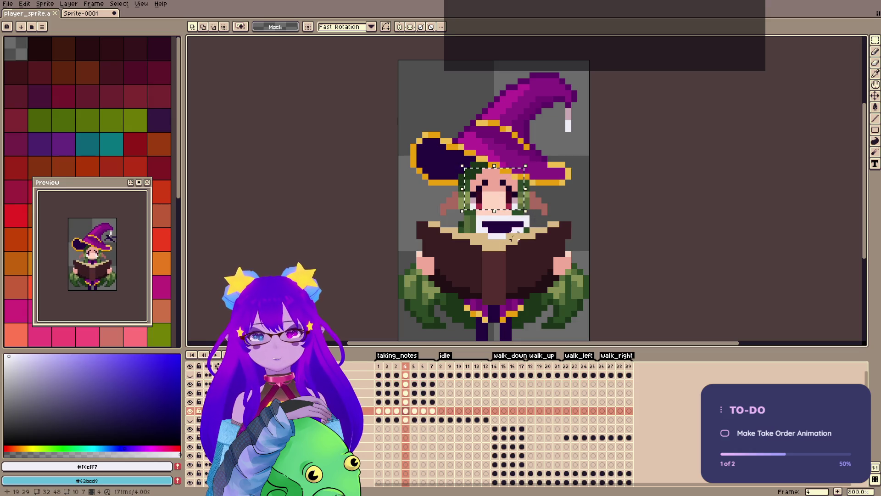
{"action": "key", "text": "Return"}
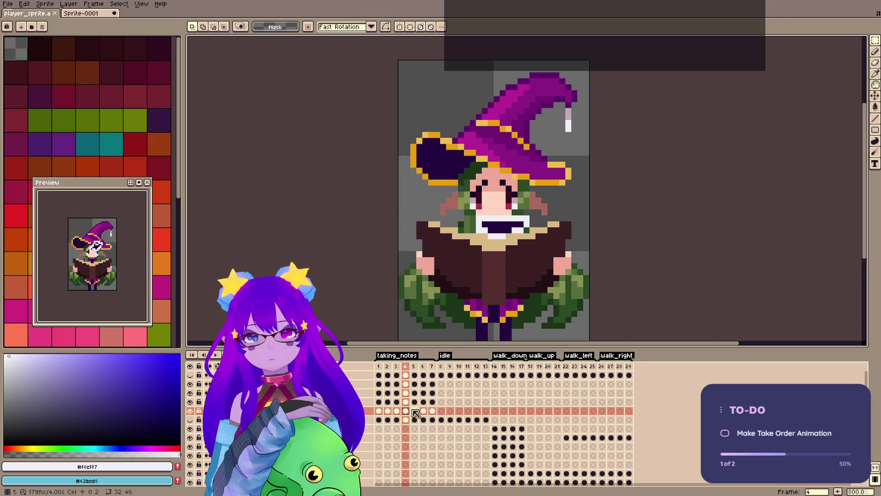
Paste the face onto frame 6, pick the grey-pink shading colour, and save.
{"action": "left_click", "coordinate": [416, 410]}
{"action": "left_click", "coordinate": [423, 410]}
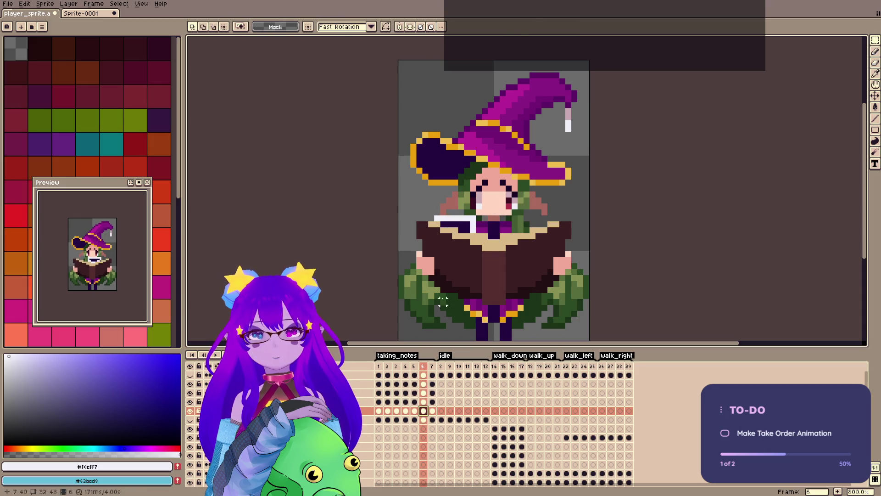
{"action": "key", "text": "ctrl+v"}
{"action": "left_click", "coordinate": [430, 412]}
{"action": "key", "text": "ctrl+s"}
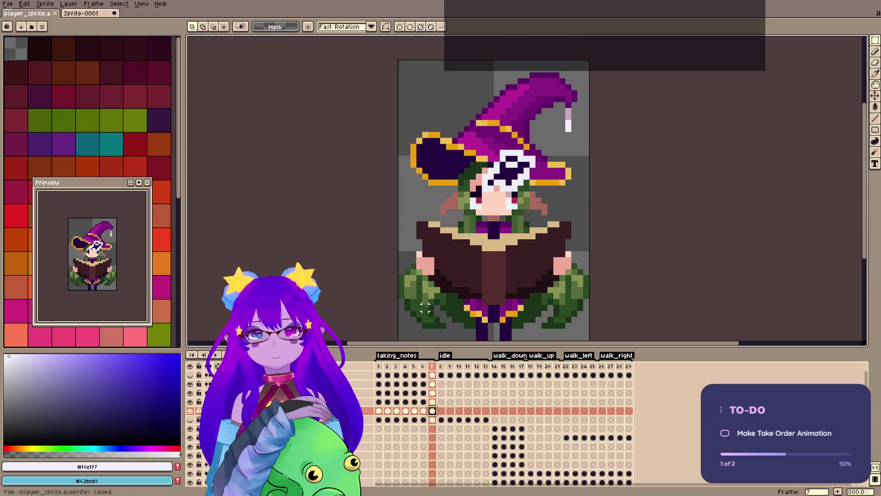
{"action": "key", "text": "b"}
{"action": "left_click", "coordinate": [513, 195], "text": "alt"}
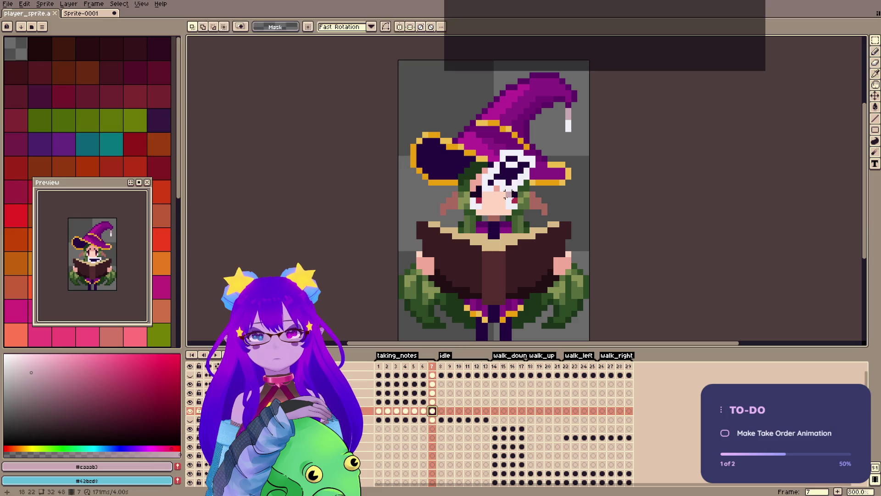
{"action": "key", "text": "ctrl+s"}
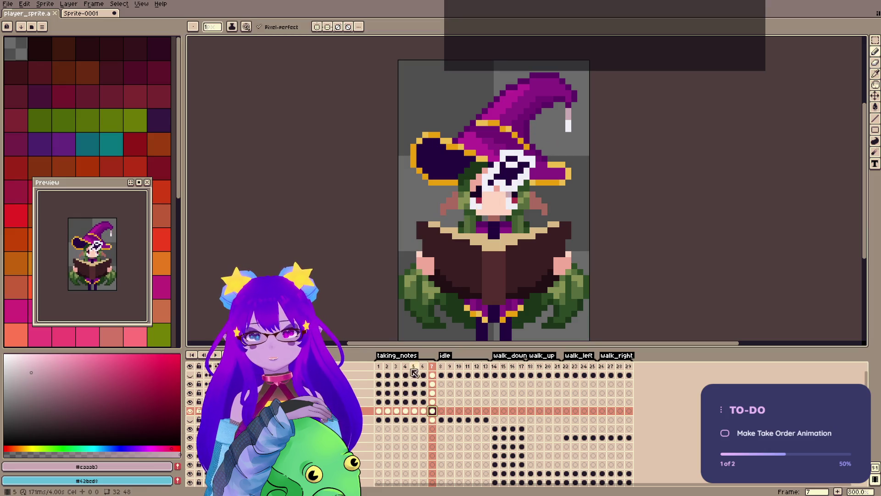
Compare frames 6 and 7, hide the Spider layer, and save the sprite.
{"action": "left_click", "coordinate": [423, 366]}
{"action": "left_click", "coordinate": [434, 367]}
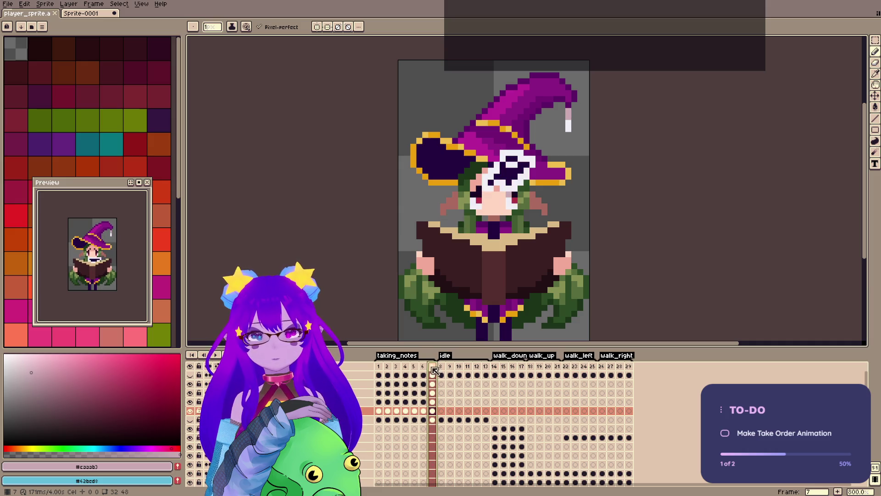
{"action": "key", "text": "Left"}
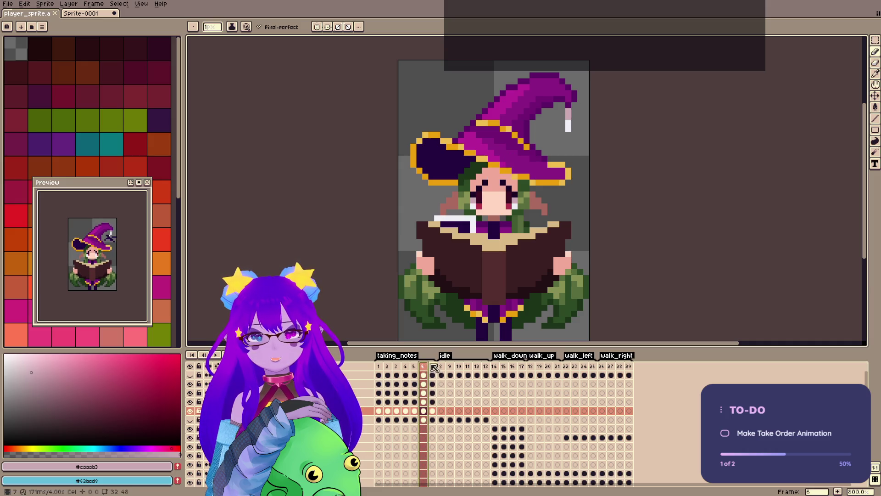
{"action": "left_click", "coordinate": [432, 366]}
{"action": "left_click", "coordinate": [427, 366]}
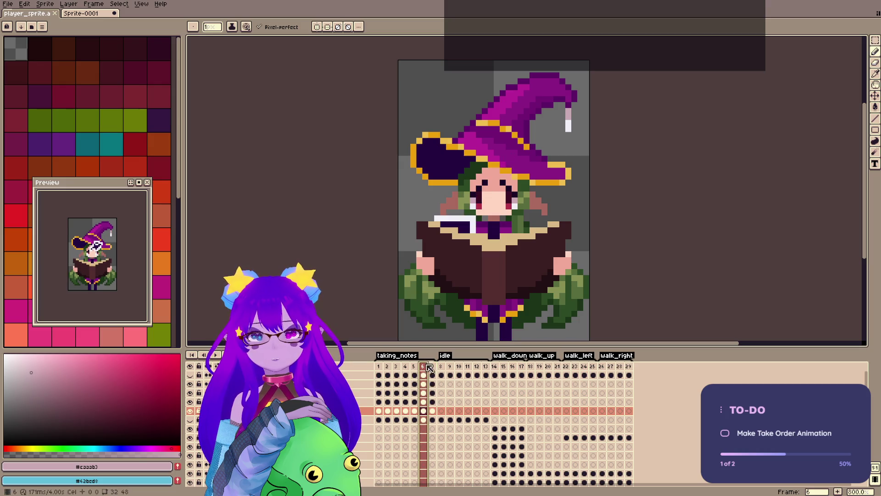
{"action": "left_click", "coordinate": [190, 384]}
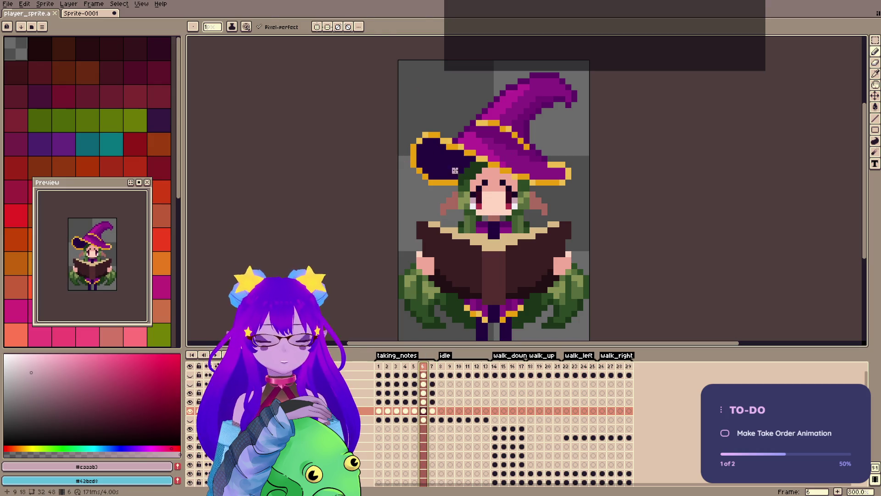
{"action": "key", "text": "ctrl+s"}
{"action": "left_click", "coordinate": [496, 196]}
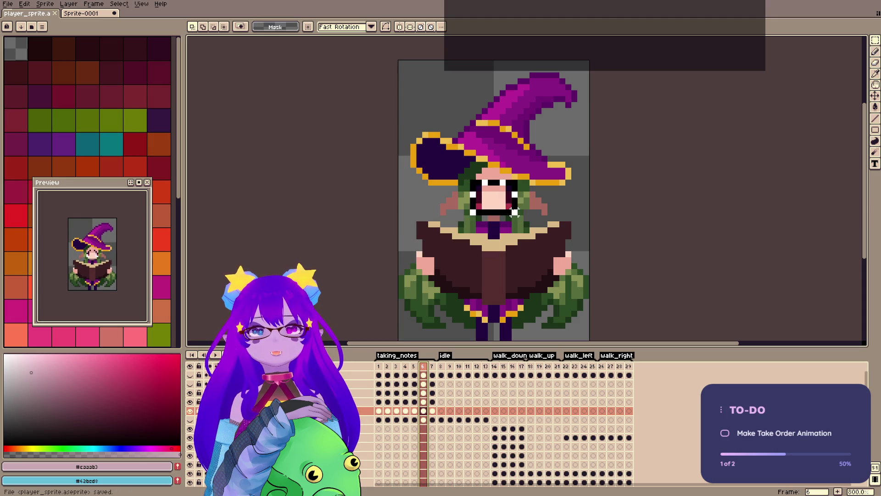
{"action": "key", "text": "ctrl+d"}
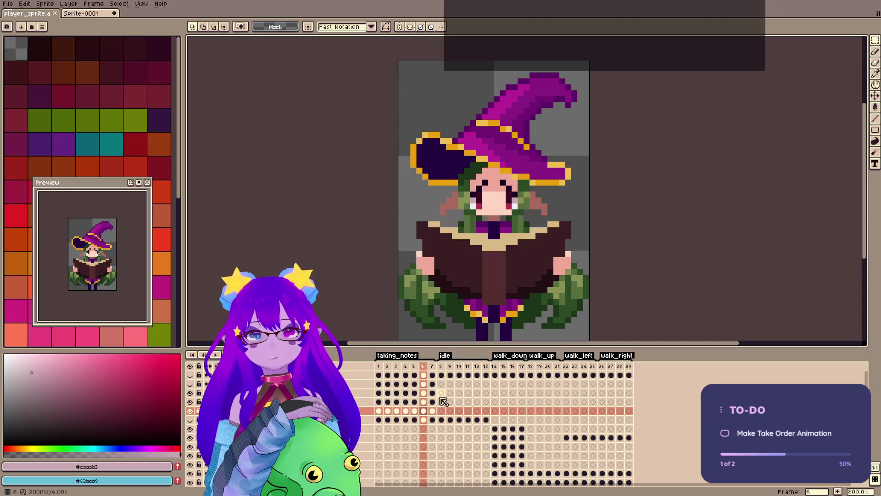
Redraw frame 7's face using the skin, red eye, highlight, shading and hair colours.
{"action": "left_click", "coordinate": [432, 410]}
{"action": "left_click", "coordinate": [509, 205]}
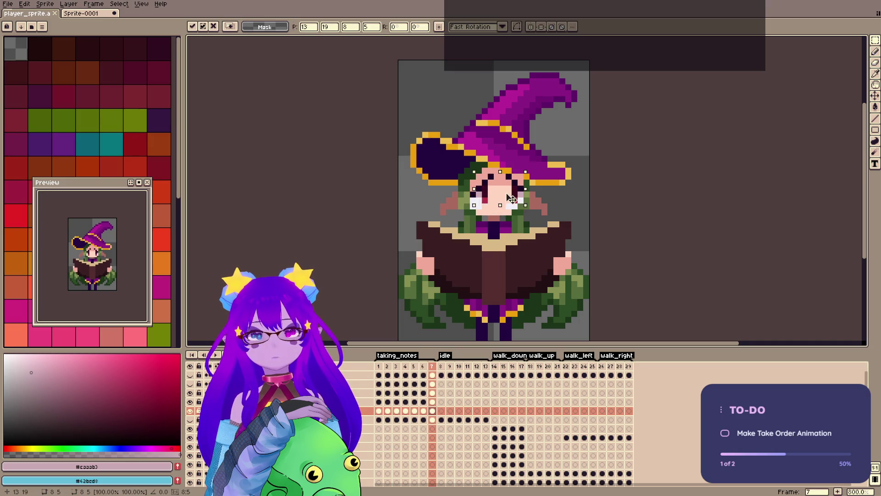
{"action": "key", "text": "ctrl+d"}
{"action": "key", "text": "b"}
{"action": "left_click", "coordinate": [509, 205], "text": "alt"}
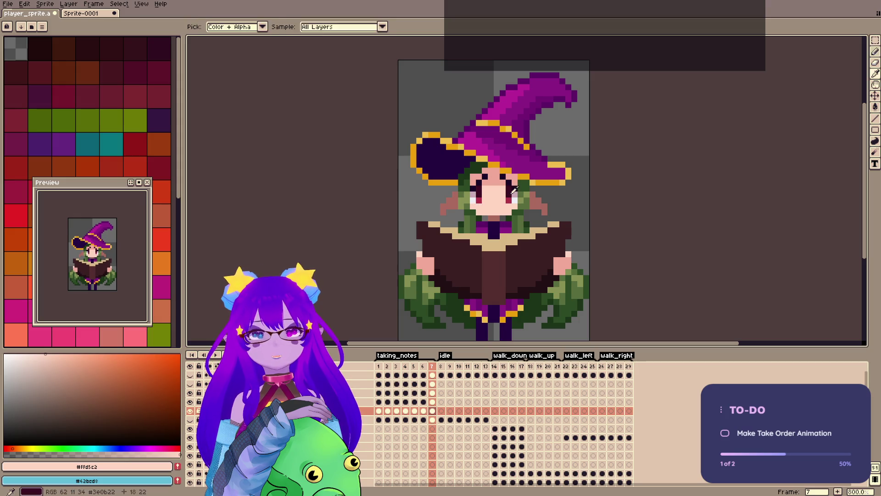
{"action": "left_click", "coordinate": [512, 196], "text": "alt"}
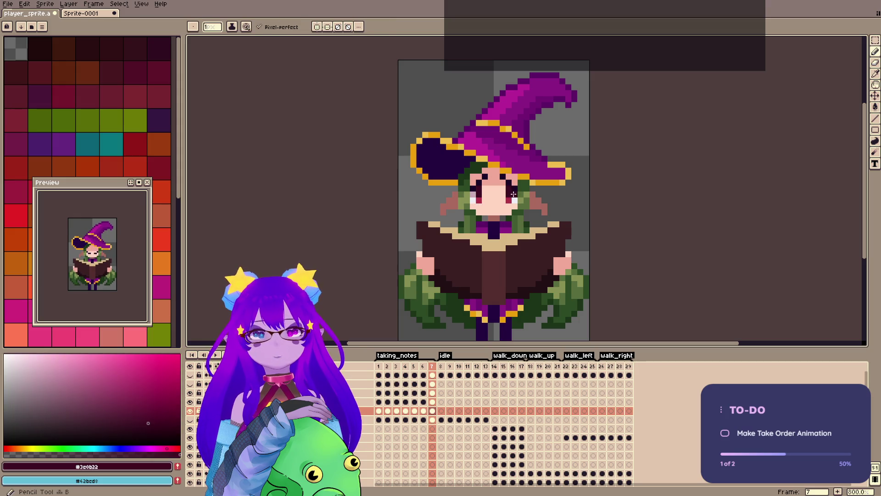
{"action": "left_click", "coordinate": [473, 198], "text": "alt"}
{"action": "left_click", "coordinate": [474, 192], "text": "alt"}
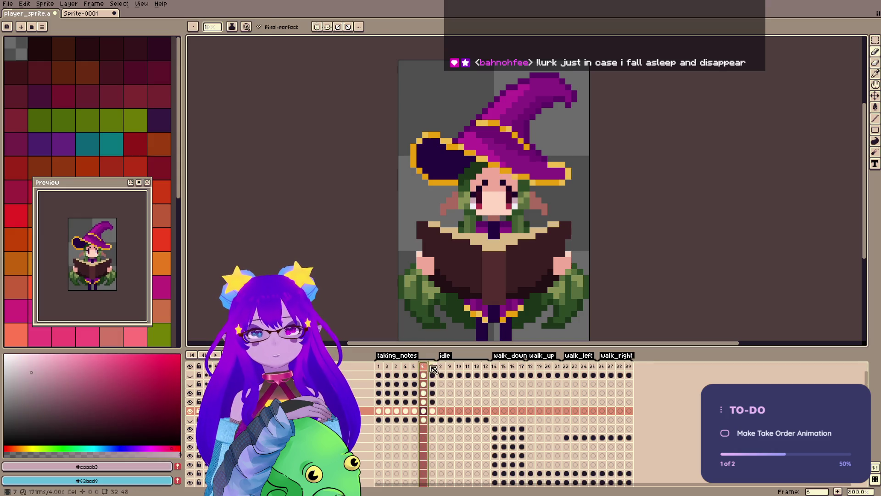
{"action": "left_click", "coordinate": [475, 183], "text": "alt"}
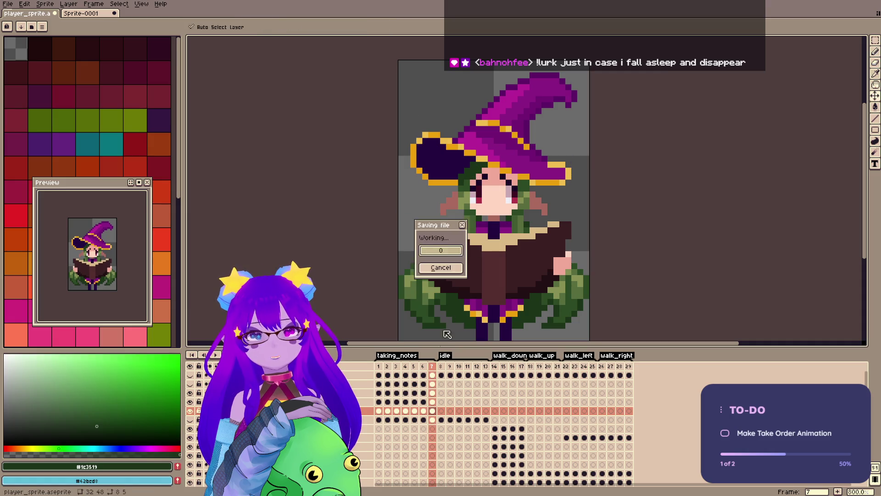
Touch up frame 7's skin tone, compare it with frame 6, and save.
{"action": "key", "text": "comma"}
{"action": "left_click", "coordinate": [433, 367]}
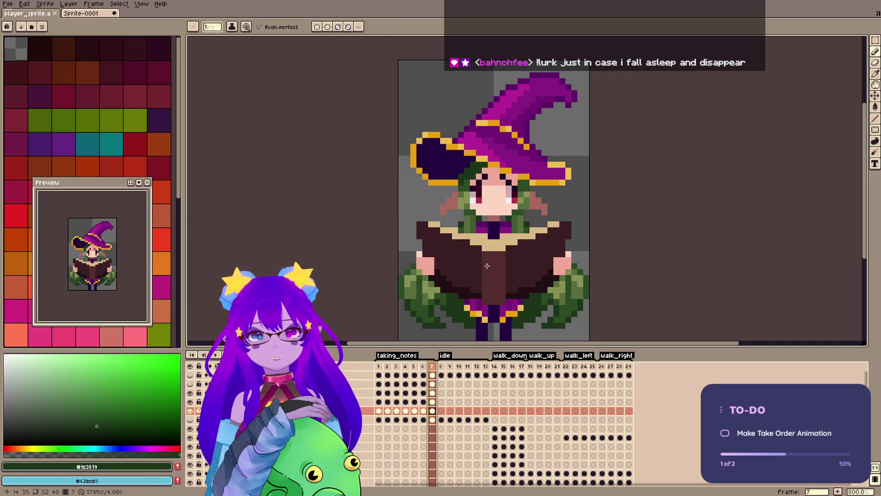
{"action": "left_click", "coordinate": [485, 188], "text": "alt"}
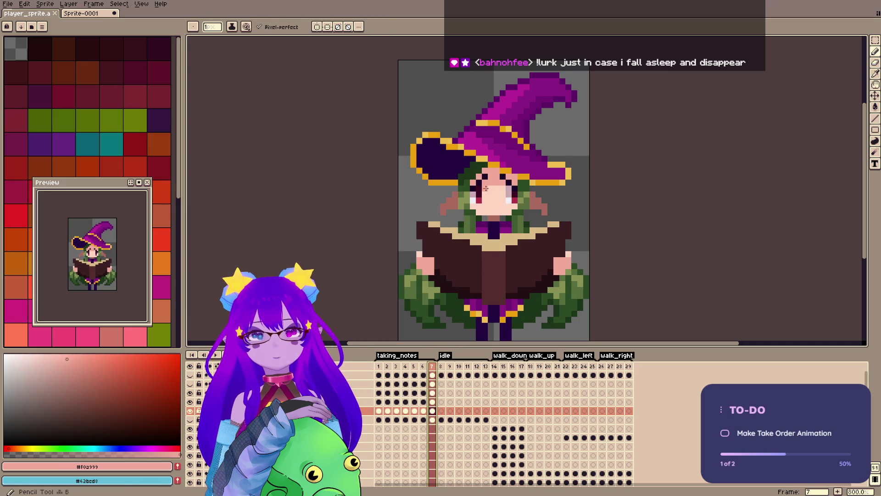
{"action": "left_click", "coordinate": [423, 367]}
{"action": "left_click", "coordinate": [432, 372]}
{"action": "key", "text": "ctrl+s"}
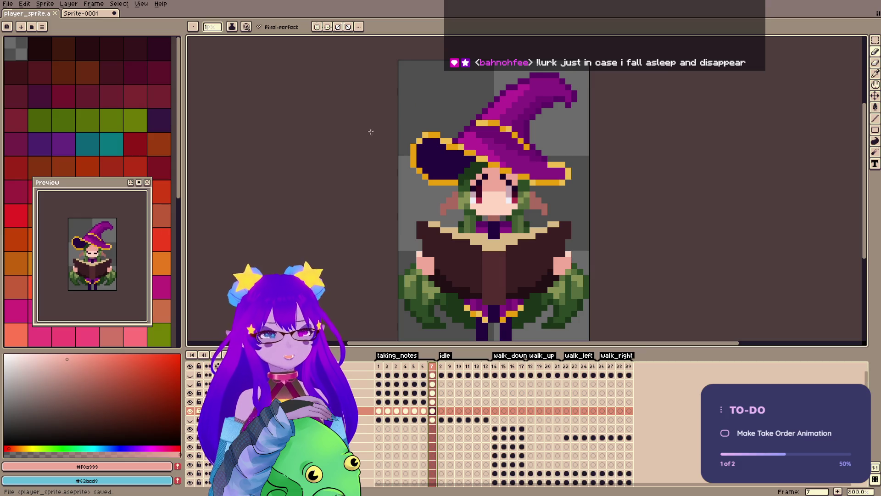
{"action": "key", "text": "m"}
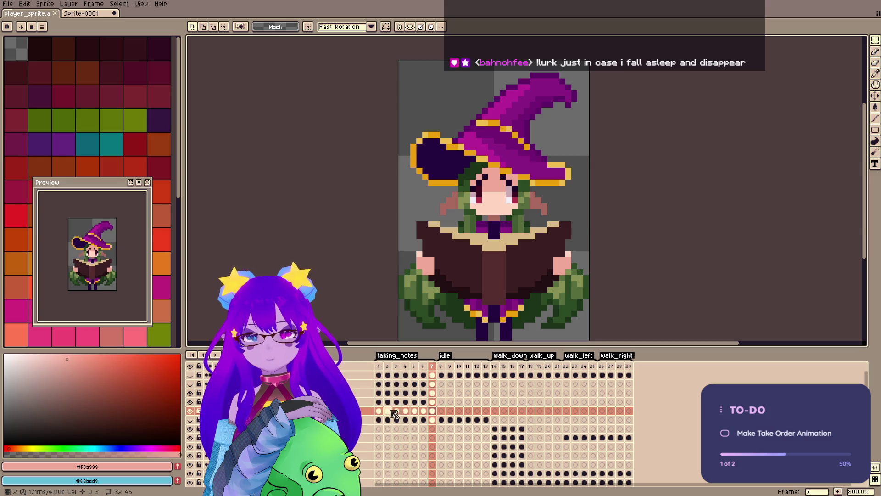
Select the face area on frame 2, save, and compare against frame 1.
{"action": "left_click", "coordinate": [388, 410]}
{"action": "mouse_move", "coordinate": [456, 142]}
{"action": "left_mouse_down"}
{"action": "mouse_move", "coordinate": [544, 229]}
{"action": "mouse_move", "coordinate": [513, 216]}
{"action": "left_mouse_up"}
{"action": "key", "text": "ctrl+s"}
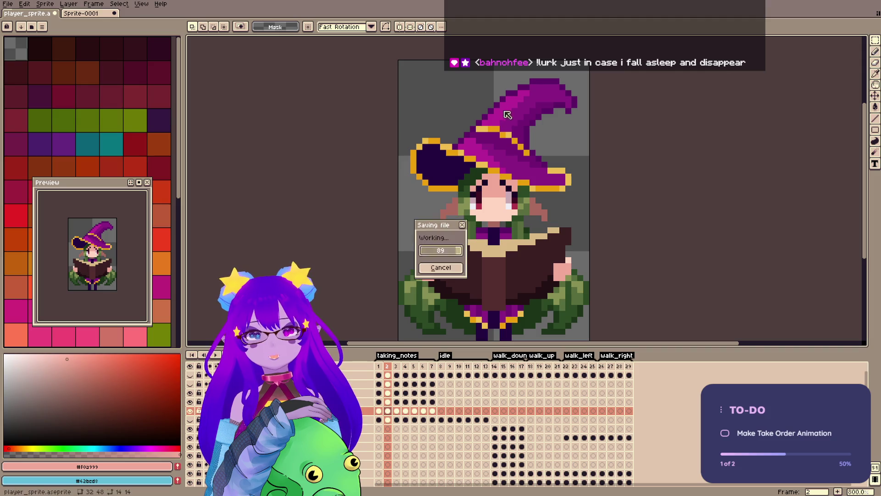
{"action": "left_click", "coordinate": [379, 366]}
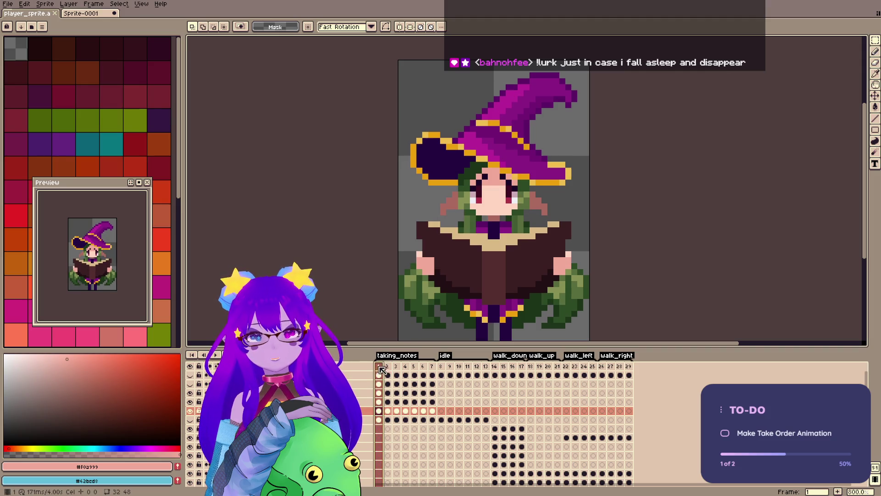
{"action": "left_click", "coordinate": [388, 367]}
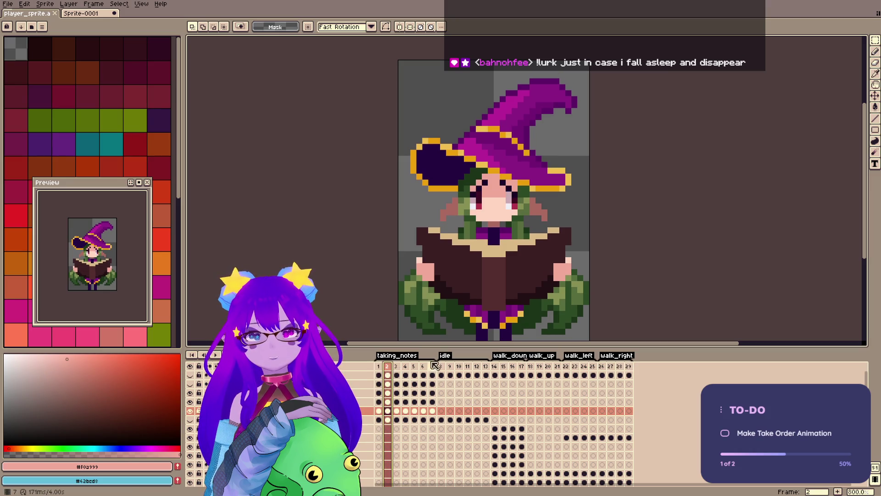
{"action": "left_click", "coordinate": [385, 367]}
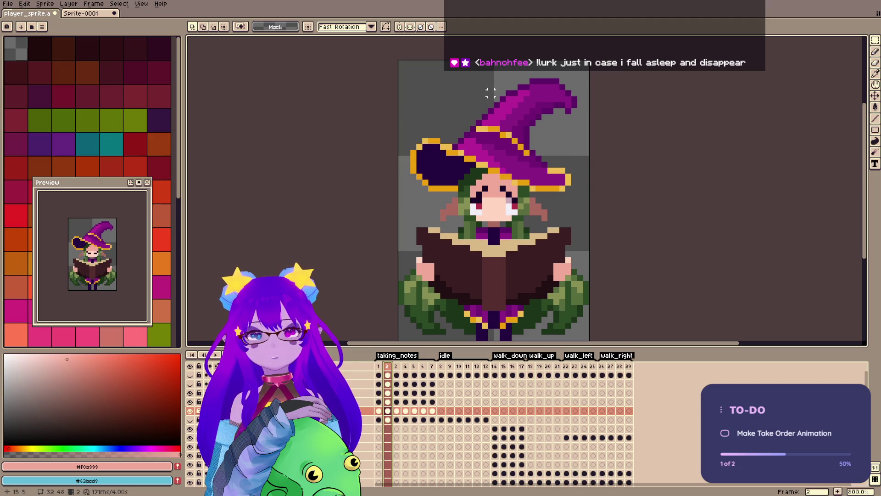
Paste the face onto frame 2, shift it down 1 px, save, and open the taking_notes tag properties.
{"action": "key", "text": "ctrl+v"}
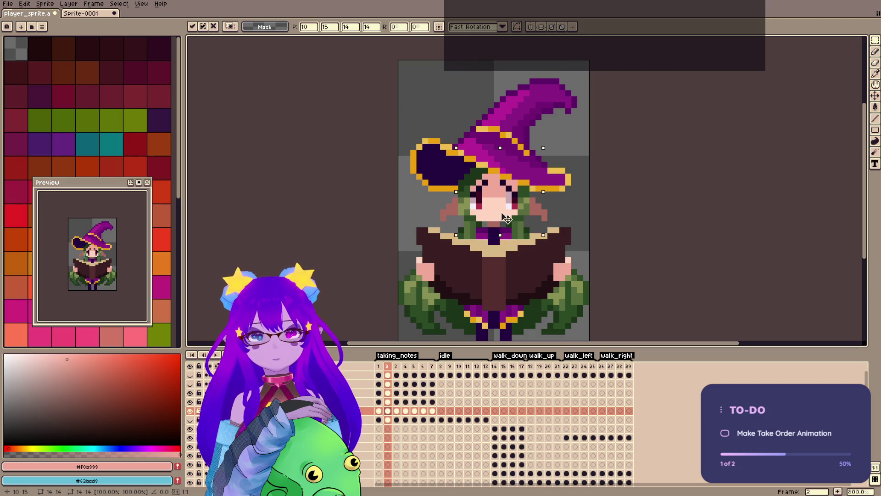
{"action": "key", "text": "Return"}
{"action": "left_click_drag", "start_coordinate": [469, 178], "coordinate": [512, 210]}
{"action": "key", "text": "Return"}
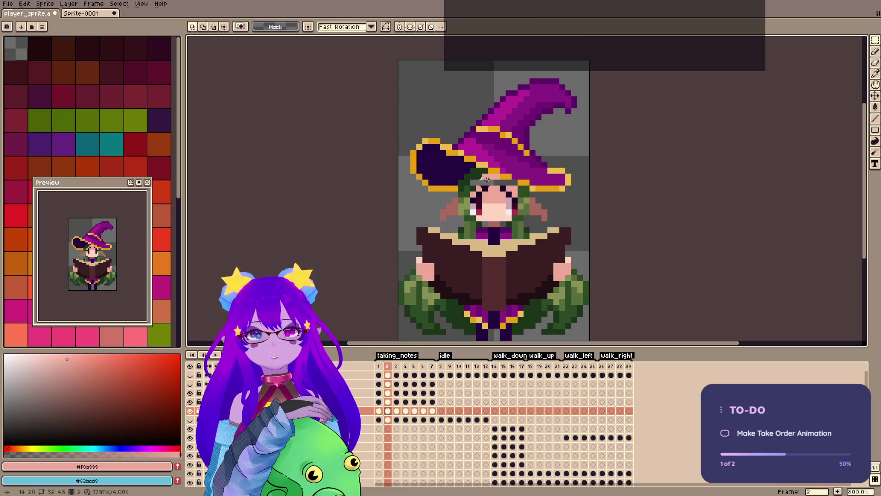
{"action": "key", "text": "b"}
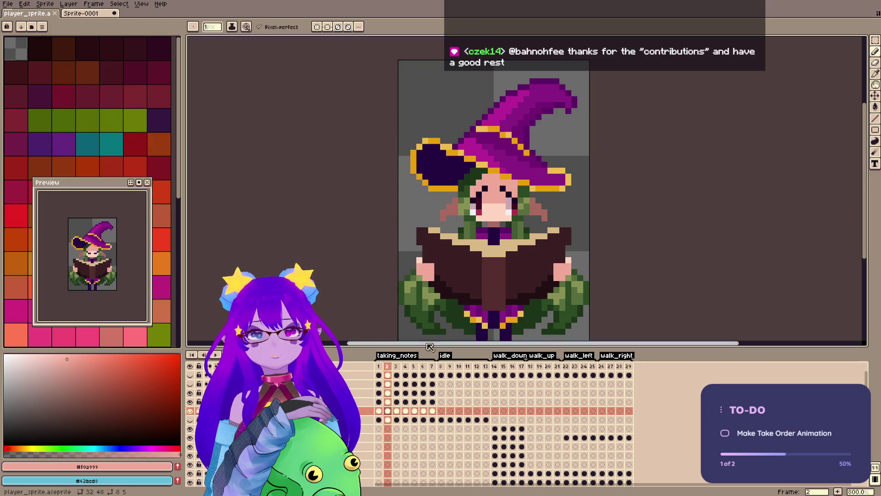
{"action": "left_click", "coordinate": [379, 366]}
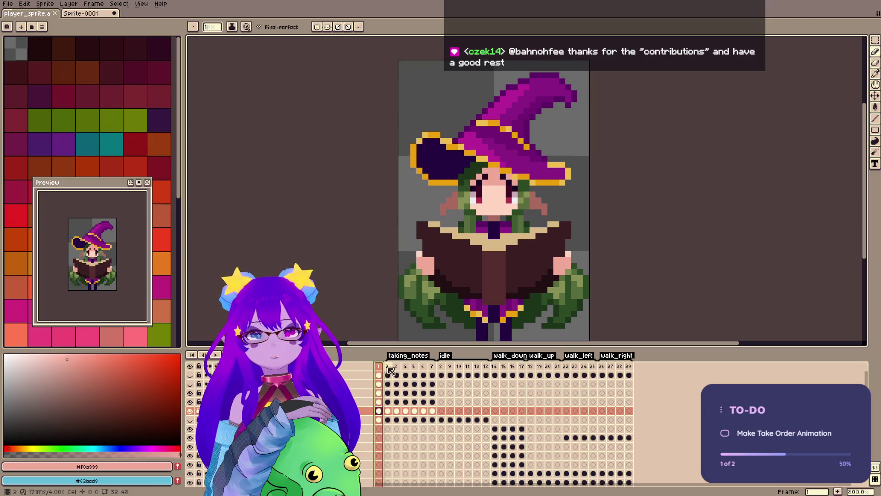
{"action": "left_click", "coordinate": [389, 367]}
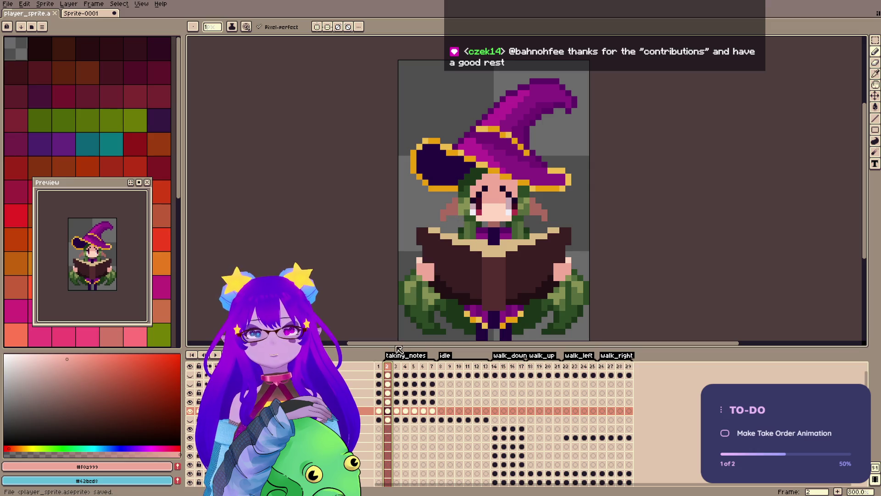
{"action": "key", "text": "ctrl+s"}
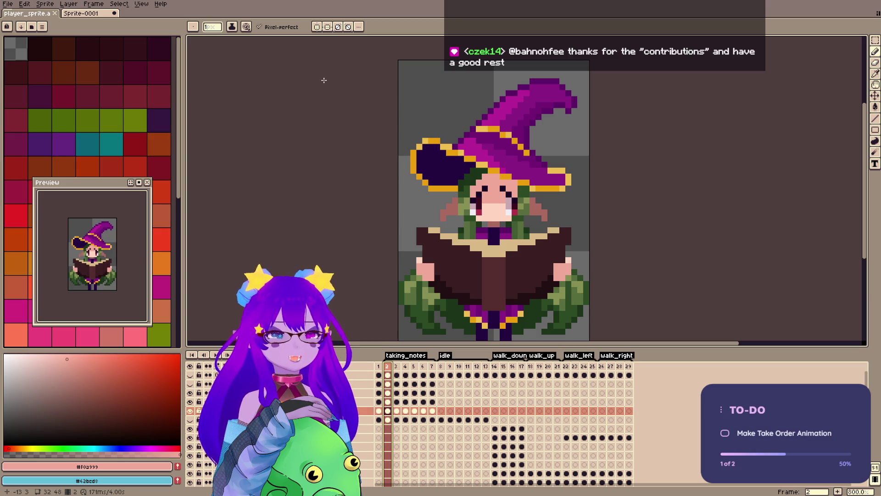
{"action": "double_click", "coordinate": [394, 355]}
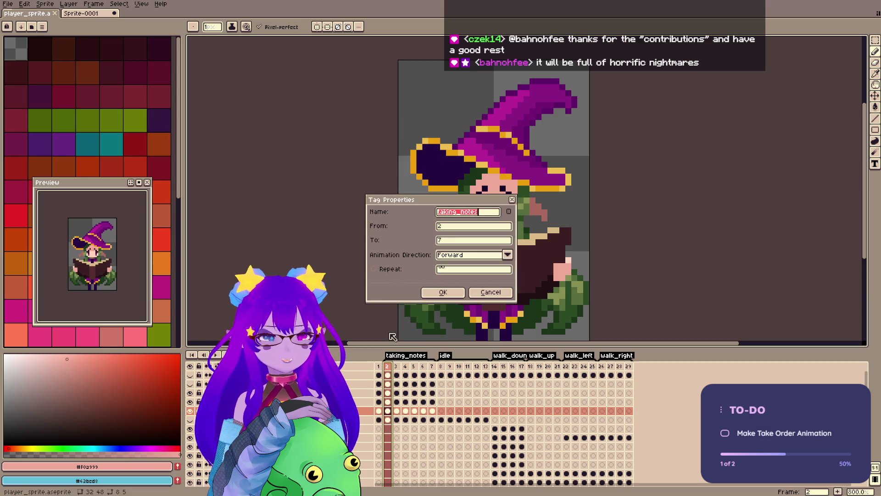
Close the tag properties, save, and compare frame 2 against frame 1.
{"action": "key", "text": "Return"}
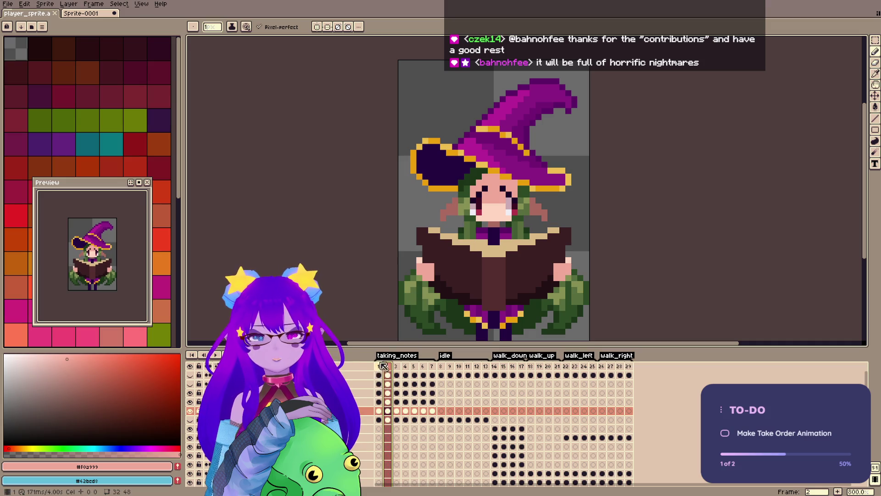
{"action": "left_click", "coordinate": [379, 366]}
{"action": "key", "text": "ctrl+s"}
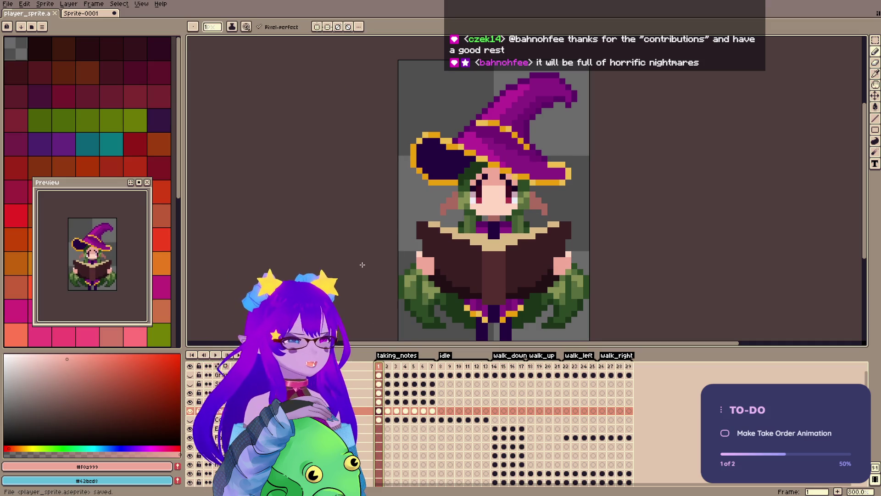
{"action": "left_click", "coordinate": [389, 366]}
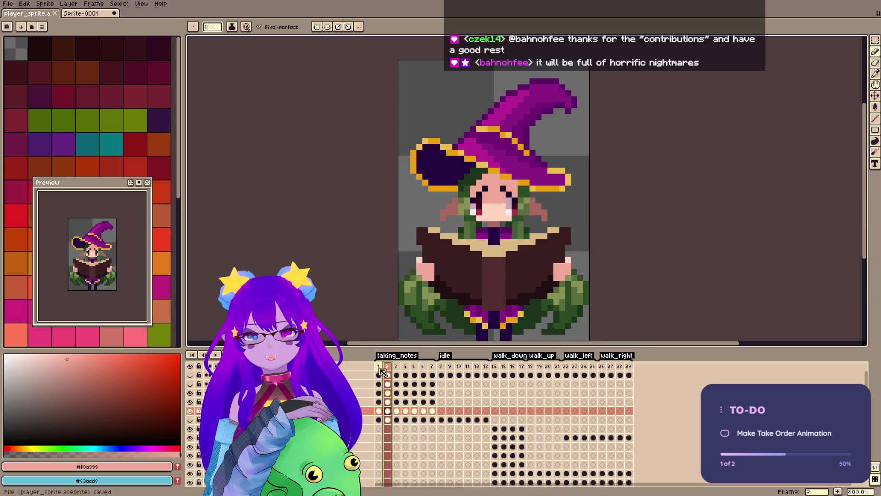
{"action": "left_click", "coordinate": [380, 366]}
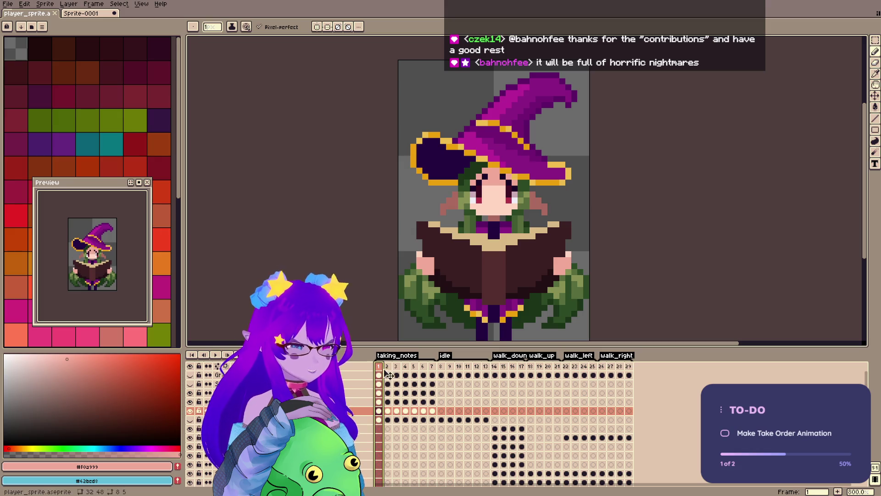
{"action": "key", "text": "Right"}
{"action": "key", "text": "Left"}
{"action": "key", "text": "Right"}
Paint over the grey mouth band on frame 2 in skin colour #ffd5c2 and save.
{"action": "key", "text": "m"}
{"action": "left_click_drag", "start_coordinate": [468, 184], "coordinate": [520, 217]}
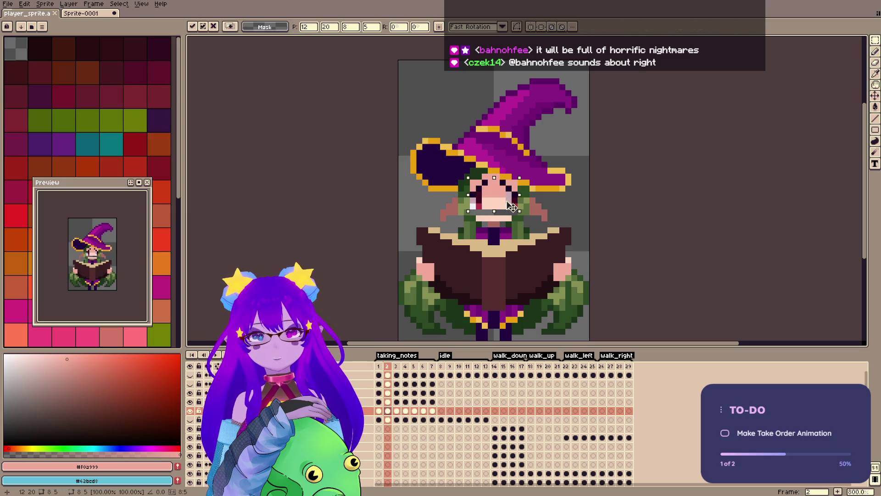
{"action": "left_click", "coordinate": [380, 366]}
{"action": "left_click", "coordinate": [389, 367]}
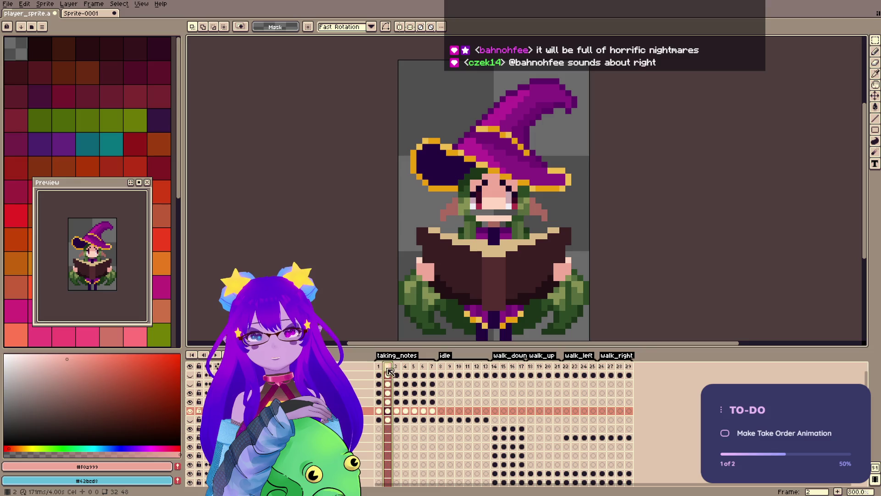
{"action": "left_click", "coordinate": [494, 201], "text": "alt"}
{"action": "left_click_drag", "start_coordinate": [480, 214], "coordinate": [511, 214]}
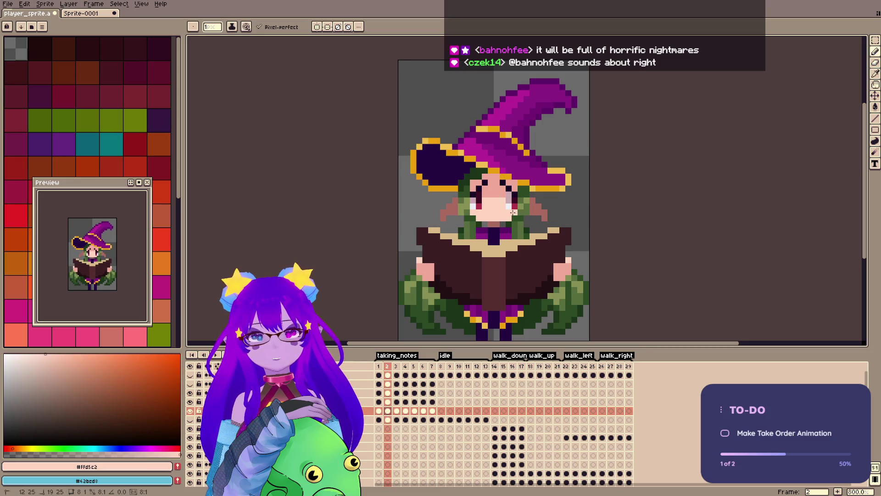
{"action": "key", "text": "ctrl+s"}
Select the right eye pixels on frame 2, deselect, and save.
{"action": "left_click", "coordinate": [382, 366]}
{"action": "left_click", "coordinate": [388, 367]}
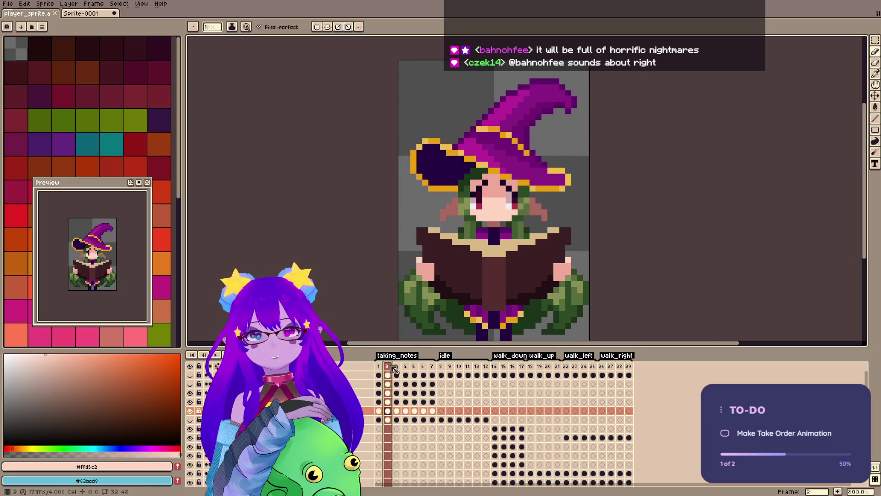
{"action": "key", "text": "m"}
{"action": "left_click_drag", "start_coordinate": [501, 180], "coordinate": [515, 208]}
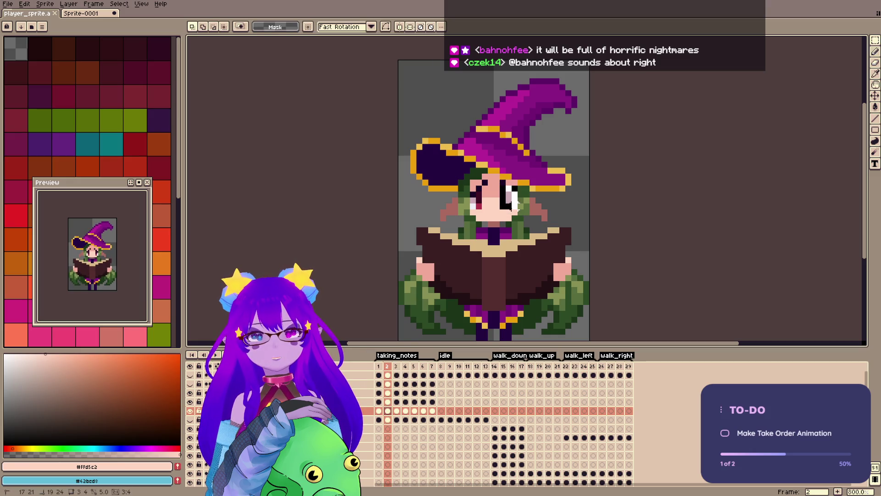
{"action": "left_click", "coordinate": [517, 209]}
{"action": "key", "text": "ctrl+d"}
{"action": "key", "text": "b"}
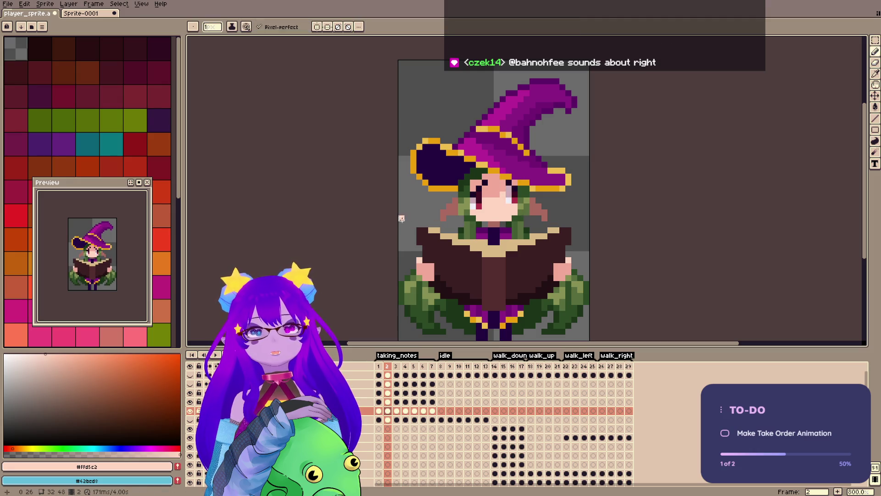
{"action": "key", "text": "ctrl+s"}
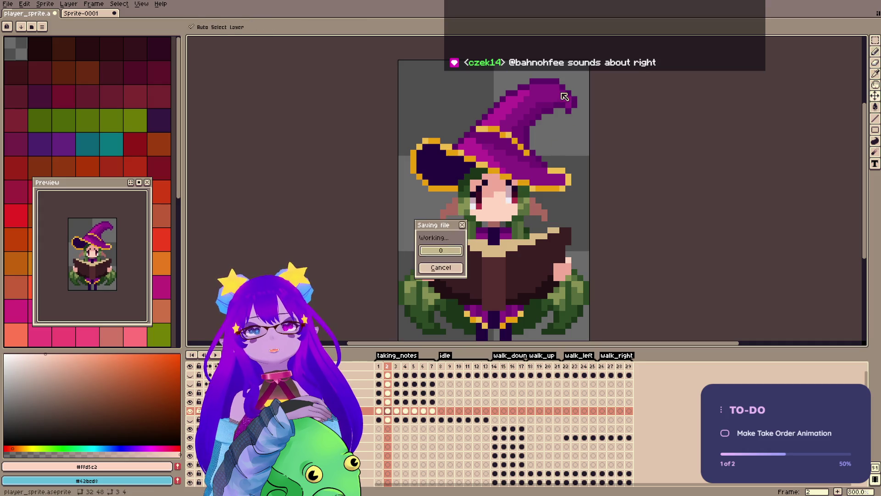
Adjust the left eye pixels using skin colour #f0a999 and save.
{"action": "left_click", "coordinate": [379, 366]}
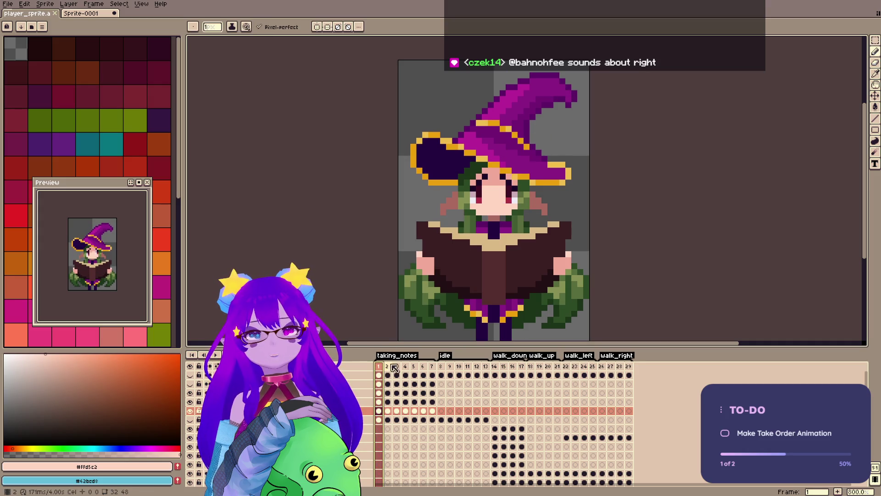
{"action": "double_click", "coordinate": [391, 371]}
{"action": "key", "text": "Escape"}
{"action": "key", "text": "m"}
{"action": "left_click_drag", "start_coordinate": [470, 180], "coordinate": [485, 212]}
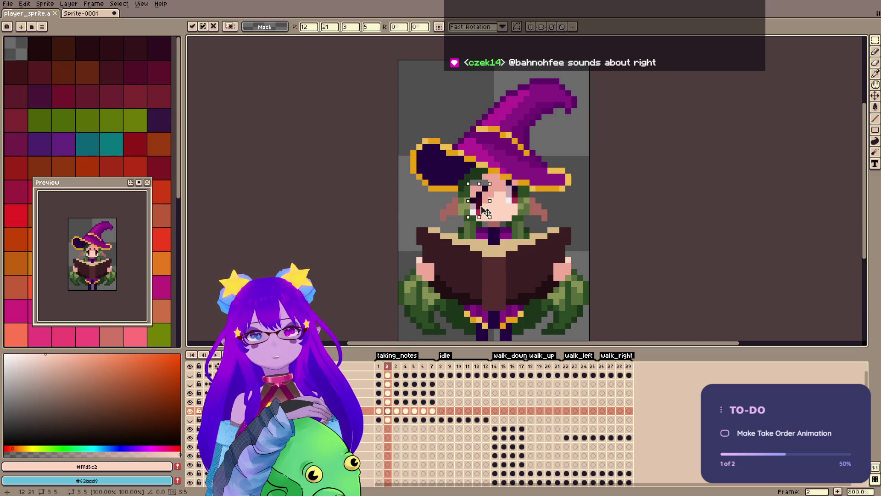
{"action": "key", "text": "b"}
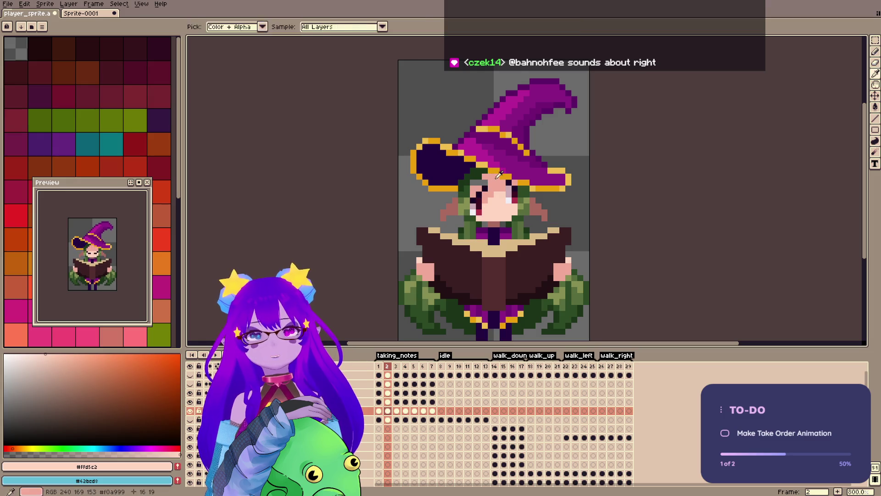
{"action": "left_click", "coordinate": [474, 182], "text": "alt"}
{"action": "key", "text": "ctrl+s"}
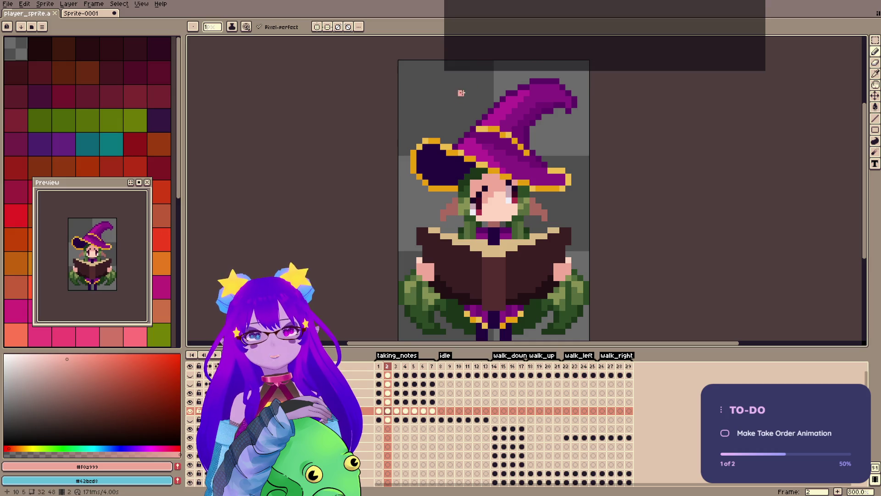
Touch up the eye with highlight colour #f0cff7, comparing with frame 1, and save.
{"action": "left_click", "coordinate": [396, 366]}
{"action": "left_click", "coordinate": [389, 367]}
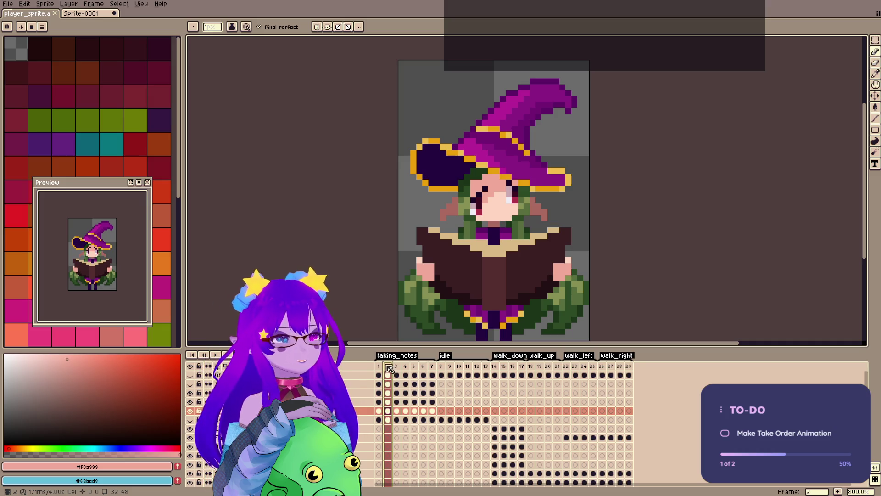
{"action": "left_click", "coordinate": [478, 212], "text": "alt"}
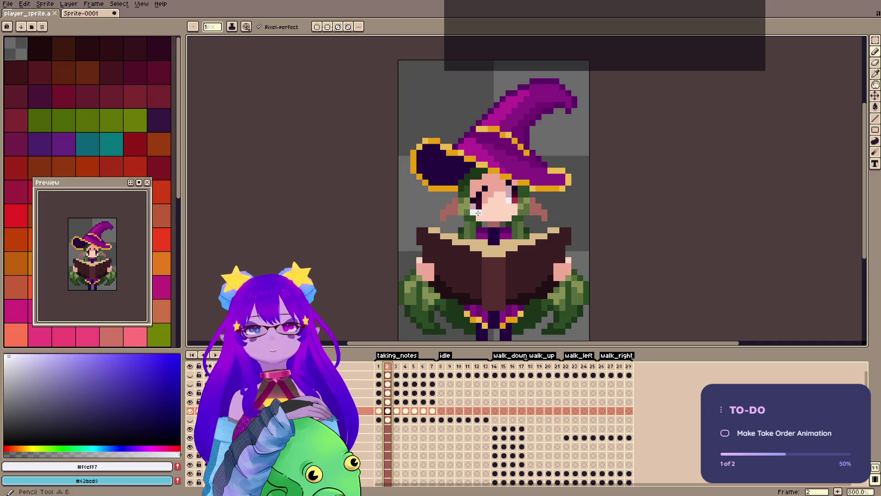
{"action": "key", "text": "ctrl+s"}
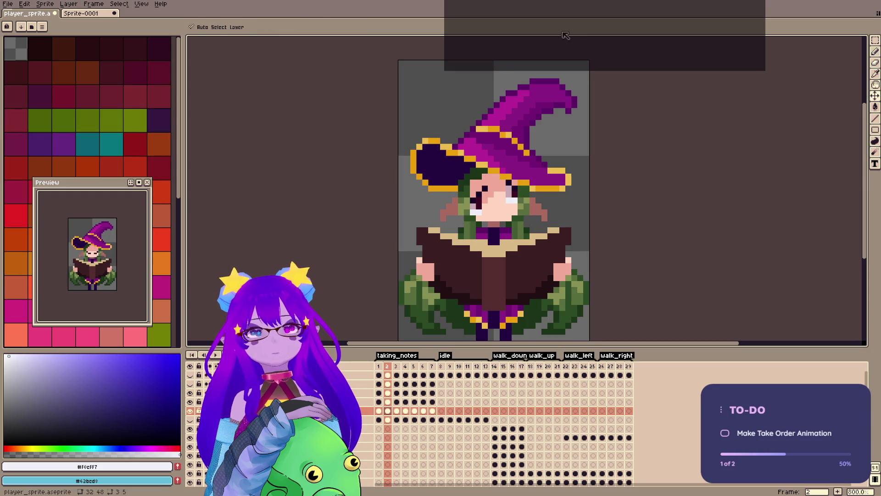
{"action": "left_click", "coordinate": [380, 367]}
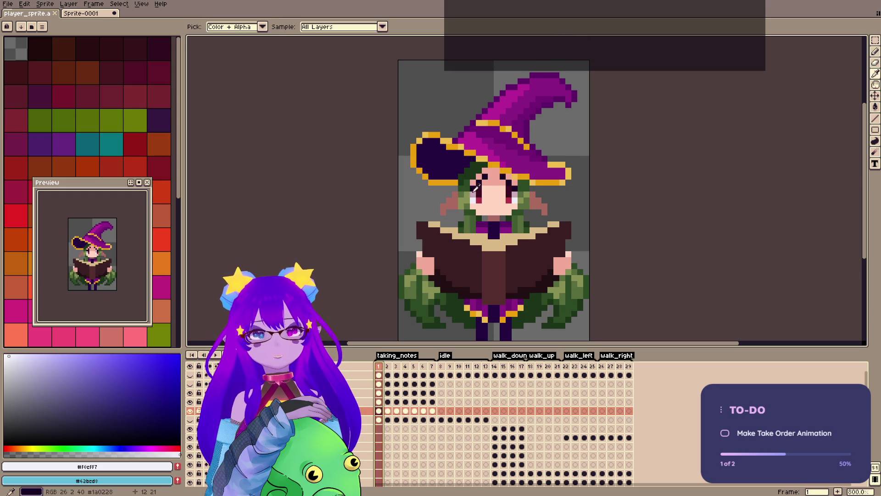
{"action": "key", "text": "ctrl+s"}
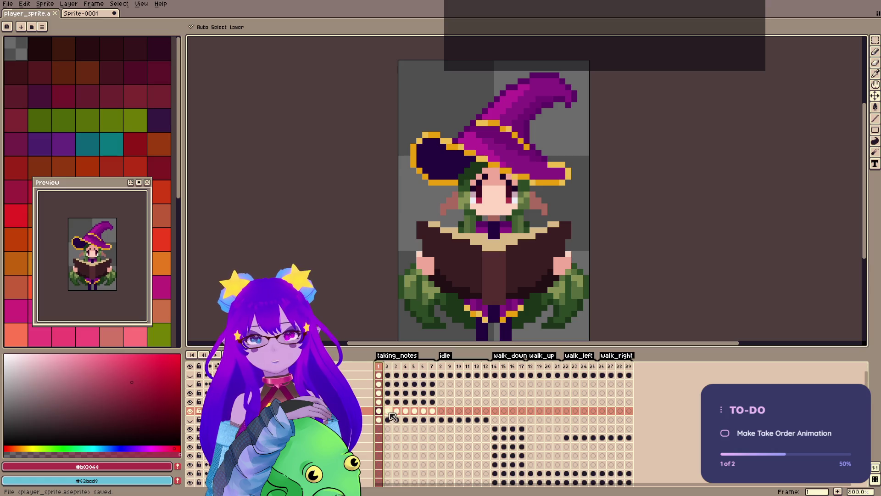
{"action": "left_click", "coordinate": [388, 366]}
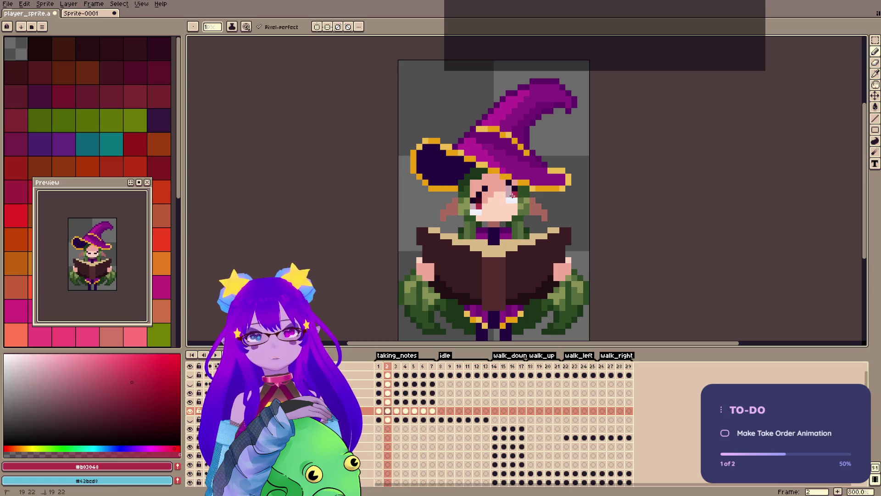
{"action": "key", "text": "ctrl+s"}
Compare frame 2 with frames 1, 4 and 5, saving along the way.
{"action": "left_click", "coordinate": [379, 366]}
{"action": "left_click", "coordinate": [387, 366]}
{"action": "key", "text": "ctrl+s"}
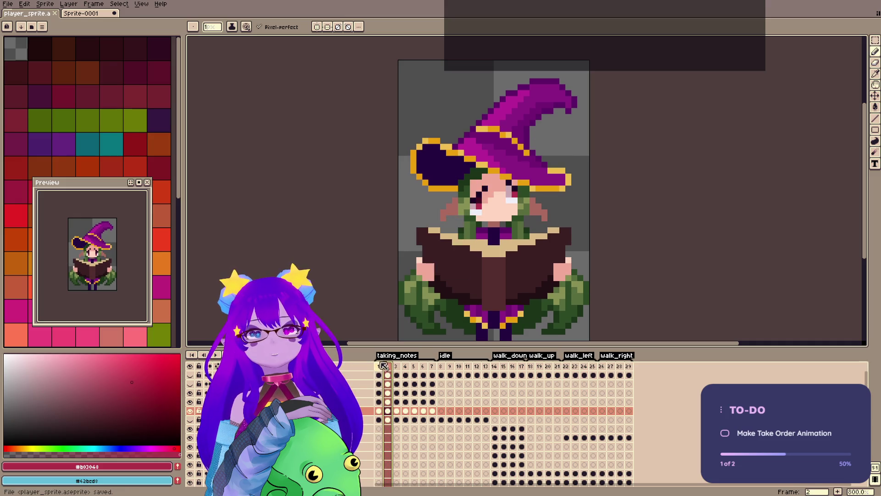
{"action": "key", "text": "Left"}
{"action": "key", "text": "Right"}
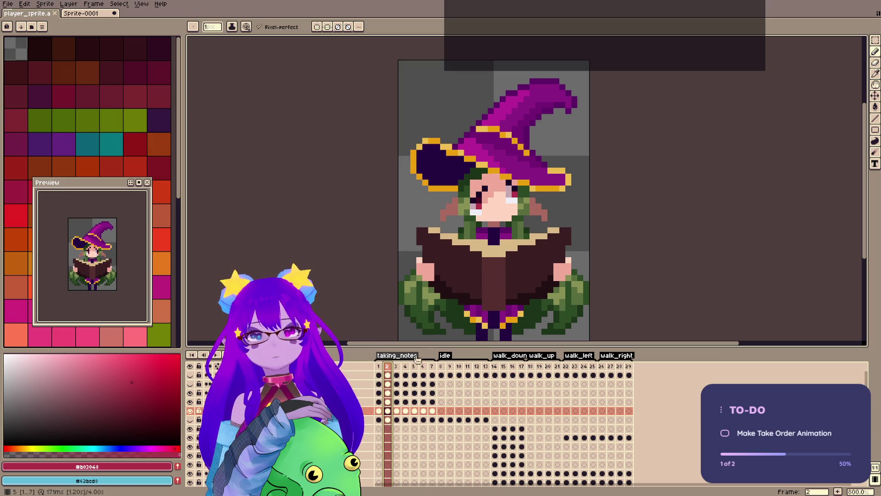
{"action": "key", "text": "Right"}
{"action": "key", "text": "Right"}
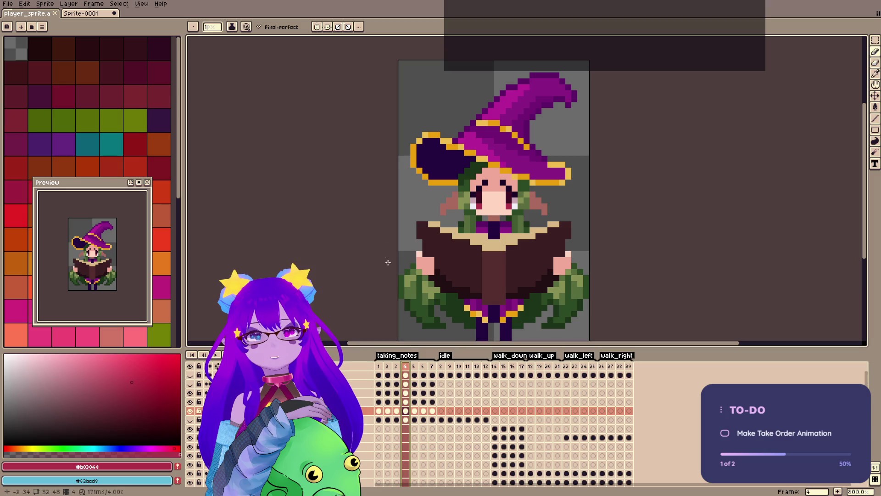
{"action": "left_click", "coordinate": [417, 374]}
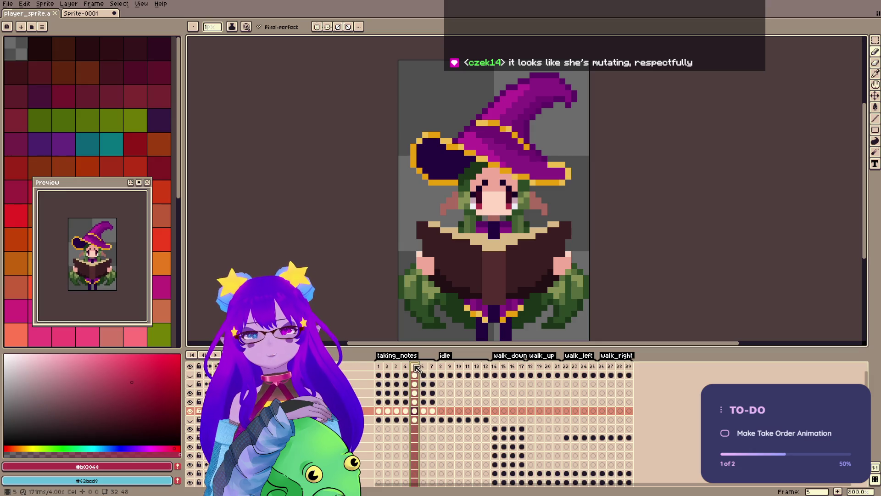
{"action": "left_click", "coordinate": [387, 367]}
Rework the right eye with skin #f0a999 and dark #1a0228 pixels, then save.
{"action": "key", "text": "m"}
{"action": "left_click_drag", "start_coordinate": [503, 178], "coordinate": [517, 206]}
{"action": "key", "text": "b"}
{"action": "left_click", "coordinate": [508, 184], "text": "alt"}
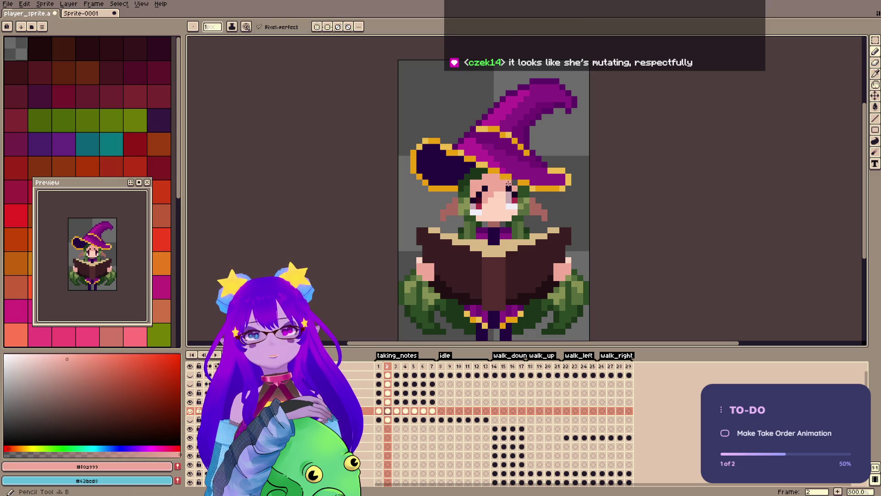
{"action": "left_click", "coordinate": [508, 182], "text": "alt"}
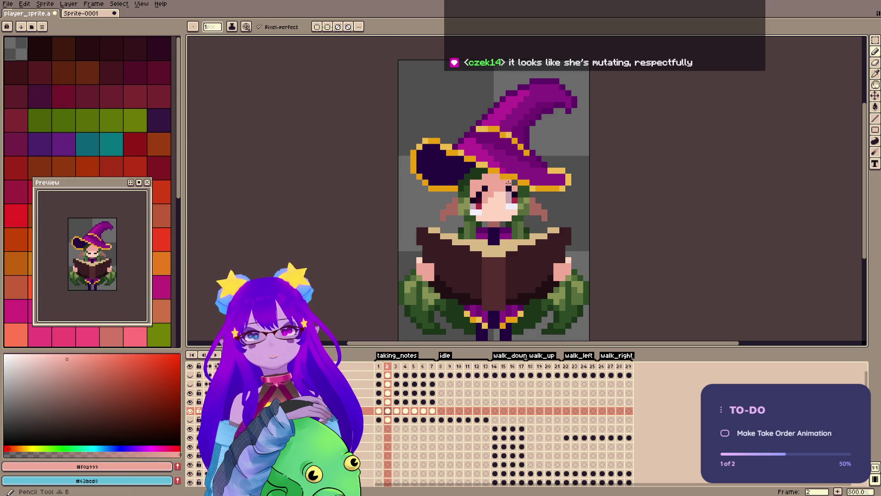
{"action": "left_click", "coordinate": [509, 187], "text": "alt"}
{"action": "left_click", "coordinate": [502, 183]}
{"action": "key", "text": "ctrl+s"}
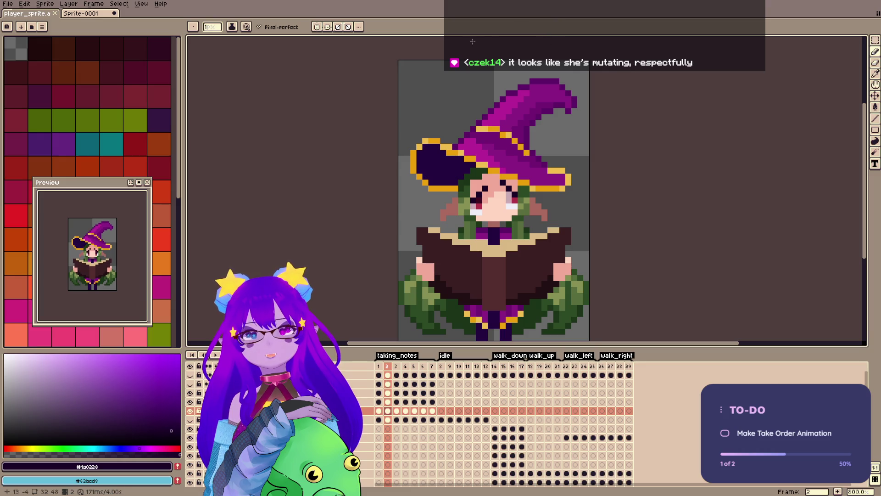
Sample skin colour #f0a999 on frame 2 and compare with frame 1.
{"action": "left_click", "coordinate": [390, 365]}
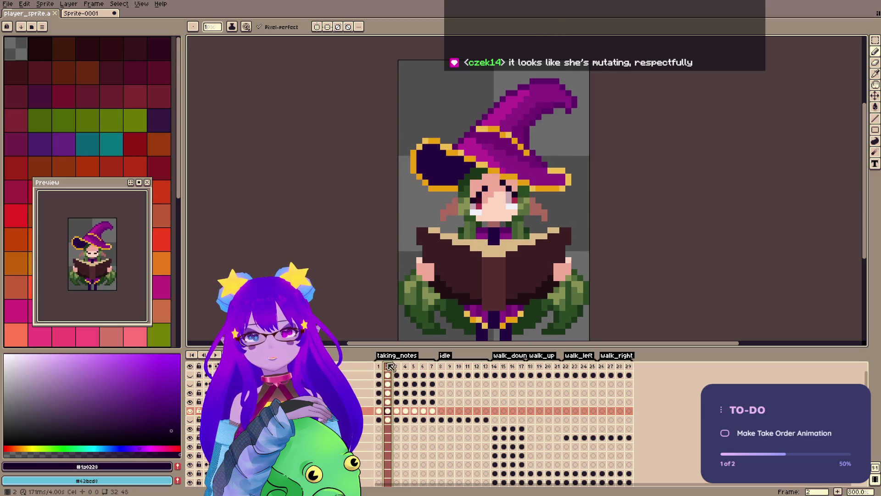
{"action": "left_click", "coordinate": [493, 197], "text": "alt"}
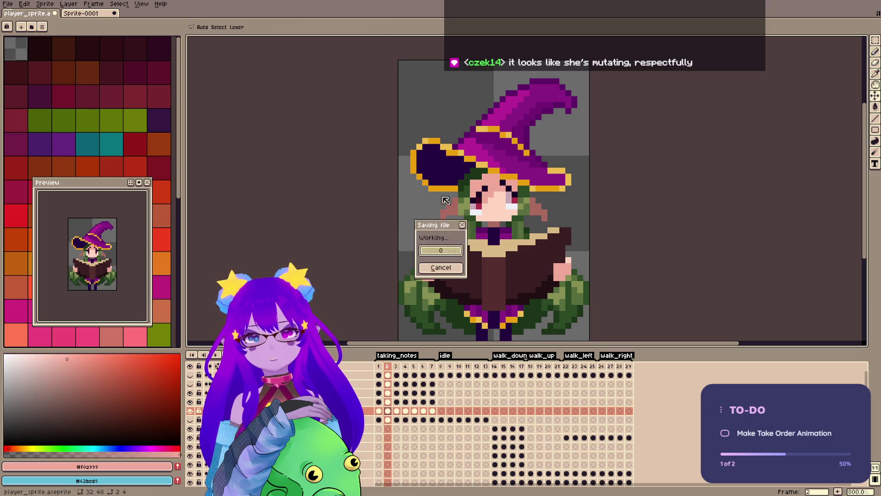
{"action": "left_click", "coordinate": [380, 367]}
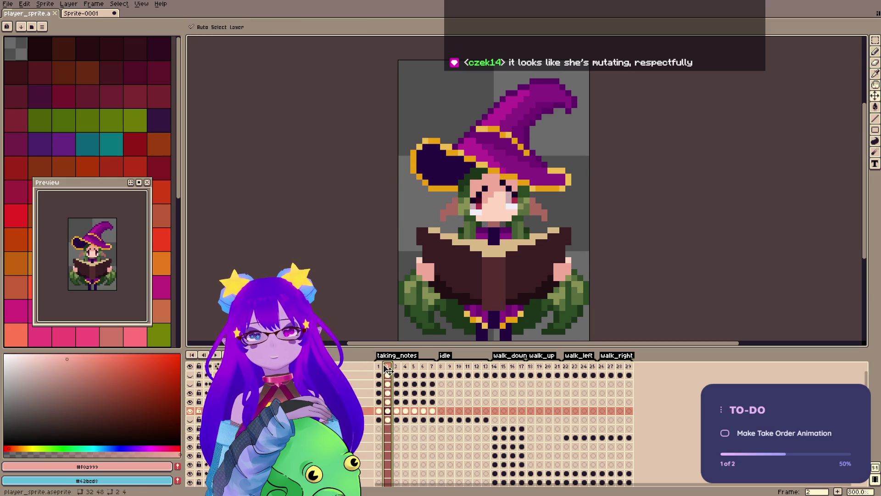
{"action": "left_click", "coordinate": [387, 367]}
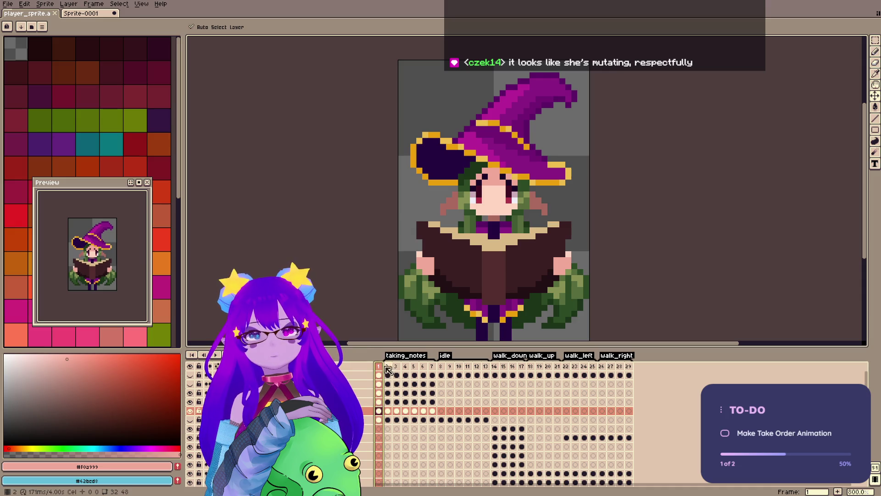
Retouch the eye with red #b03048, dark and pale highlight colours, then save.
{"action": "key", "text": "b"}
{"action": "left_click", "coordinate": [510, 203], "text": "alt"}
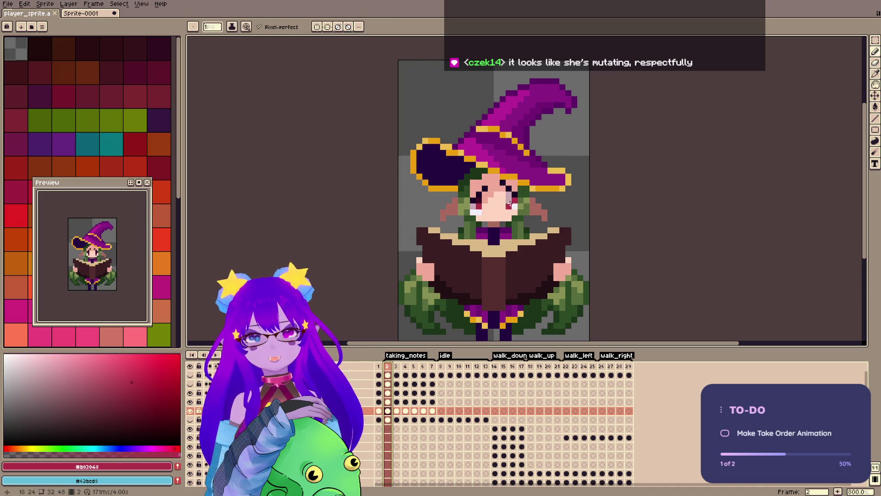
{"action": "left_click", "coordinate": [479, 211], "text": "alt"}
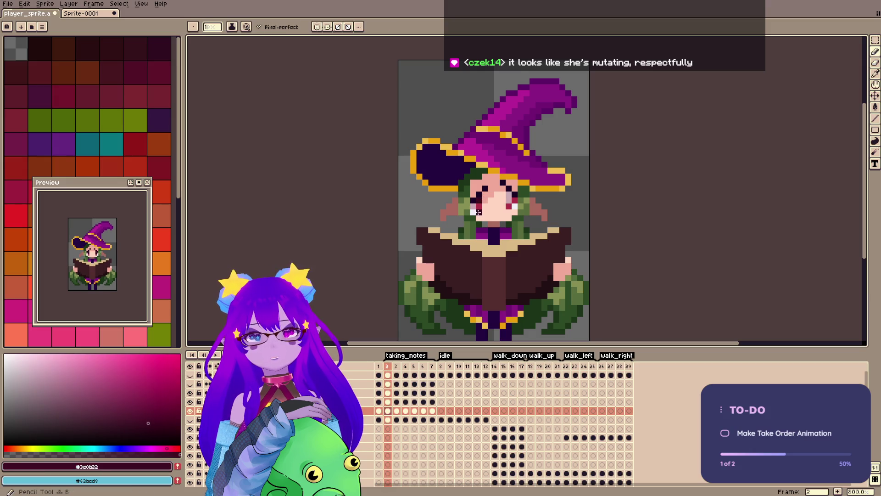
{"action": "left_click", "coordinate": [478, 210], "text": "alt"}
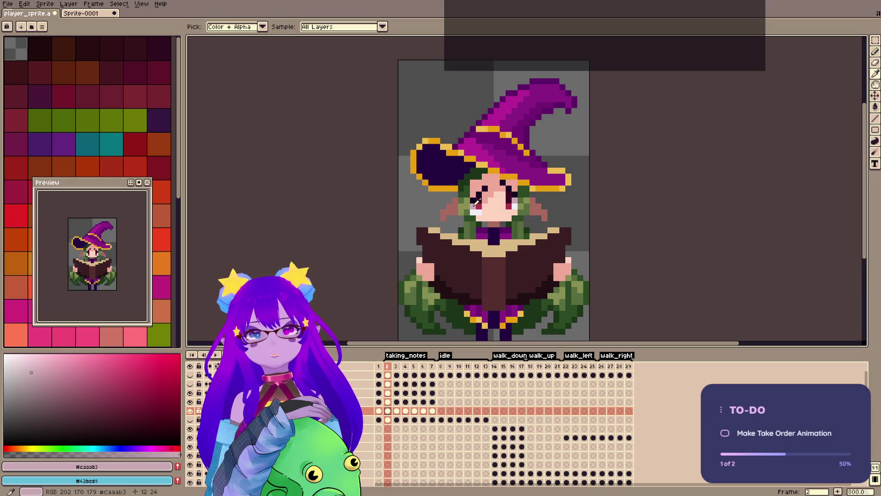
{"action": "left_click", "coordinate": [479, 210], "text": "alt"}
{"action": "left_click", "coordinate": [478, 212], "text": "alt"}
{"action": "key", "text": "ctrl+s"}
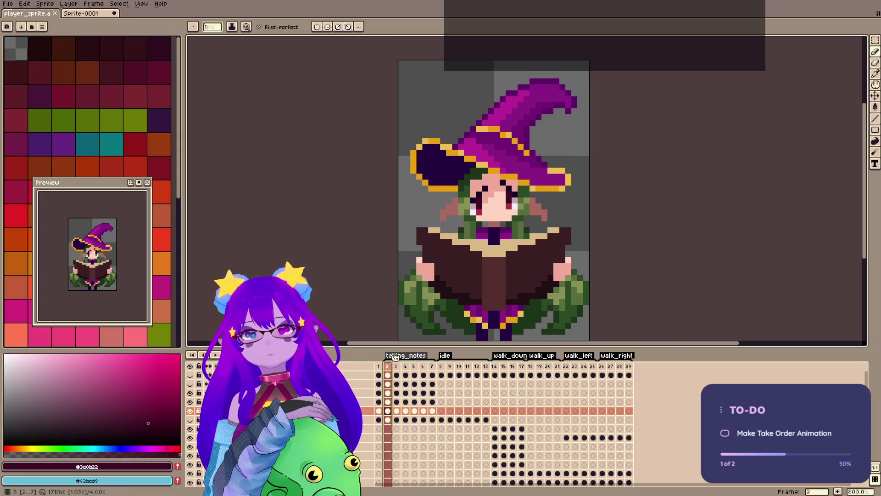
{"action": "key", "text": "ctrl+s"}
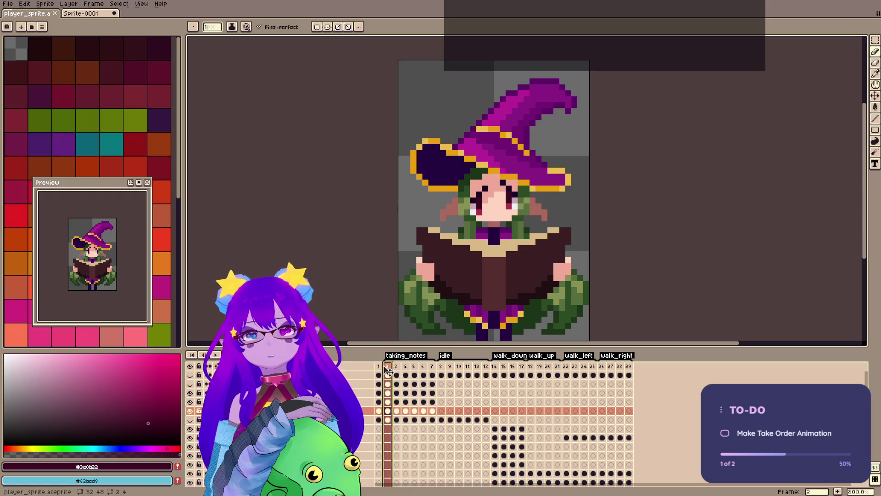
{"action": "left_click", "coordinate": [389, 375]}
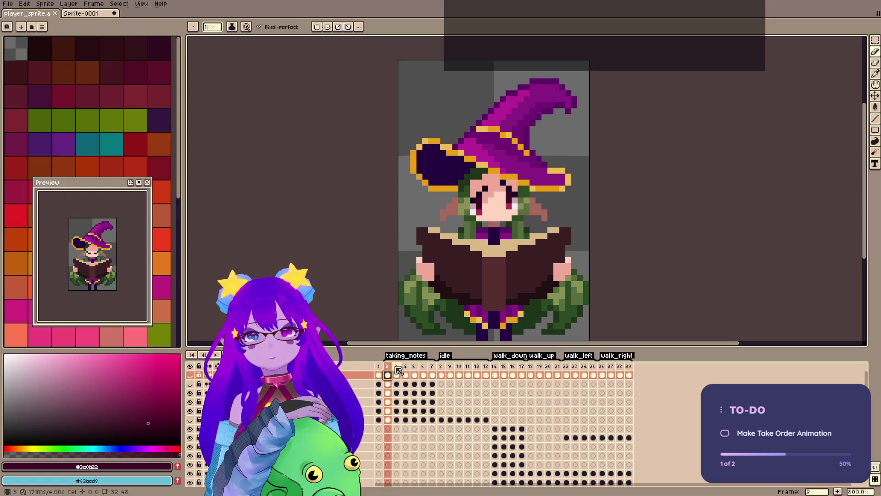
Step through taking_notes frames 3 to 7 to check the poses, then save the sprite.
{"action": "left_click", "coordinate": [396, 367]}
{"action": "left_click", "coordinate": [405, 366]}
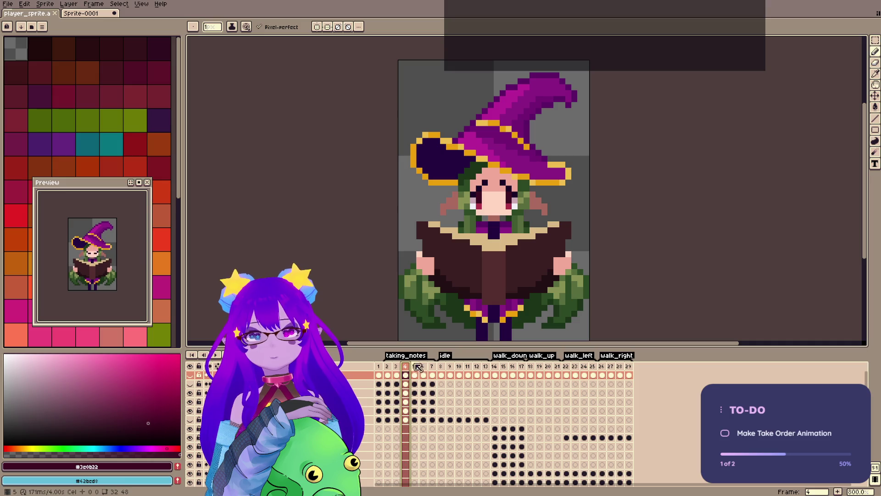
{"action": "left_click", "coordinate": [416, 366]}
{"action": "left_click", "coordinate": [423, 366]}
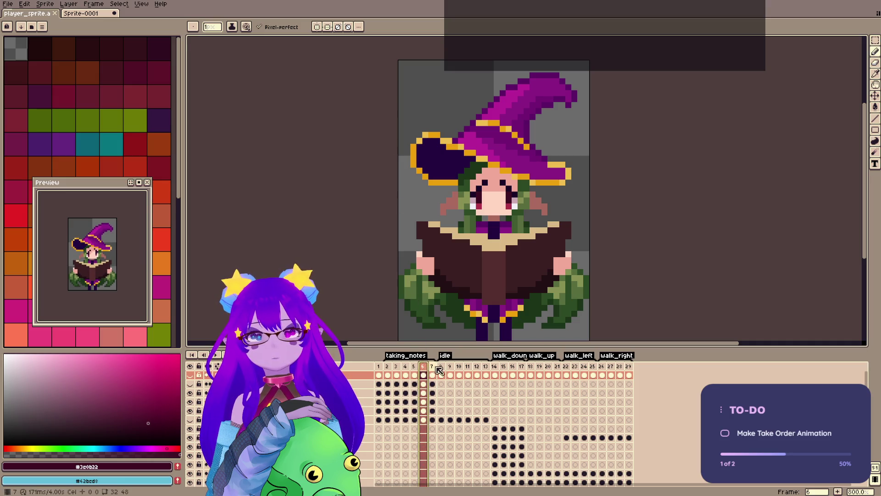
{"action": "left_click", "coordinate": [434, 366]}
{"action": "key", "text": "ctrl+s"}
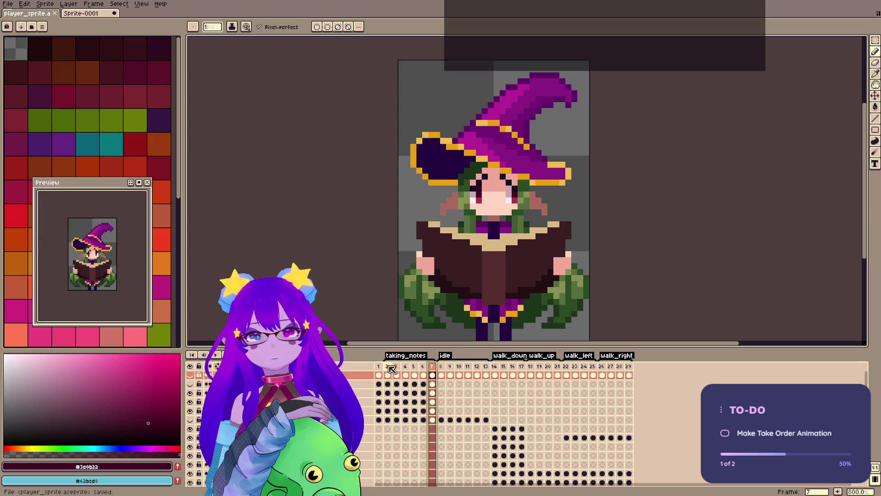
Flip between frames 2, 6 and 7 to compare the poses, then save again.
{"action": "left_click", "coordinate": [391, 367]}
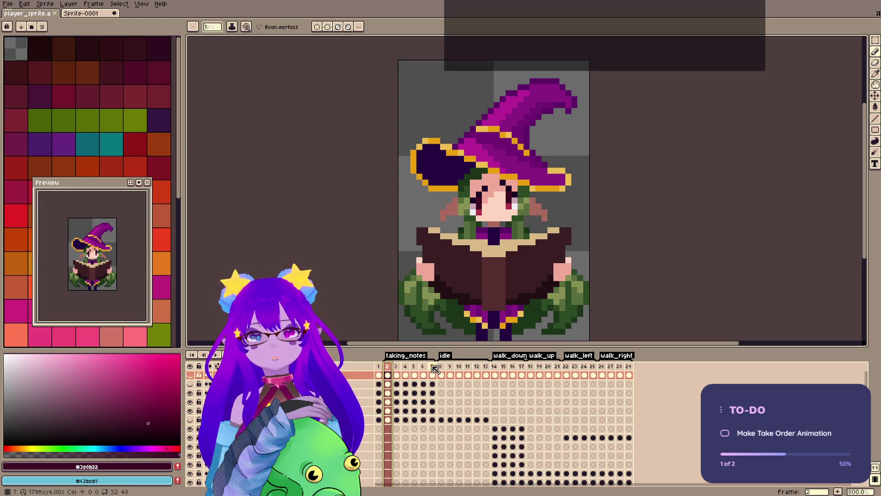
{"action": "left_click", "coordinate": [434, 366]}
{"action": "left_click", "coordinate": [389, 367]}
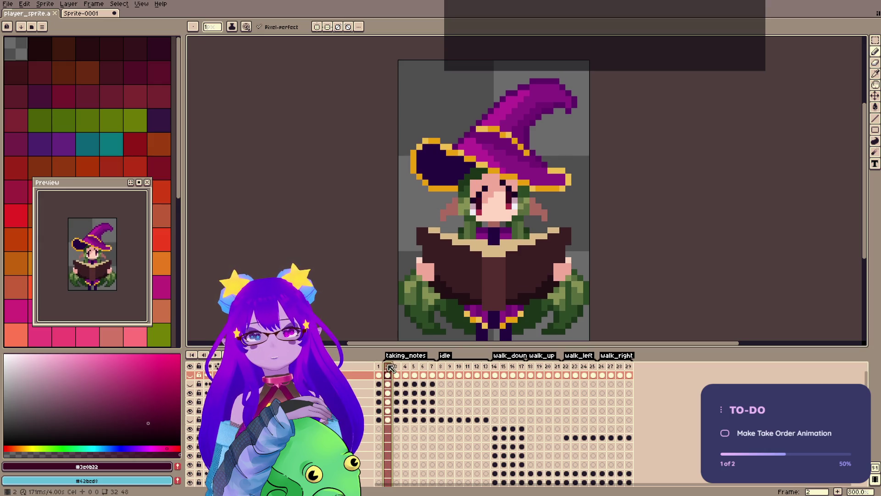
{"action": "left_click", "coordinate": [434, 367]}
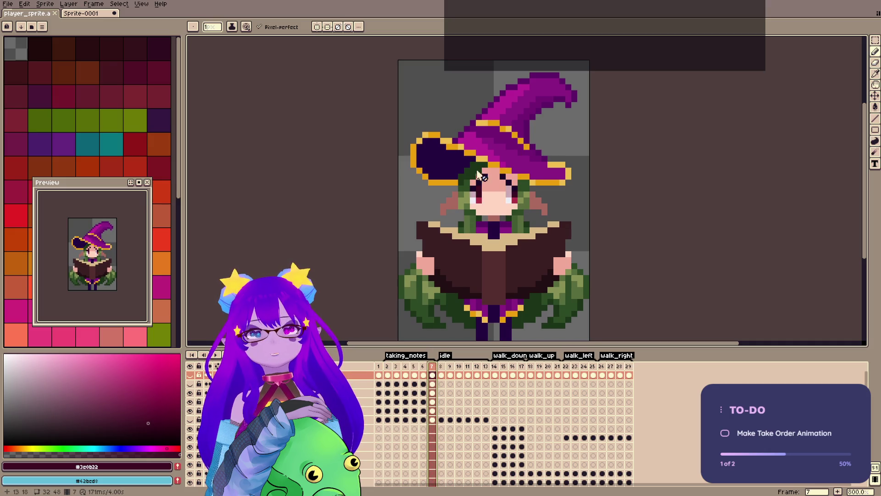
{"action": "left_click", "coordinate": [424, 367]}
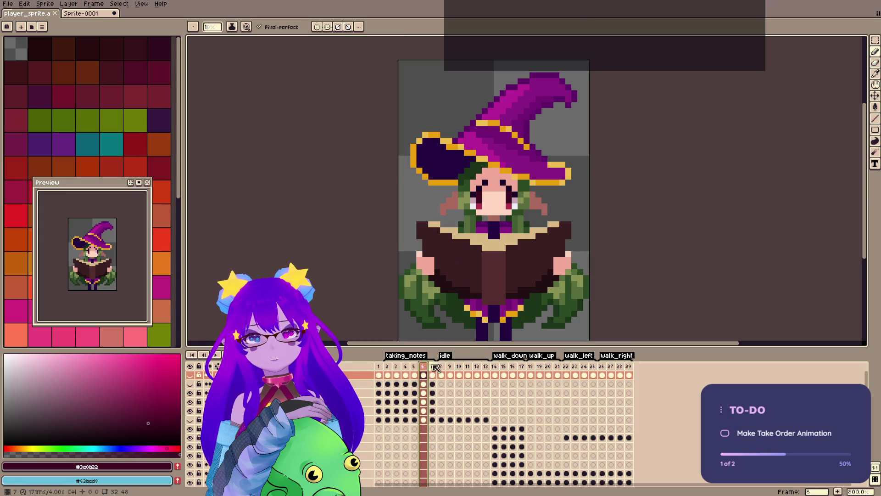
{"action": "left_click", "coordinate": [433, 367]}
{"action": "left_click", "coordinate": [387, 366]}
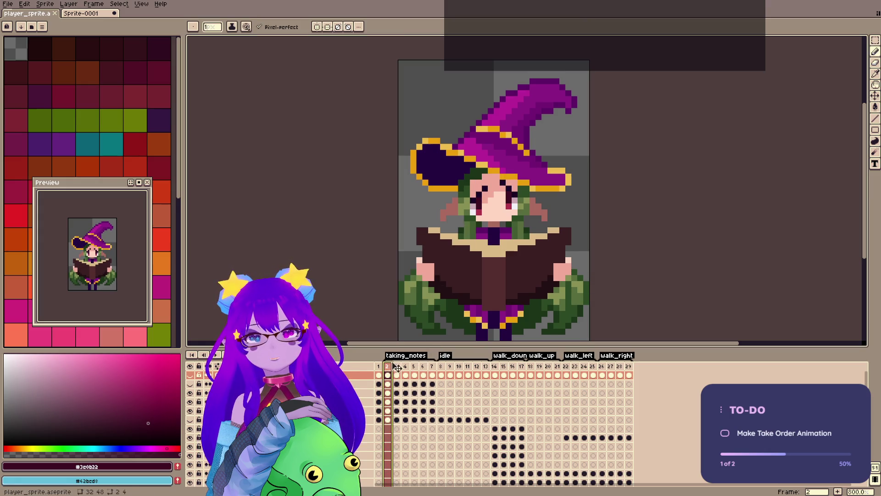
{"action": "key", "text": "ctrl+s"}
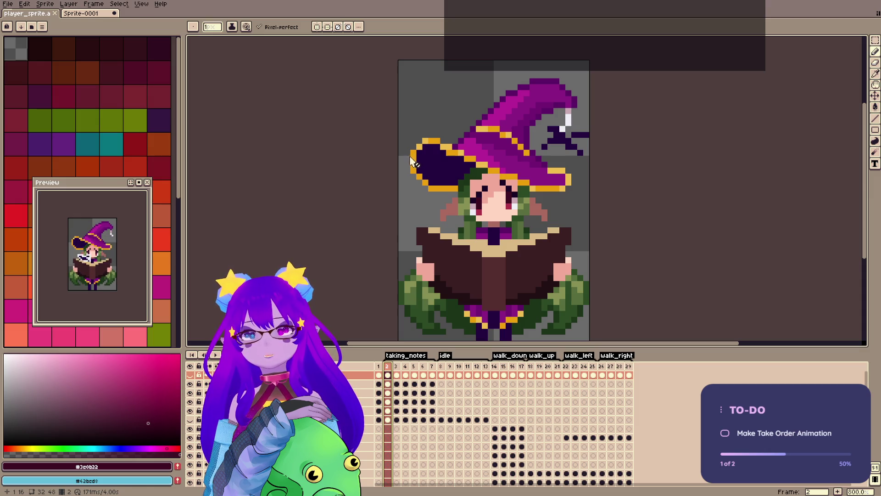
Settle on frame 5, hide the notepad layer and select the layer holding the eyes.
{"action": "left_click", "coordinate": [406, 366]}
{"action": "left_click", "coordinate": [414, 366]}
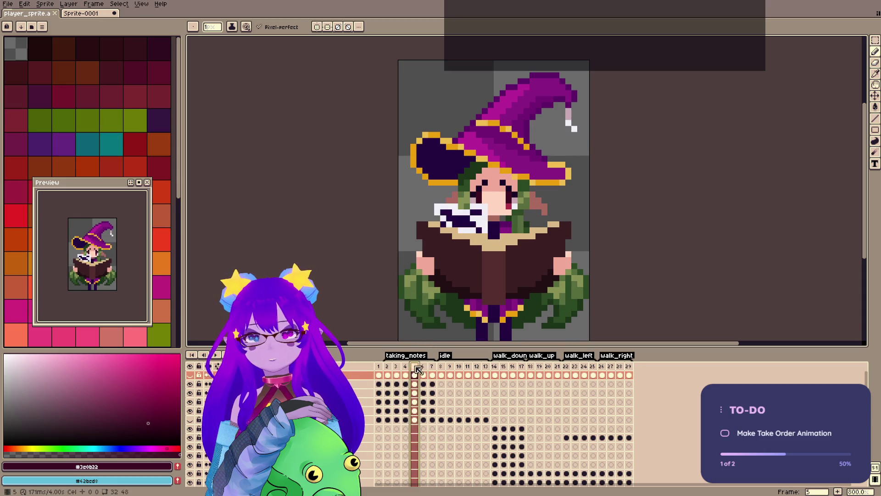
{"action": "left_click", "coordinate": [406, 367]}
{"action": "key", "text": "Left"}
{"action": "left_click", "coordinate": [406, 366]}
{"action": "left_click", "coordinate": [417, 367]}
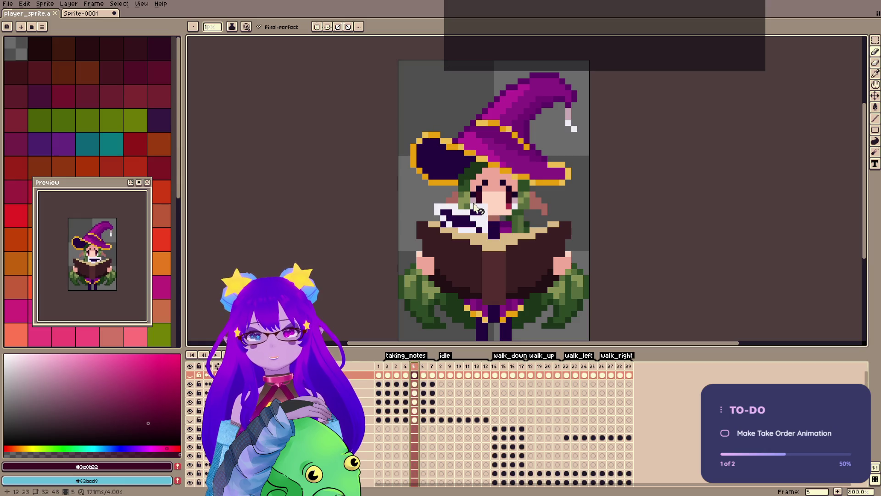
{"action": "left_click", "coordinate": [189, 384]}
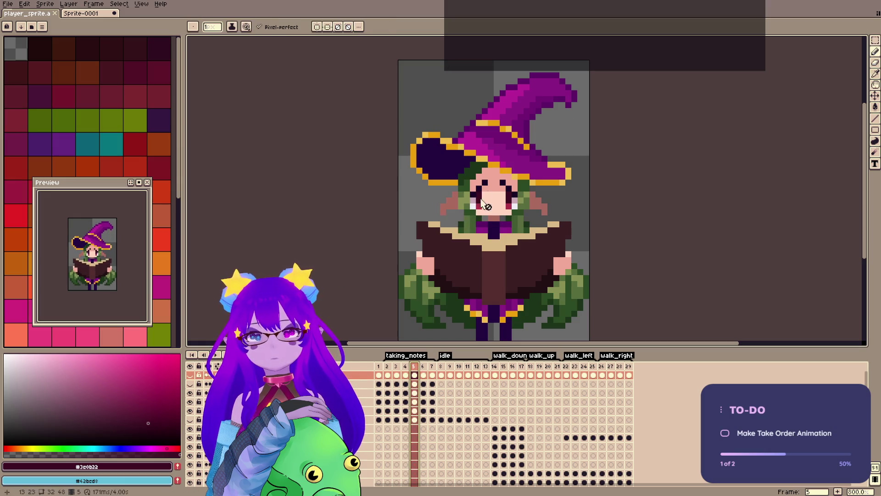
{"action": "left_click", "coordinate": [473, 201], "text": "ctrl"}
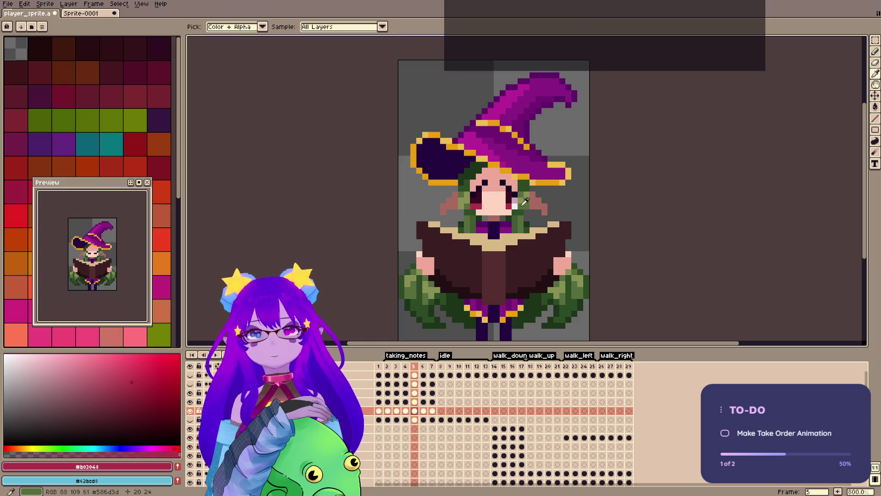
Sample the face pink and eye highlight colours on frame 5, then test and undo a brighter pixel by the left eye.
{"action": "left_click", "coordinate": [500, 204], "text": "alt"}
{"action": "left_click", "coordinate": [479, 202], "text": "alt"}
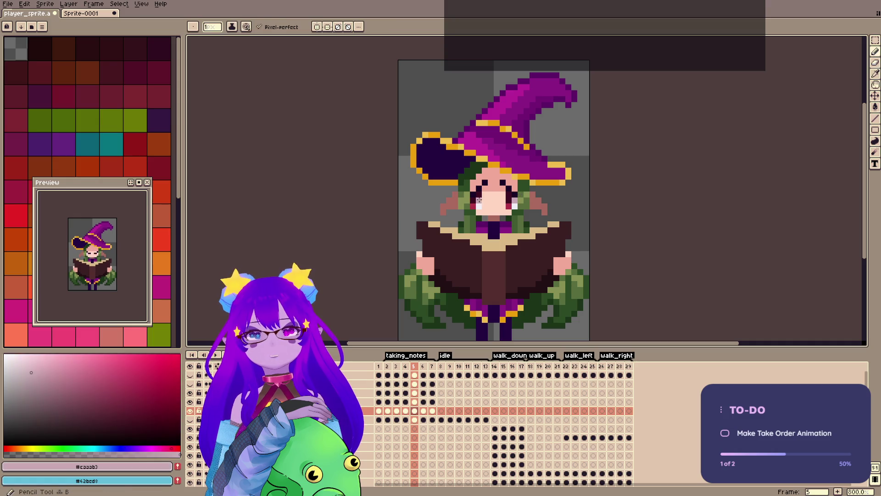
{"action": "key", "text": "ctrl+s"}
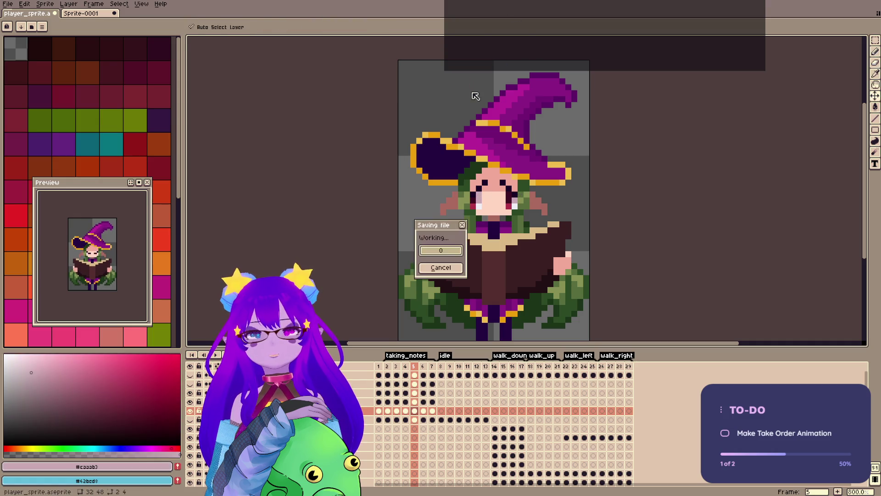
{"action": "left_click", "coordinate": [415, 366]}
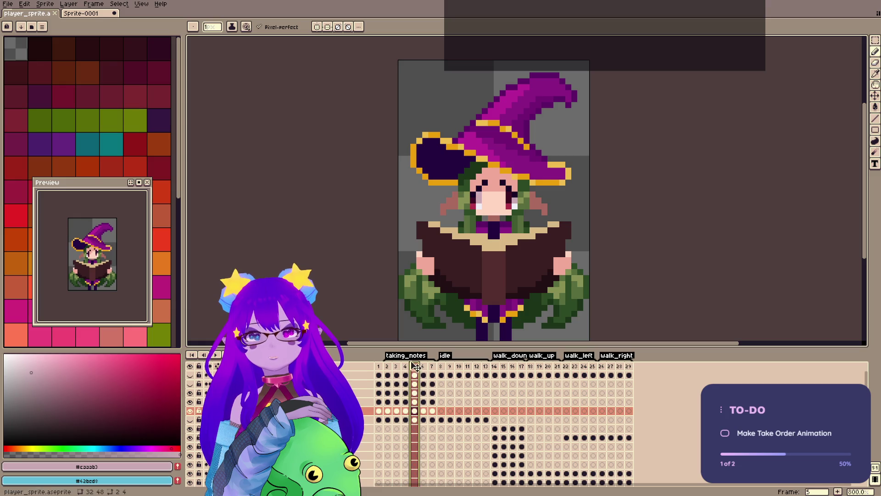
{"action": "key", "text": "ctrl+s"}
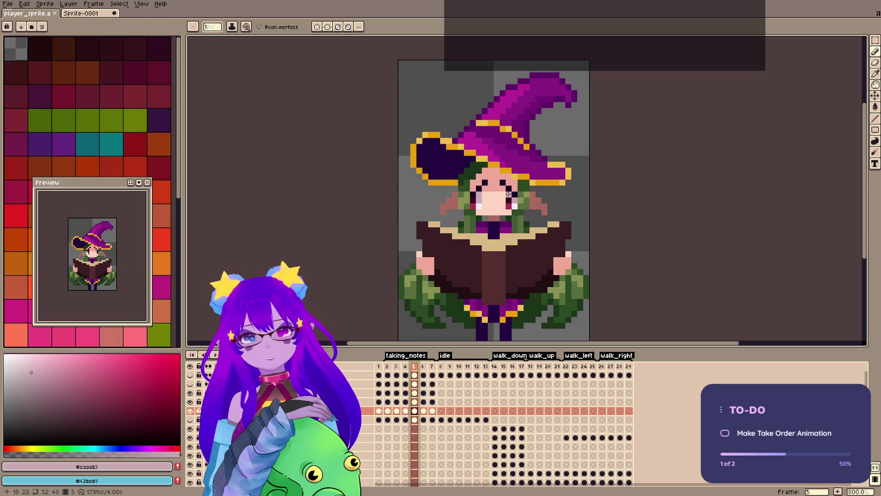
{"action": "left_click", "coordinate": [473, 196]}
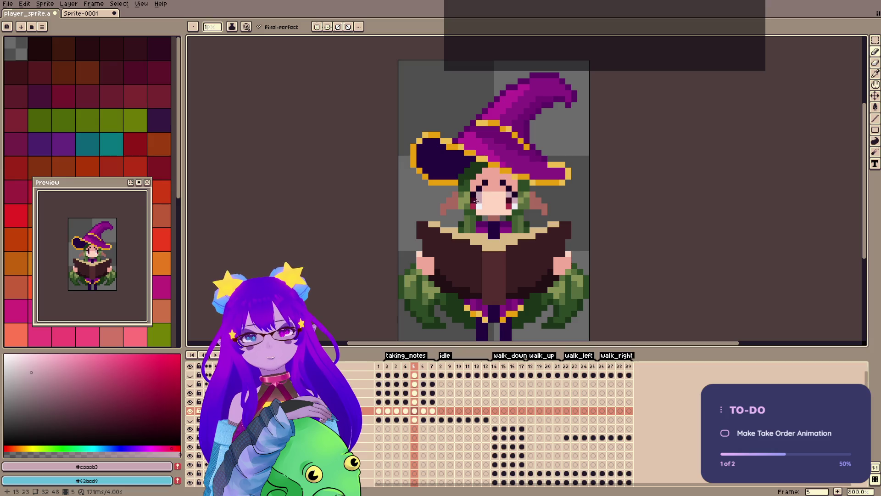
{"action": "key", "text": "ctrl+z"}
{"action": "left_click", "coordinate": [414, 366]}
{"action": "left_click_drag", "start_coordinate": [418, 366], "coordinate": [415, 363]}
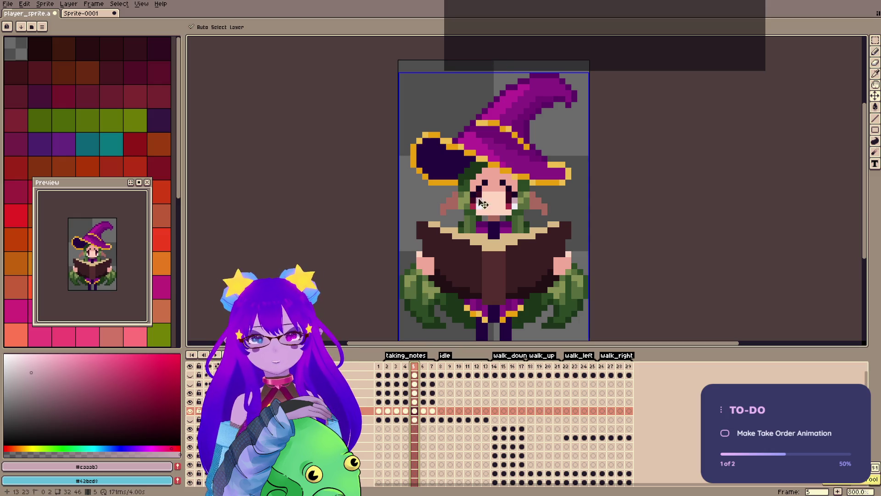
Nudge the right eye on frame 5 down one pixel and save.
{"action": "key", "text": "b"}
{"action": "key", "text": "m"}
{"action": "left_click_drag", "start_coordinate": [501, 181], "coordinate": [515, 200]}
{"action": "key", "text": "Down"}
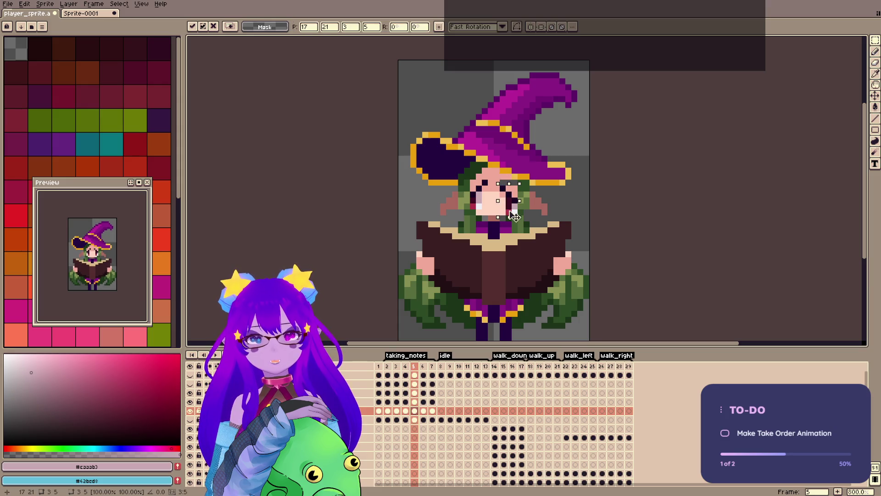
{"action": "key", "text": "Return"}
{"action": "left_click", "coordinate": [523, 216], "text": "alt"}
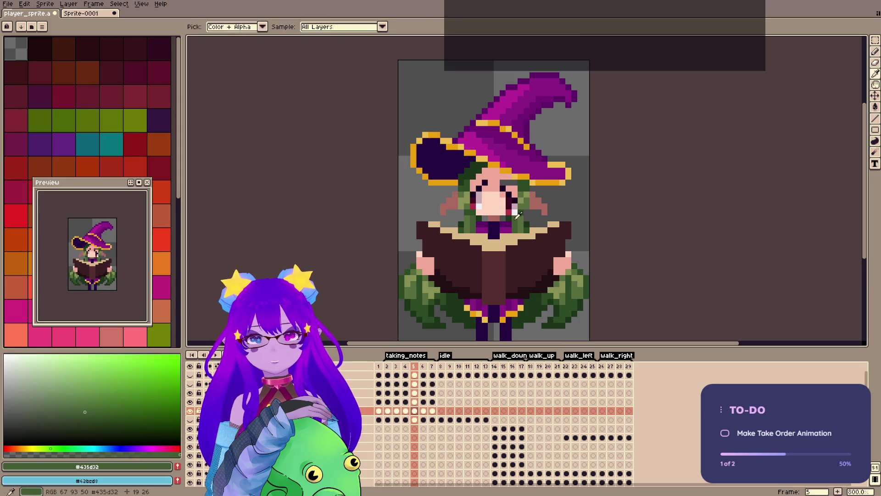
{"action": "key", "text": "ctrl+s"}
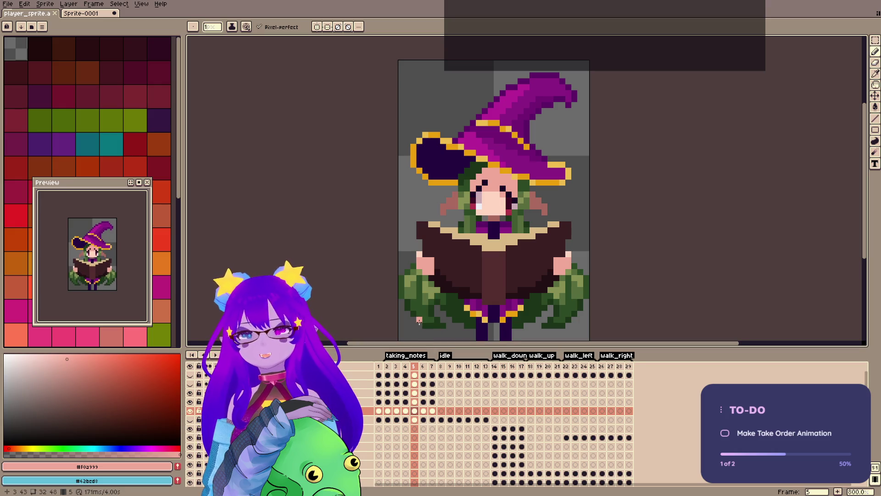
Compare frames 4 and 5, select the left eye, and turn on onion skinning.
{"action": "left_click", "coordinate": [407, 365]}
{"action": "left_click", "coordinate": [415, 366]}
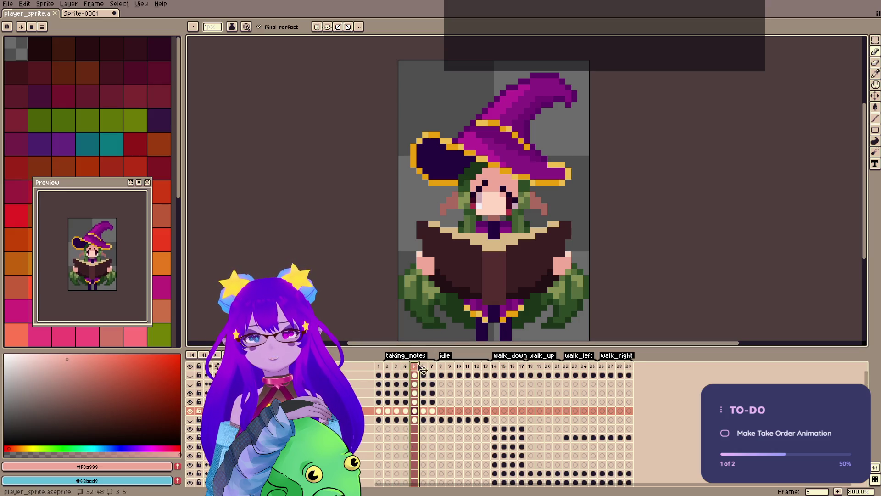
{"action": "left_click", "coordinate": [407, 366]}
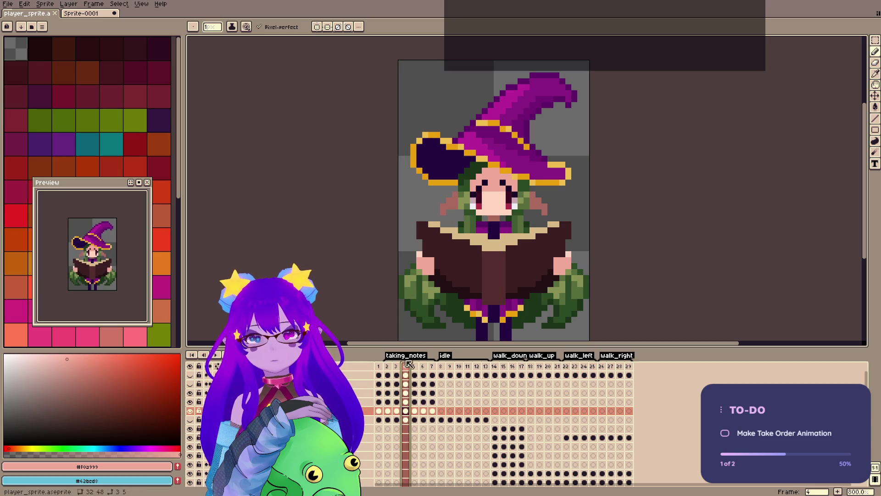
{"action": "key", "text": "m"}
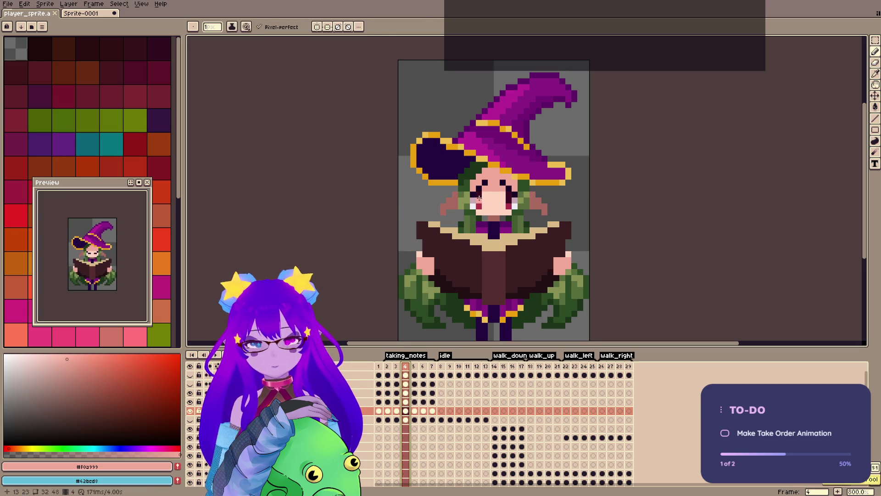
{"action": "left_click_drag", "start_coordinate": [468, 189], "coordinate": [490, 211]}
{"action": "left_click", "coordinate": [413, 411]}
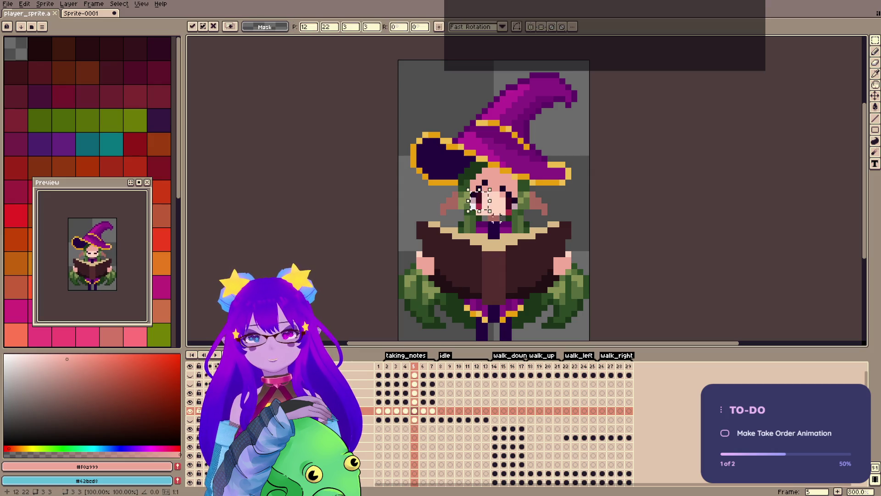
{"action": "key", "text": "ctrl+s"}
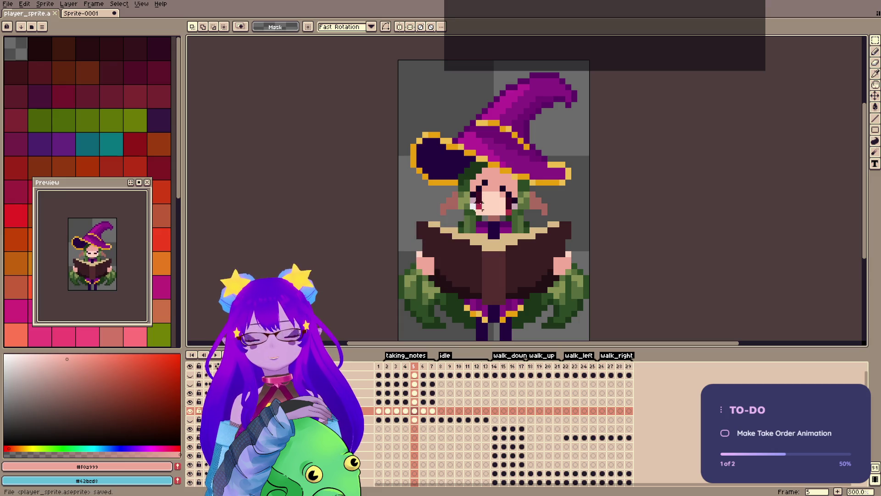
{"action": "key", "text": "F3"}
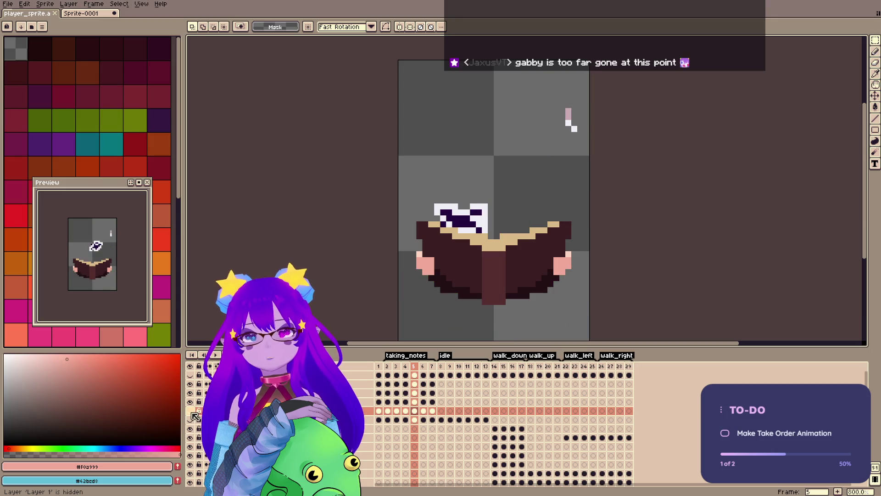
{"action": "key", "text": "ctrl+s"}
Hide the notepad and quill layer, select the eye area, and sample the hair green and skin tone.
{"action": "key", "text": "b"}
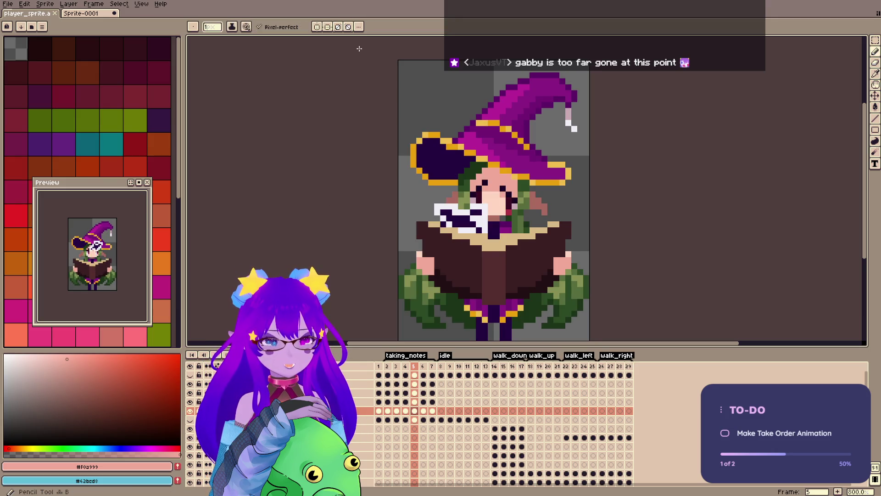
{"action": "left_click", "coordinate": [190, 383]}
{"action": "key", "text": "ctrl+s"}
{"action": "key", "text": "m"}
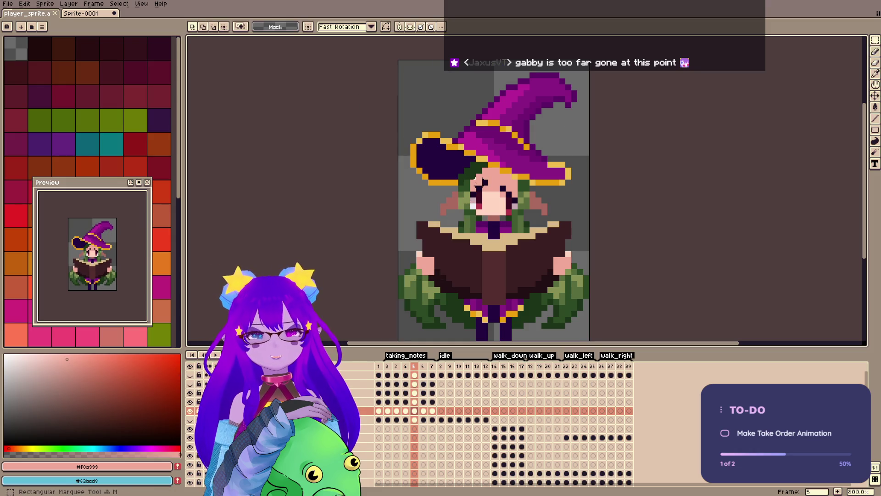
{"action": "left_click_drag", "start_coordinate": [469, 172], "coordinate": [486, 203]}
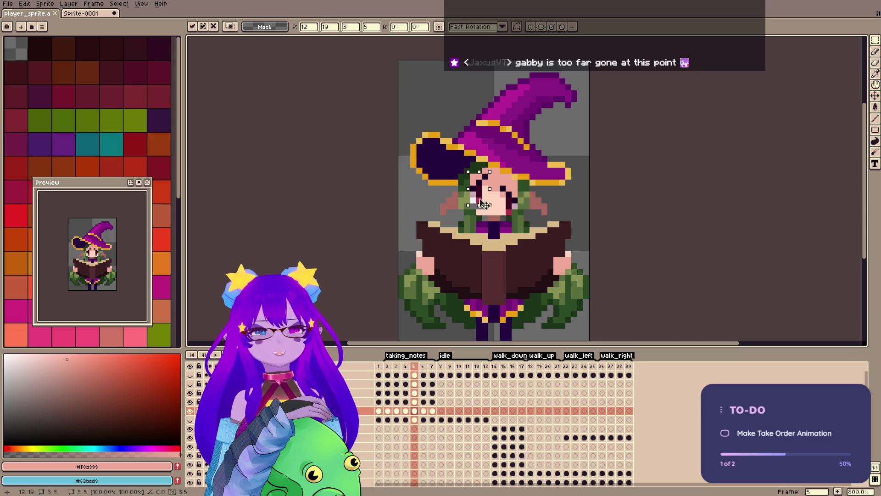
{"action": "key", "text": "Return"}
{"action": "key", "text": "i"}
{"action": "left_click", "coordinate": [489, 202]}
{"action": "key", "text": "ctrl+s"}
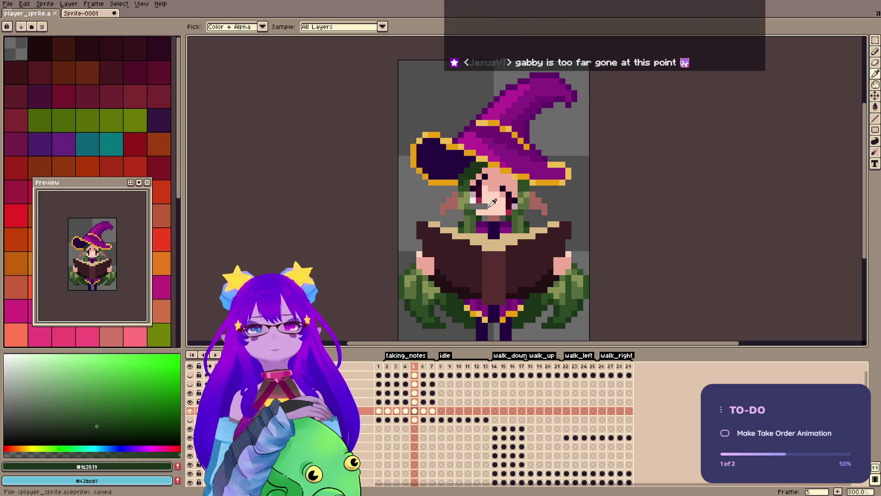
{"action": "left_click", "coordinate": [489, 203]}
{"action": "key", "text": "b"}
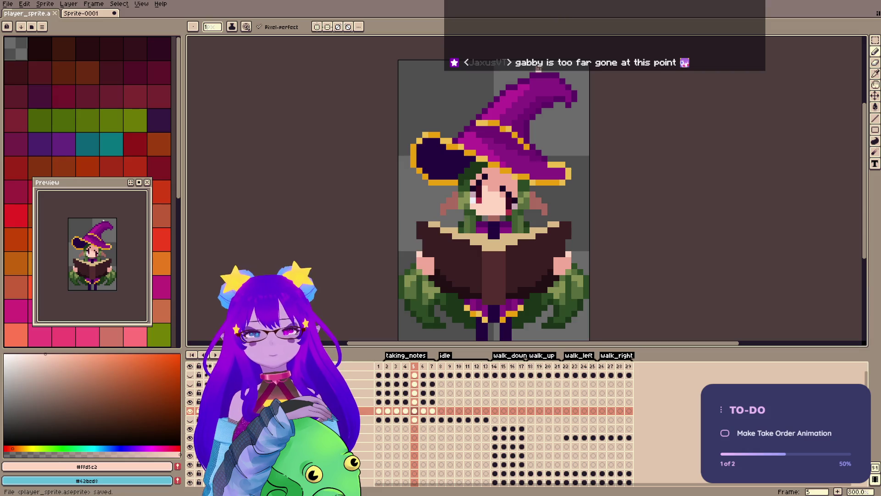
On frame 5, shift the eyes slightly across the face and clean up with the eraser.
{"action": "left_click", "coordinate": [405, 366]}
{"action": "left_click", "coordinate": [414, 365]}
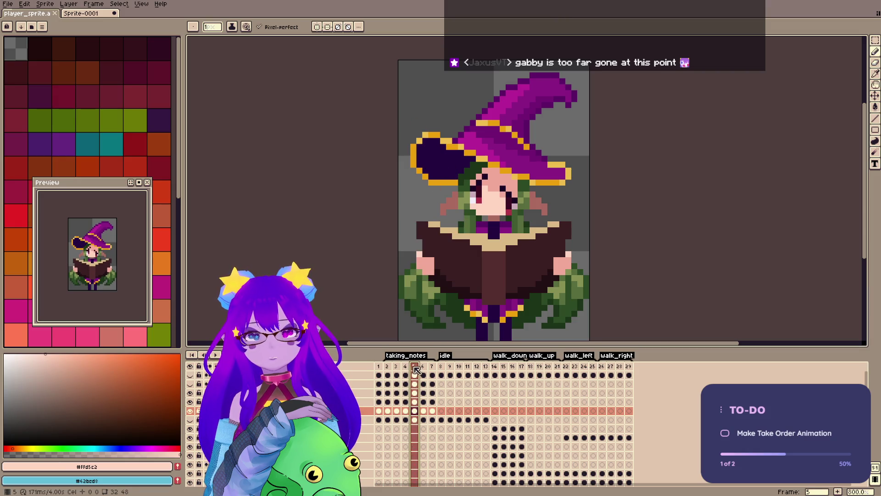
{"action": "key", "text": "ctrl+s"}
{"action": "key", "text": "m"}
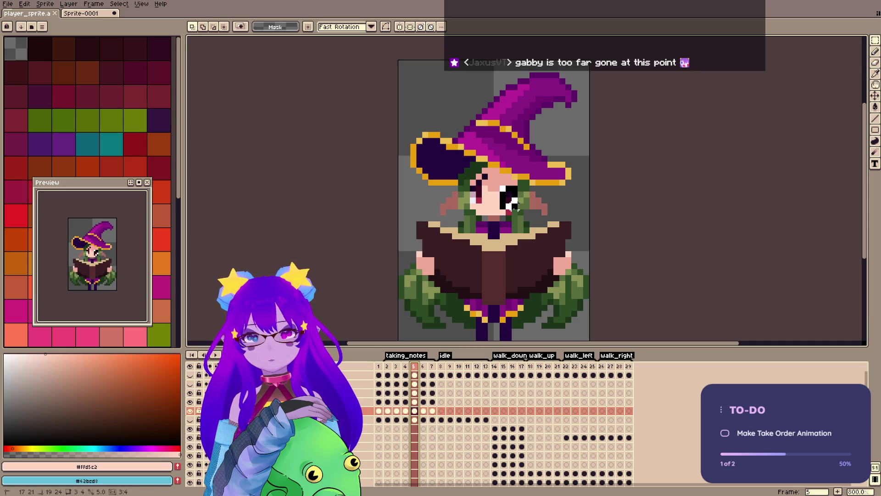
{"action": "left_click_drag", "start_coordinate": [492, 183], "coordinate": [513, 217]}
{"action": "key", "text": "b"}
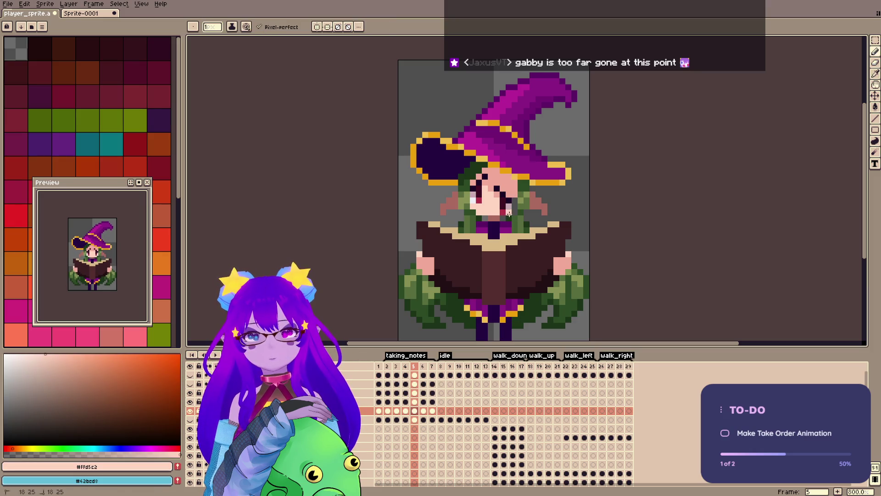
{"action": "key", "text": "e"}
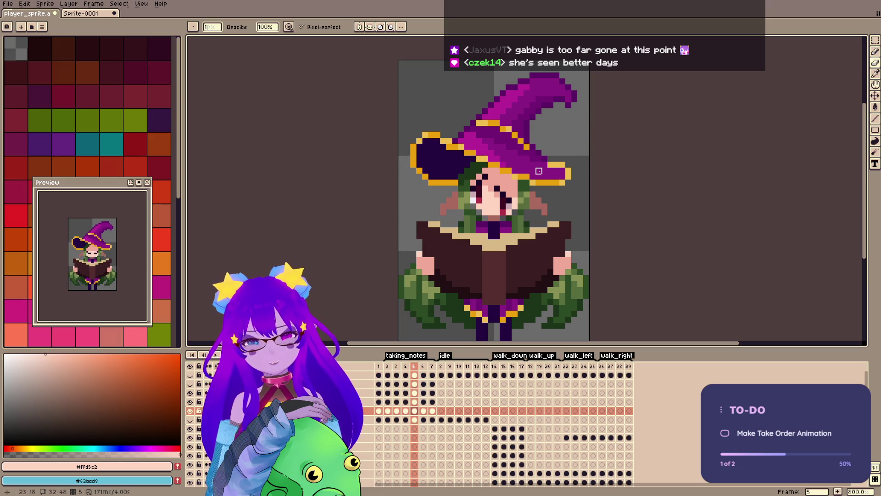
{"action": "key", "text": "v"}
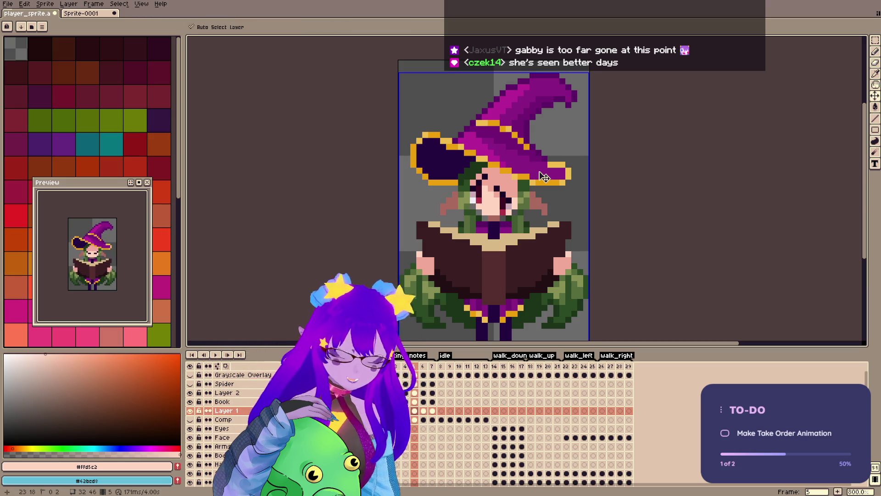
{"action": "key", "text": "ctrl+s"}
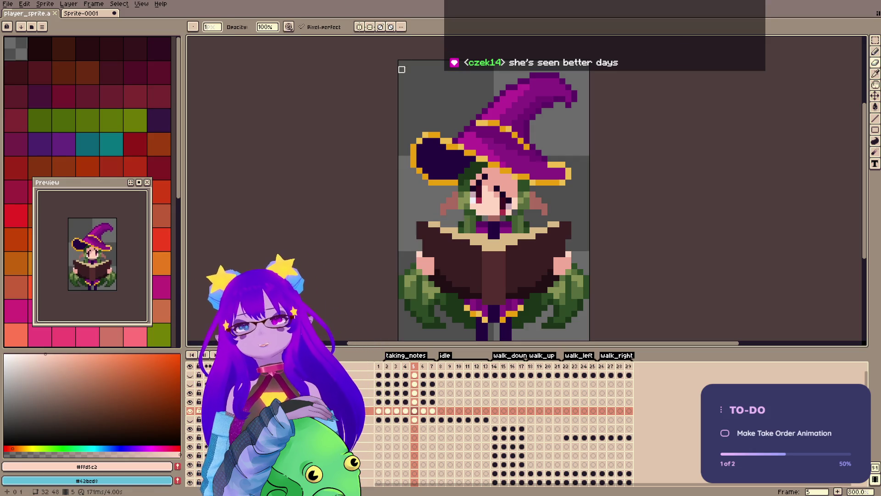
Show the notepad and quill layer again and save player_sprite.aseprite.
{"action": "left_click", "coordinate": [488, 170], "text": "alt"}
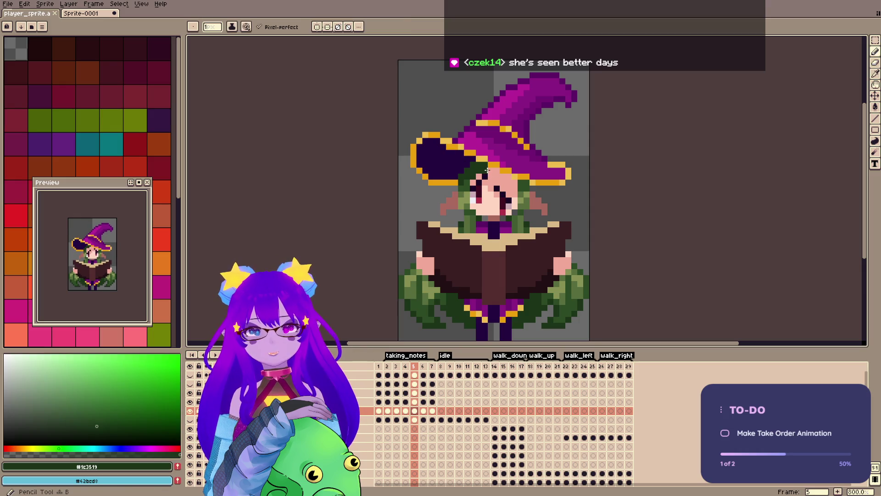
{"action": "key", "text": "ctrl+s"}
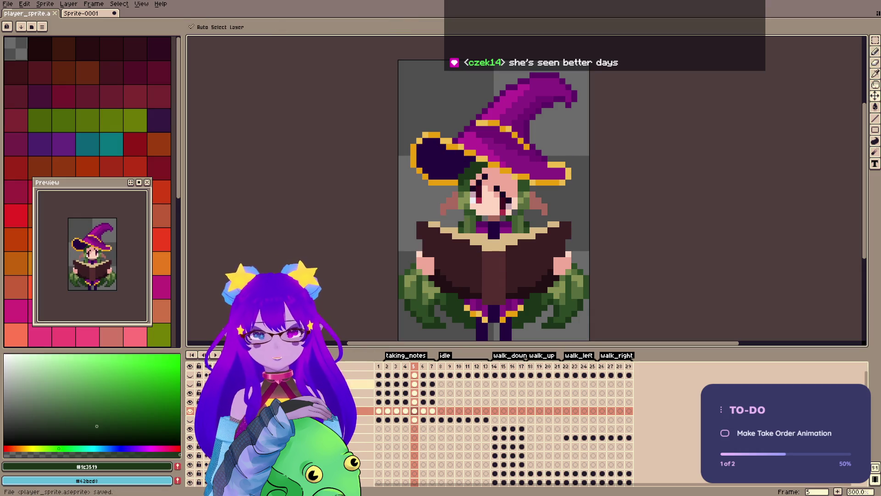
{"action": "left_click", "coordinate": [190, 384]}
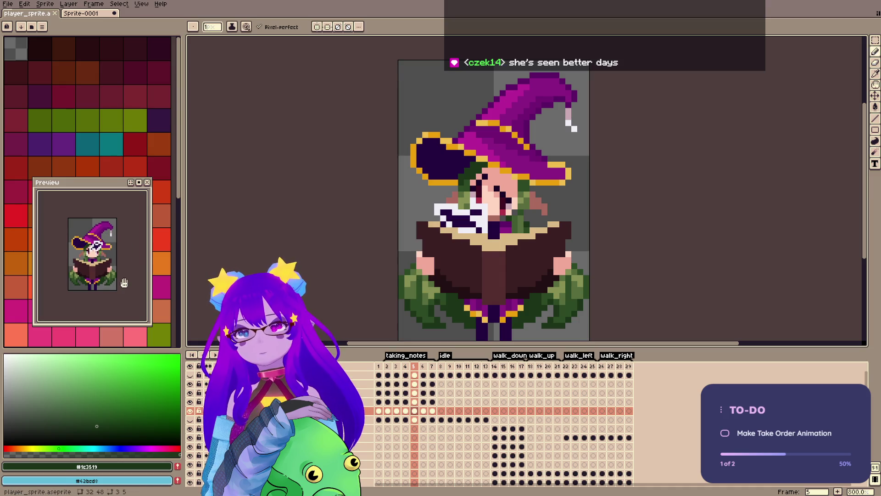
{"action": "key", "text": "ctrl+s"}
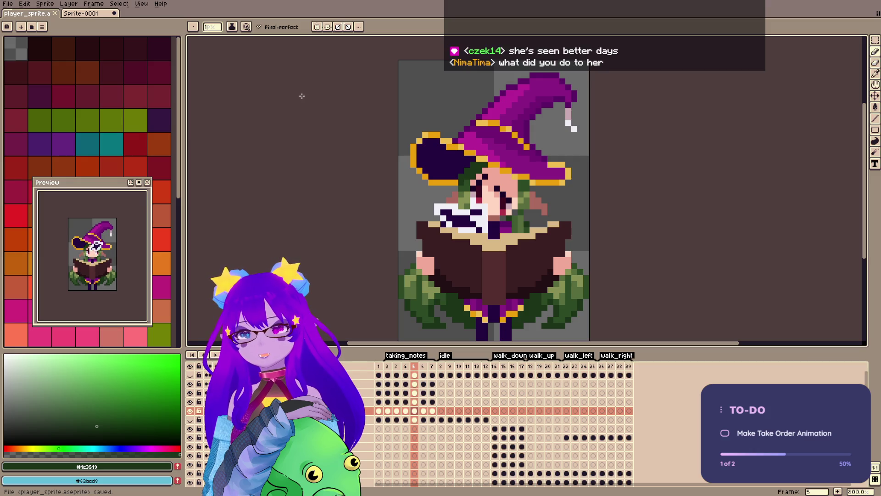
{"action": "left_click", "coordinate": [380, 367]}
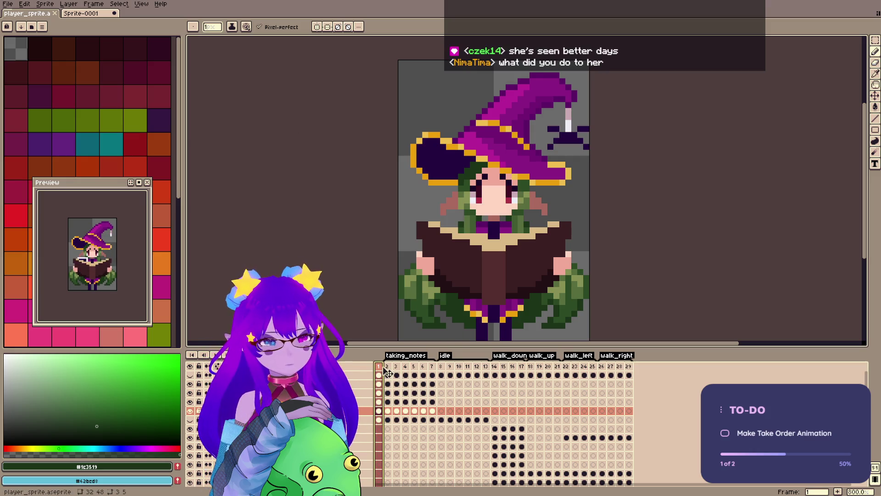
Step through frames 2 to 5, copy the face region from frame 4, and save.
{"action": "left_click_drag", "start_coordinate": [388, 367], "coordinate": [397, 366]}
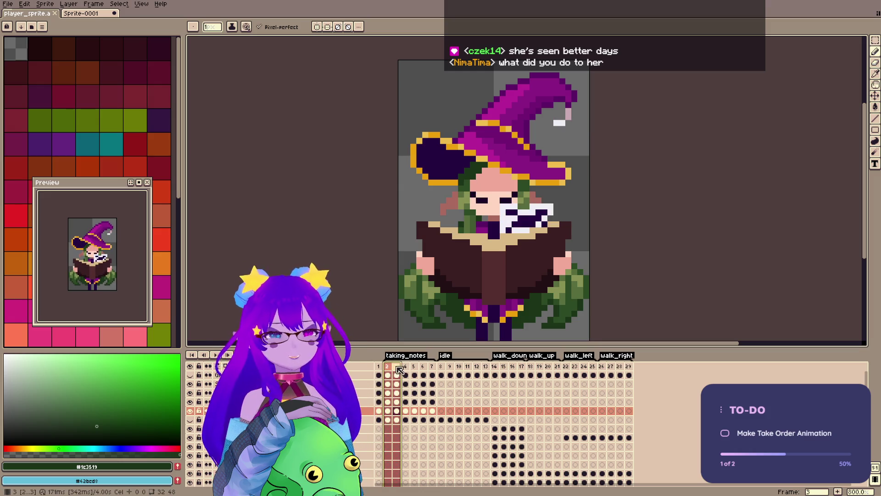
{"action": "left_click", "coordinate": [397, 367]}
{"action": "left_click", "coordinate": [406, 367]}
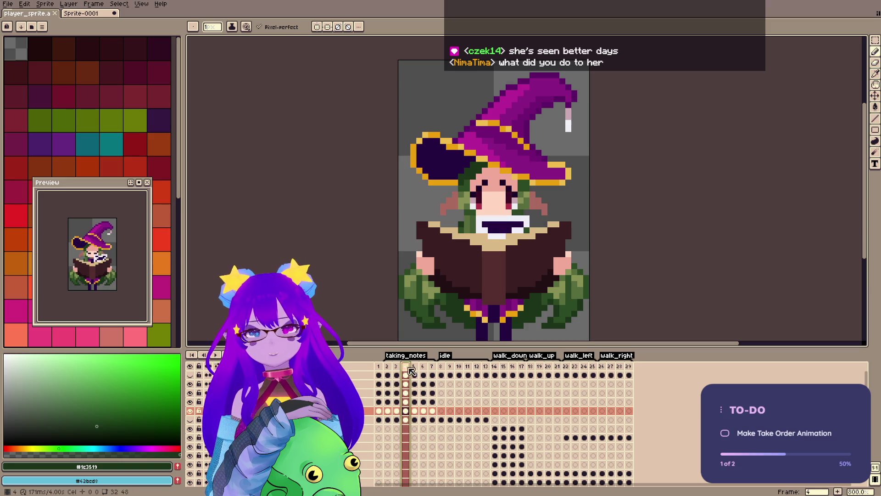
{"action": "left_click", "coordinate": [410, 367]}
{"action": "key", "text": "Left"}
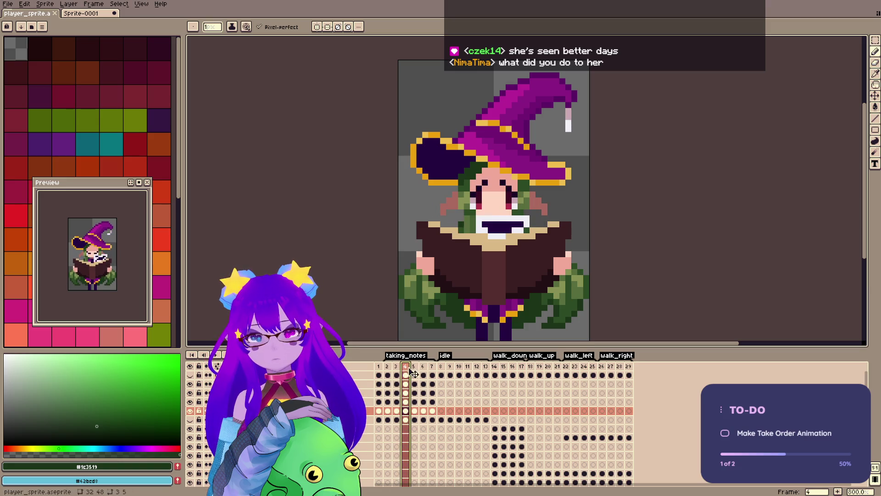
{"action": "key", "text": "m"}
{"action": "key", "text": "ctrl+shift+d"}
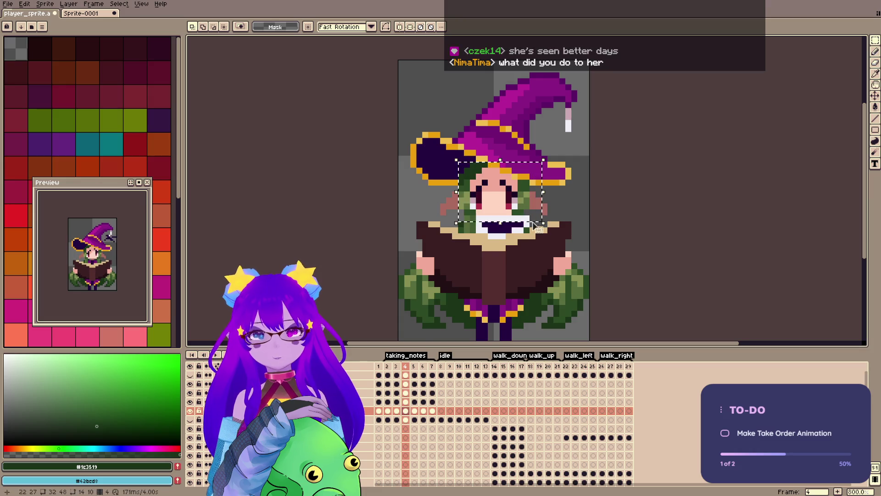
{"action": "left_click", "coordinate": [405, 410]}
{"action": "key", "text": "ctrl+d"}
{"action": "left_click", "coordinate": [388, 417]}
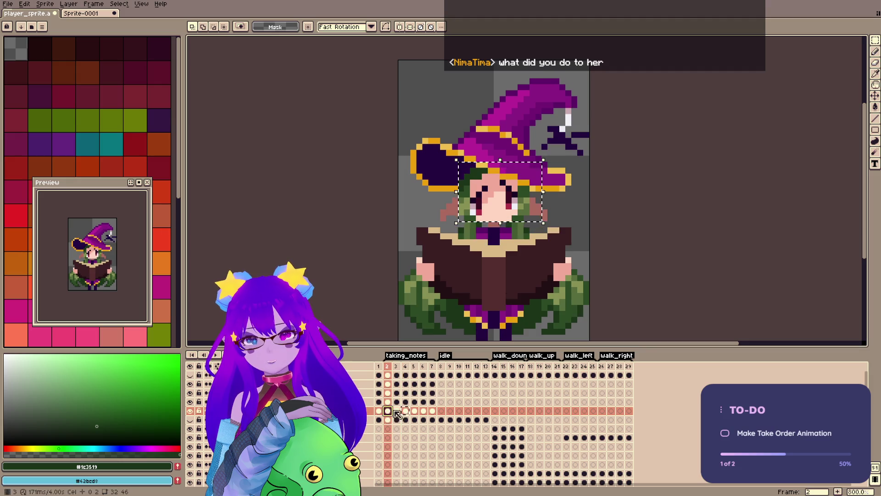
{"action": "key", "text": "ctrl+s"}
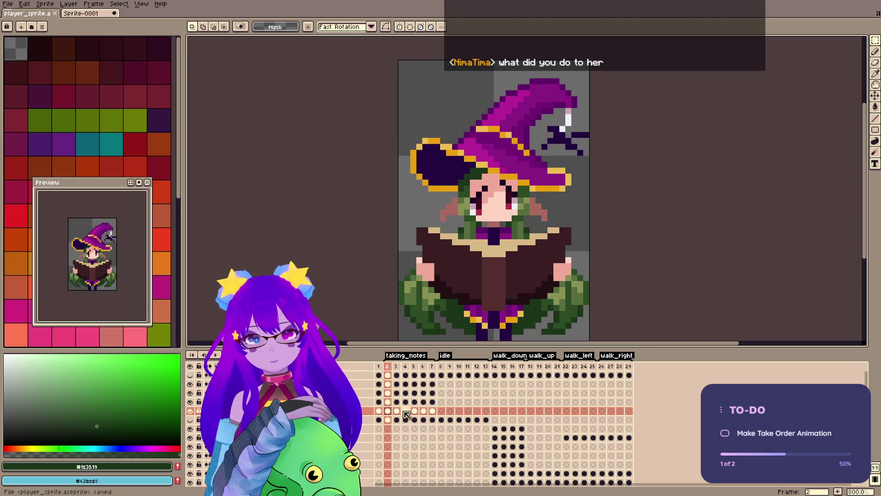
Step through frames 1 to 5 to check the faces.
{"action": "left_click", "coordinate": [405, 414]}
{"action": "left_click", "coordinate": [415, 410]}
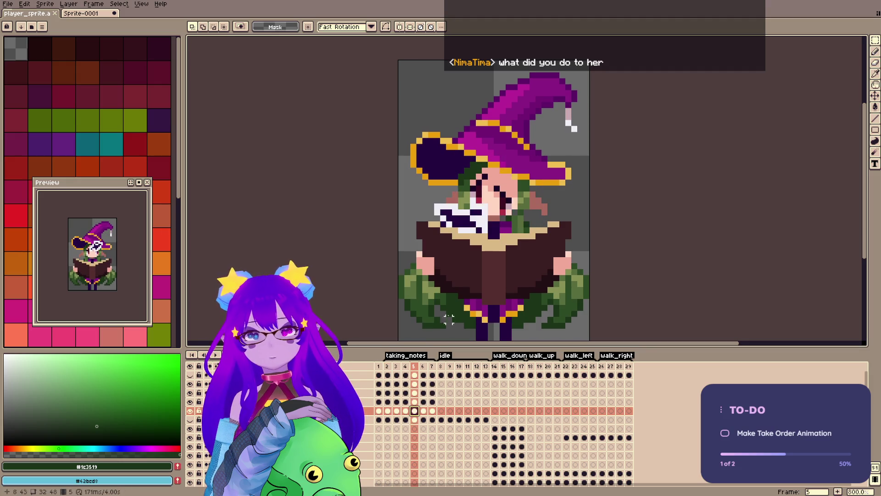
{"action": "key", "text": "Left"}
{"action": "key", "text": "Left"}
{"action": "left_click", "coordinate": [388, 410]}
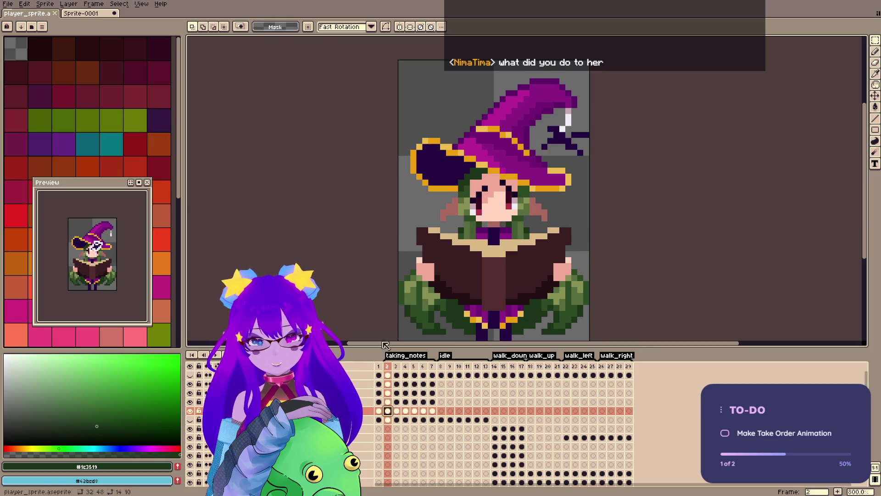
{"action": "left_click", "coordinate": [379, 411]}
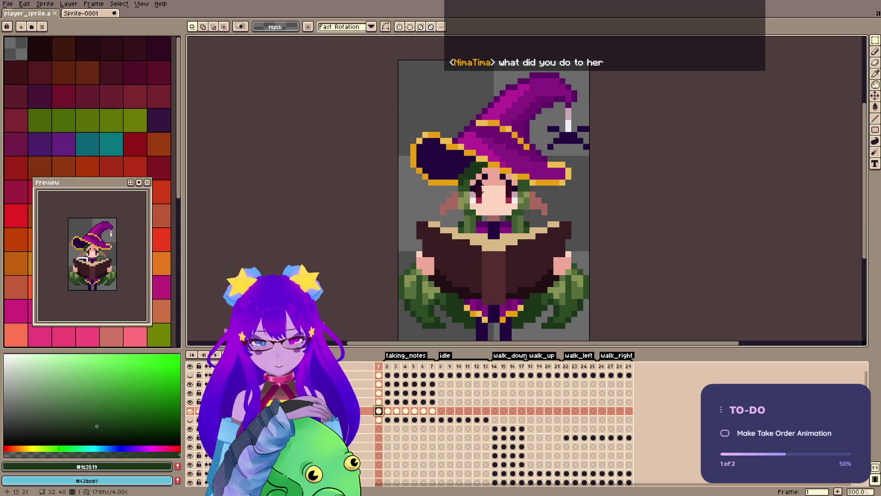
{"action": "left_click", "coordinate": [388, 410]}
{"action": "left_click", "coordinate": [396, 410]}
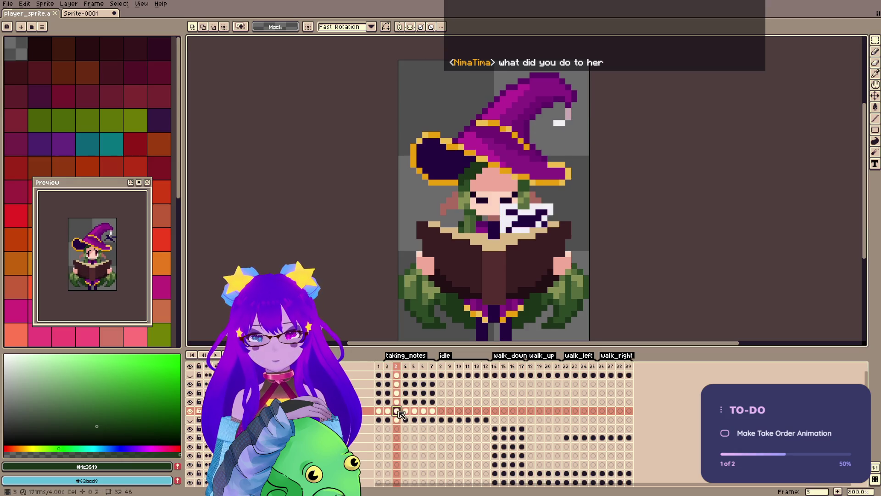
{"action": "left_click", "coordinate": [406, 411]}
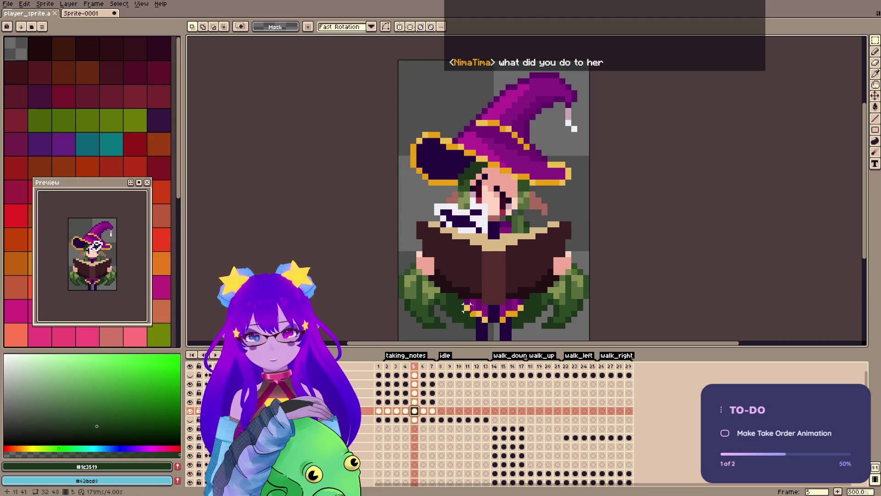
{"action": "left_click", "coordinate": [414, 411]}
Paste the frame-4 face into frame 5, commit it and save.
{"action": "key", "text": "ctrl+v"}
{"action": "left_click", "coordinate": [423, 411]}
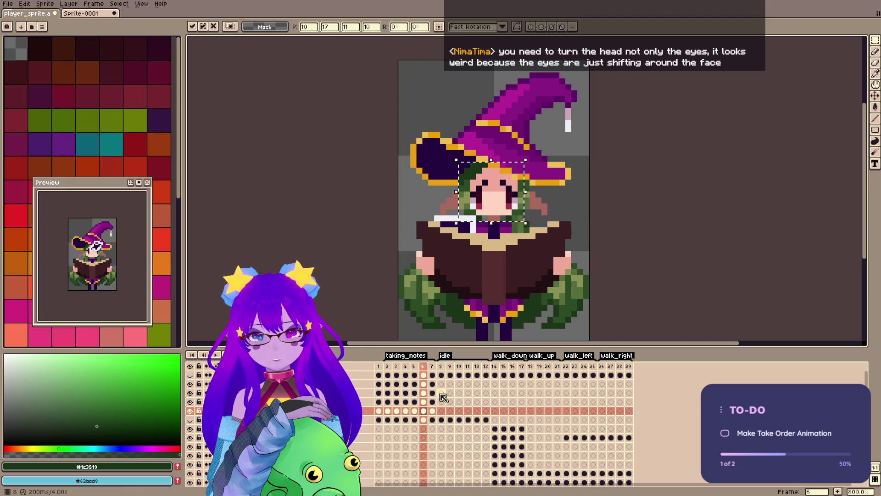
{"action": "left_click", "coordinate": [432, 411]}
{"action": "key", "text": "ctrl+s"}
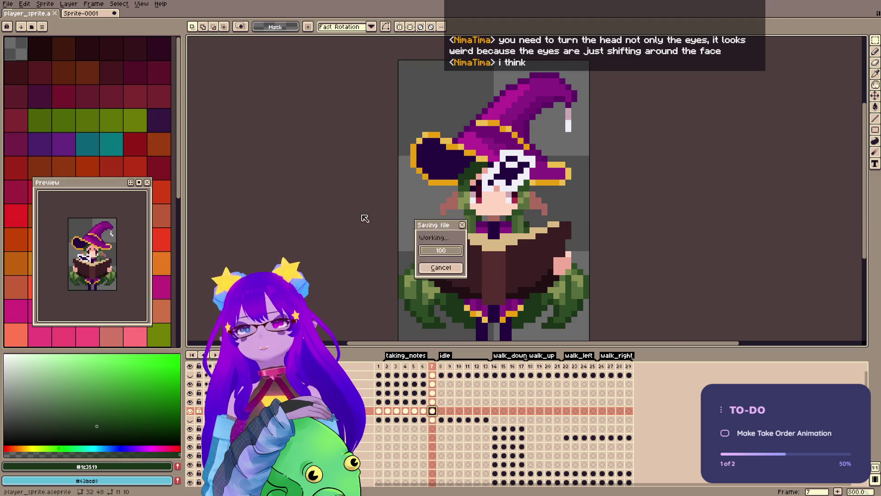
{"action": "key", "text": "Home"}
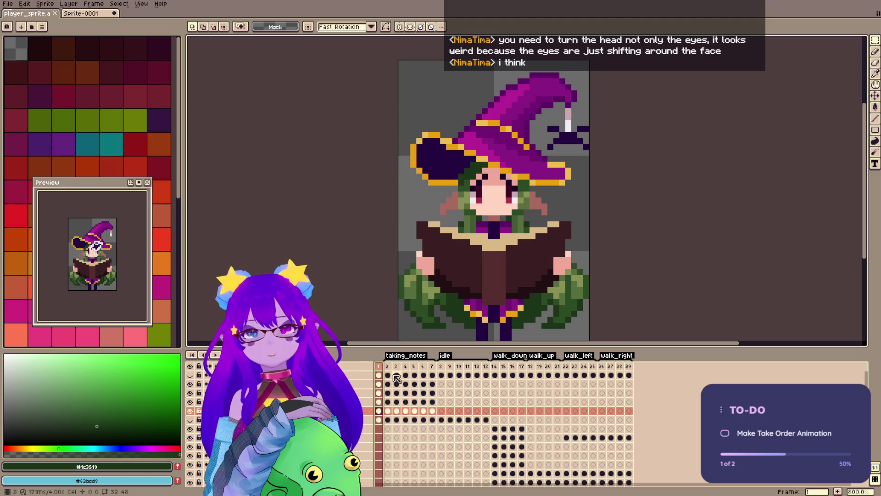
On frame 2, add a pink pixel at the bottom of the left ear, compare with frame 1, and save.
{"action": "key", "text": "Right"}
{"action": "key", "text": "e"}
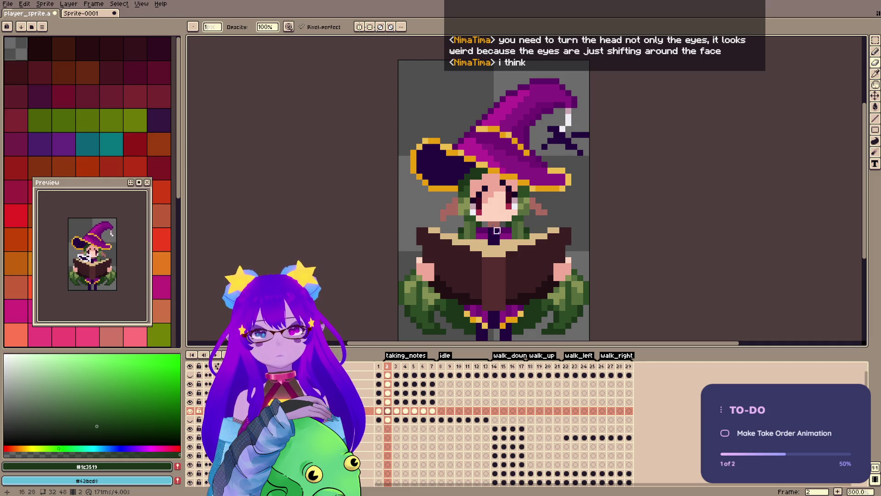
{"action": "key", "text": "b"}
{"action": "left_click", "coordinate": [533, 212], "text": "alt"}
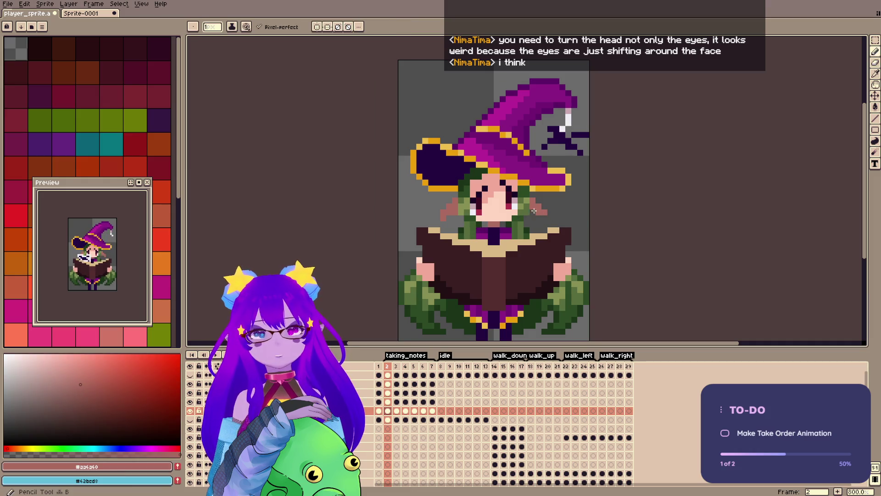
{"action": "left_click", "coordinate": [445, 223]}
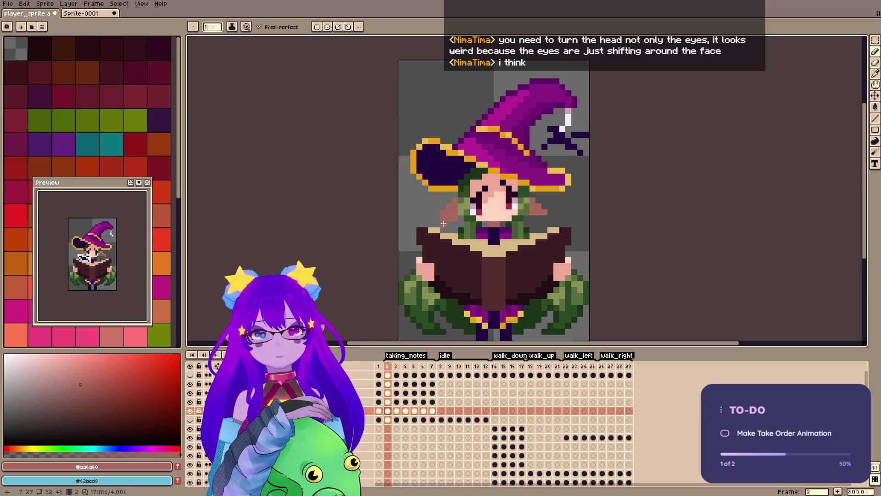
{"action": "key", "text": "e"}
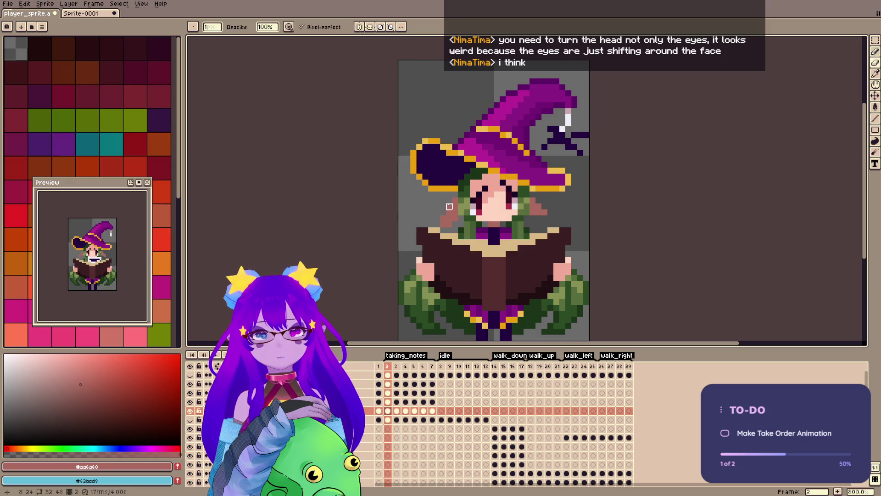
{"action": "key", "text": "b"}
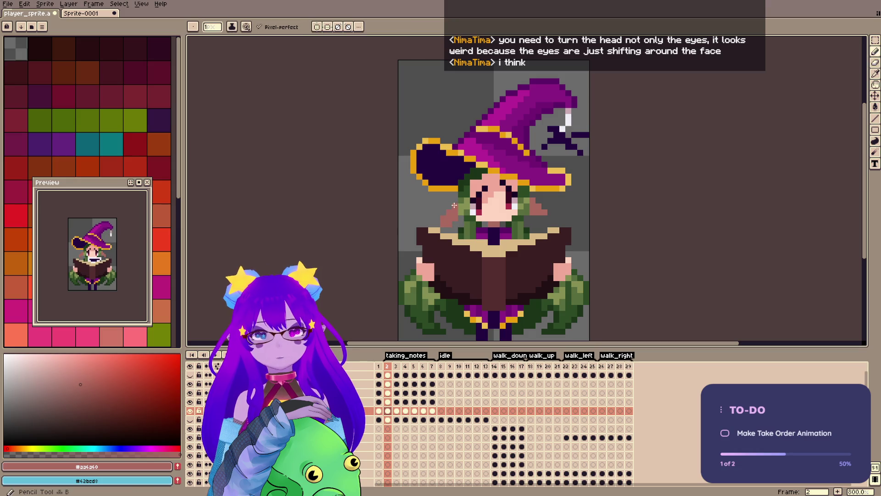
{"action": "key", "text": "e"}
{"action": "key", "text": "b"}
{"action": "key", "text": "e"}
{"action": "left_click", "coordinate": [384, 359]}
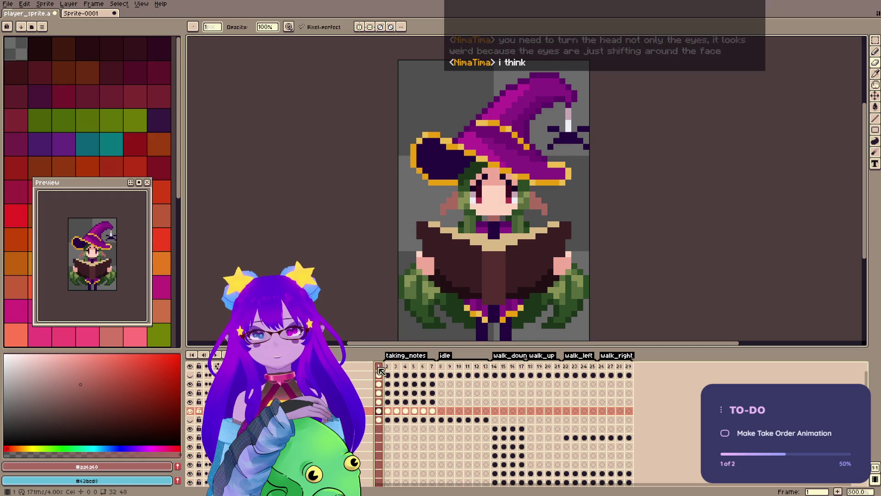
{"action": "key", "text": "ctrl+s"}
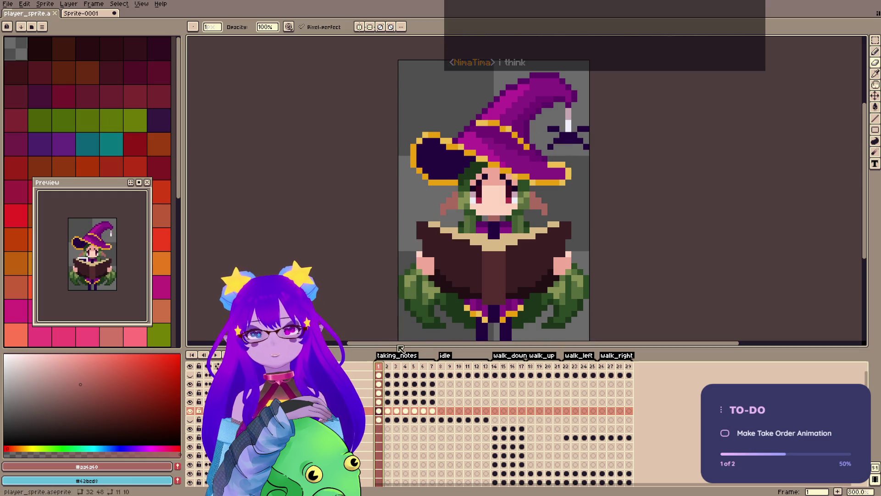
{"action": "left_click", "coordinate": [389, 366]}
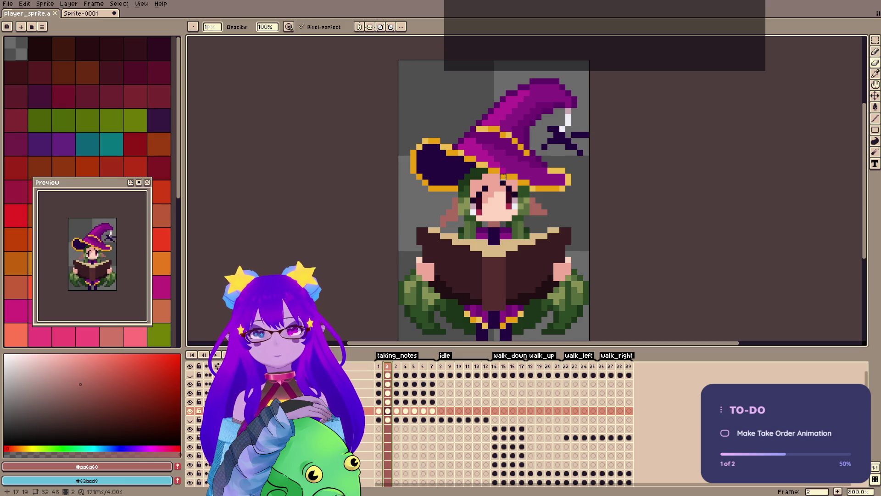
Redraw pixels on the hair in dark green on frame 2 and save.
{"action": "left_click", "coordinate": [472, 188], "text": "alt"}
{"action": "left_click", "coordinate": [480, 180]}
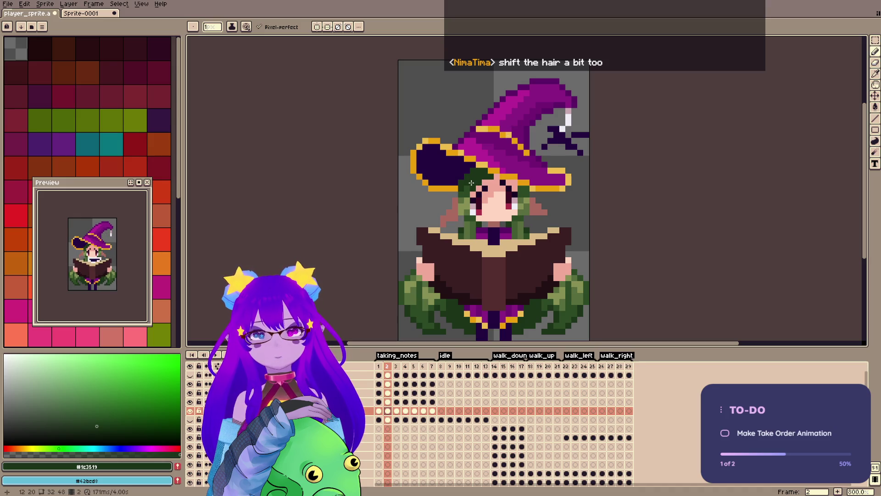
{"action": "left_click", "coordinate": [391, 363]}
{"action": "key", "text": "ctrl+s"}
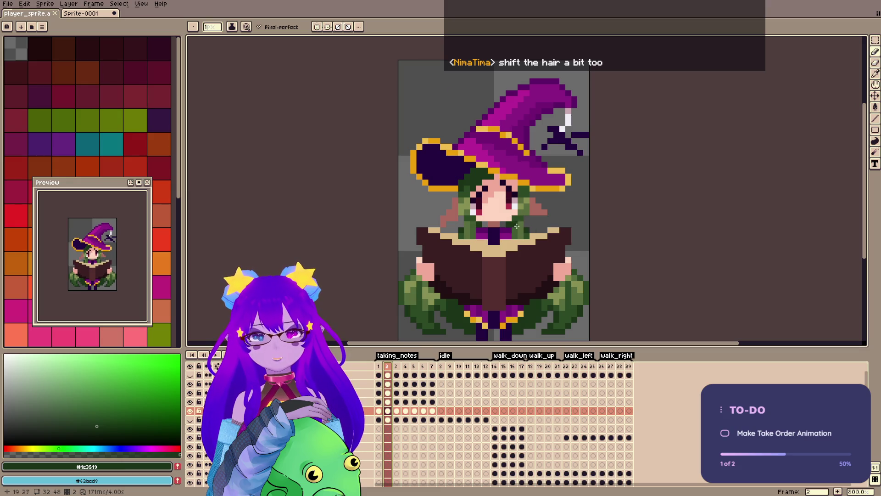
Touch up the hair and hat with sampled greens and purples, saving, then recheck frame 2.
{"action": "key", "text": "alt"}
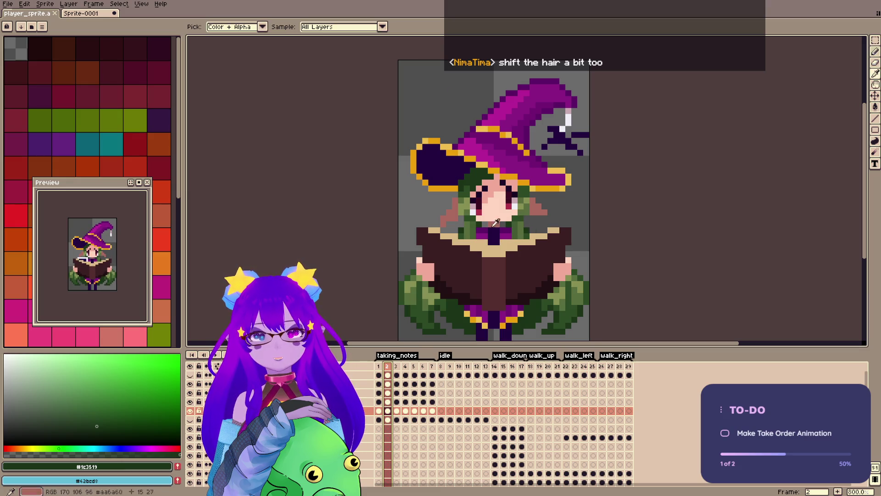
{"action": "left_click", "coordinate": [471, 229], "text": "alt"}
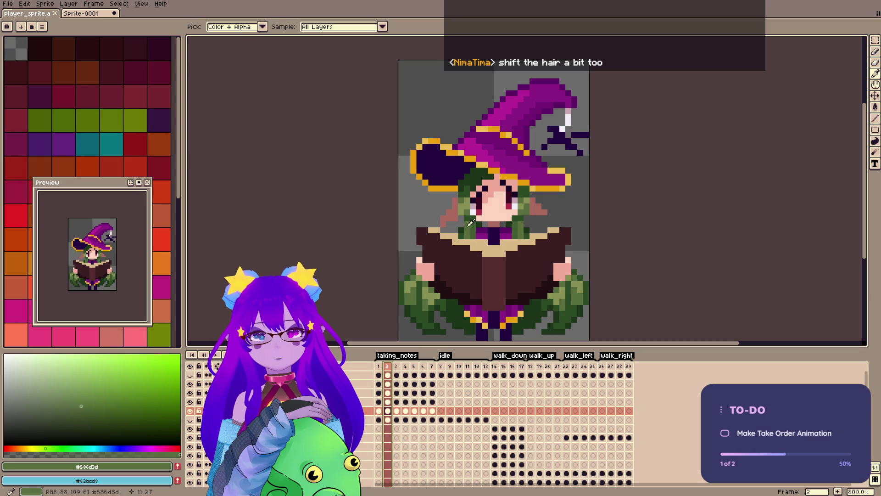
{"action": "left_click", "coordinate": [522, 226], "text": "alt"}
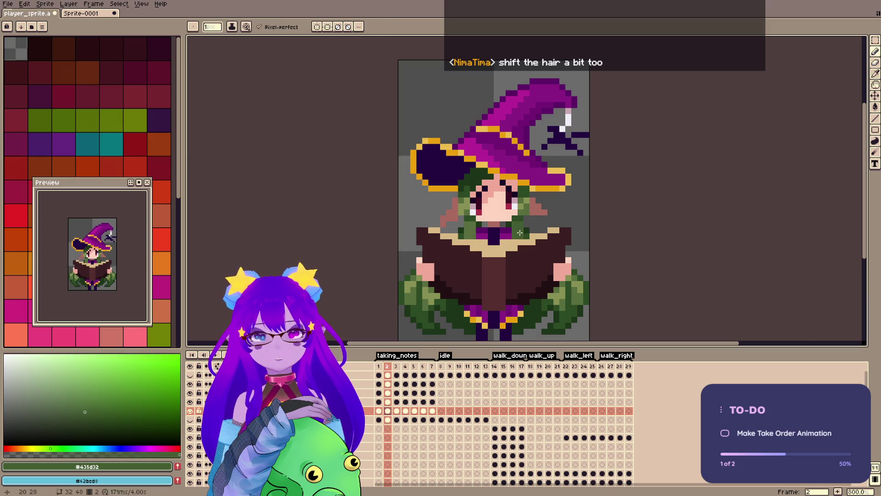
{"action": "left_click", "coordinate": [511, 236], "text": "alt"}
{"action": "left_click", "coordinate": [505, 235], "text": "alt"}
{"action": "key", "text": "ctrl+s"}
{"action": "left_click", "coordinate": [477, 237], "text": "alt"}
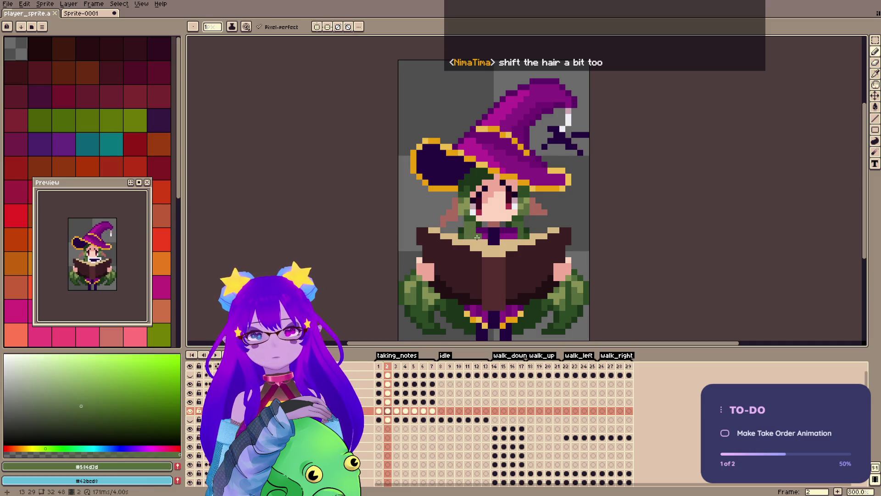
{"action": "left_click", "coordinate": [524, 223], "text": "alt"}
{"action": "key", "text": "ctrl+s"}
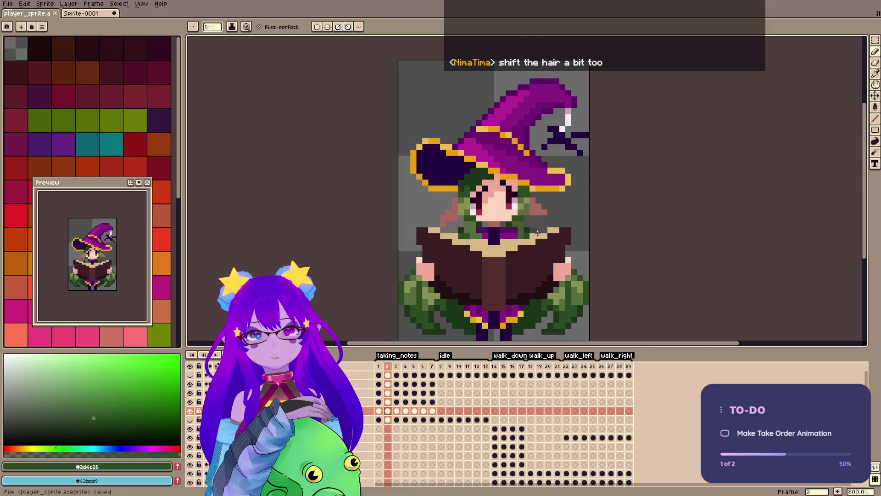
{"action": "key", "text": "Right"}
{"action": "key", "text": "Left"}
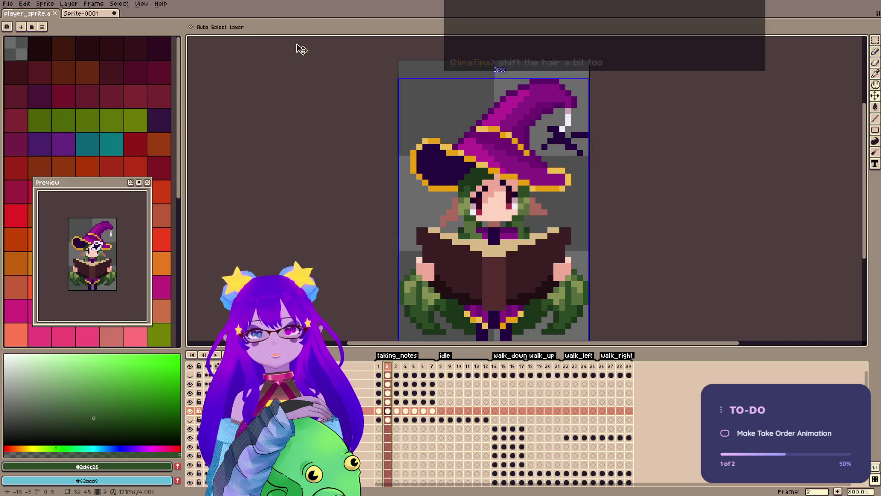
Check frames 3–7, save and play the animation, then choose red with a 2 px brush.
{"action": "left_click", "coordinate": [398, 367]}
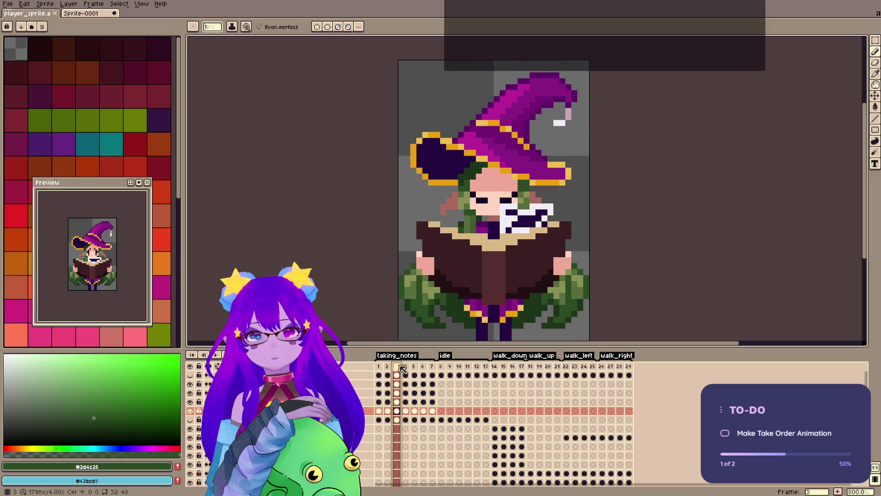
{"action": "left_click", "coordinate": [406, 369]}
{"action": "left_click", "coordinate": [414, 370]}
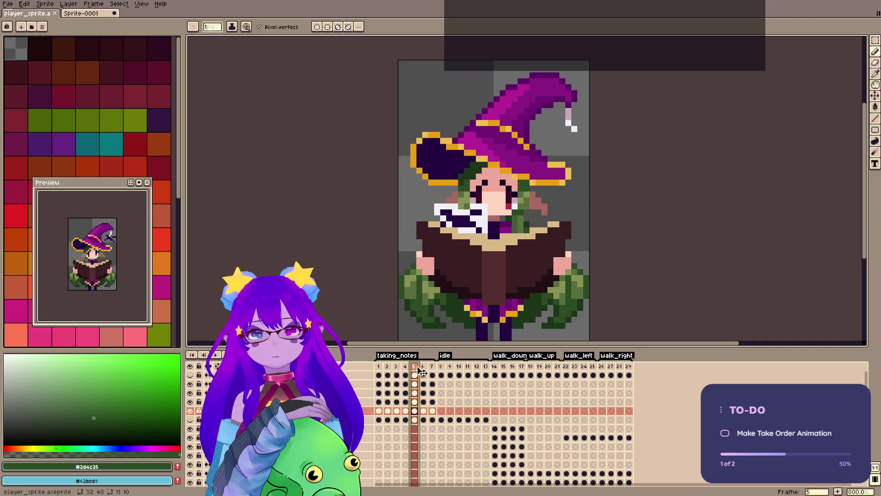
{"action": "left_click", "coordinate": [423, 371]}
{"action": "left_click", "coordinate": [432, 371]}
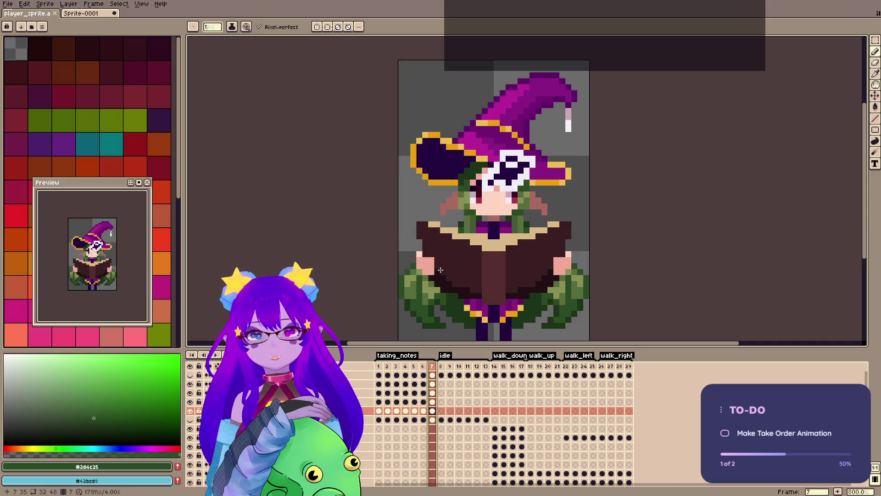
{"action": "key", "text": "ctrl+s"}
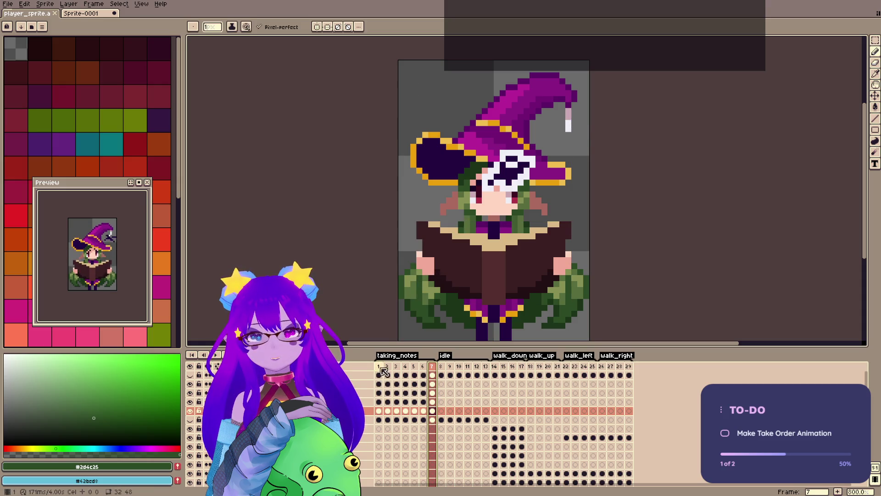
{"action": "key", "text": "Return"}
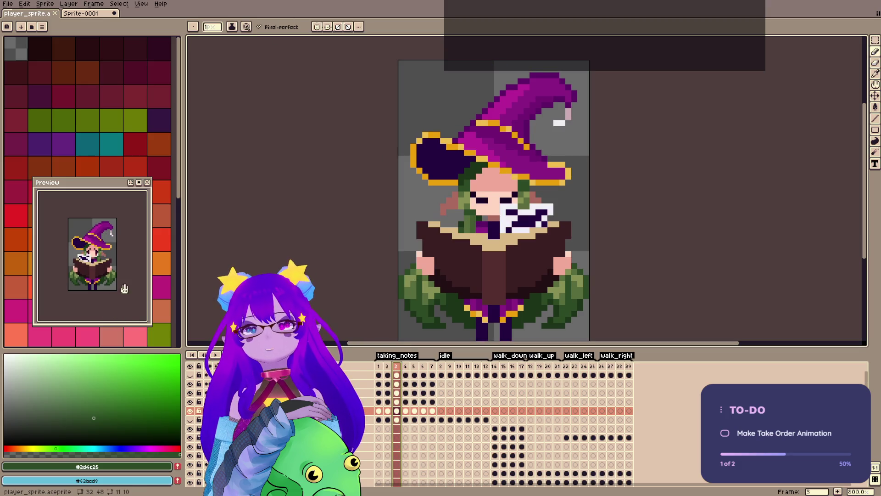
{"action": "left_click", "coordinate": [159, 238]}
{"action": "key", "text": "plus"}
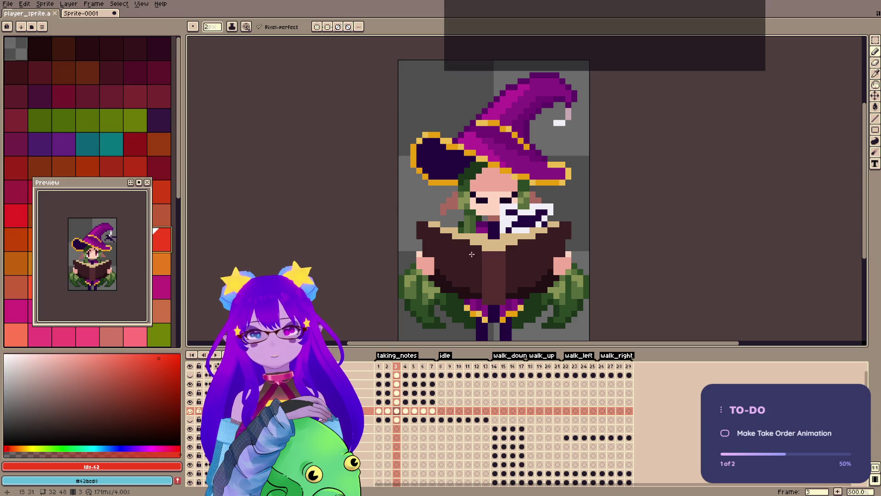
On frame 3's second layer, try red marks on the book and face, undoing them.
{"action": "left_click", "coordinate": [397, 375]}
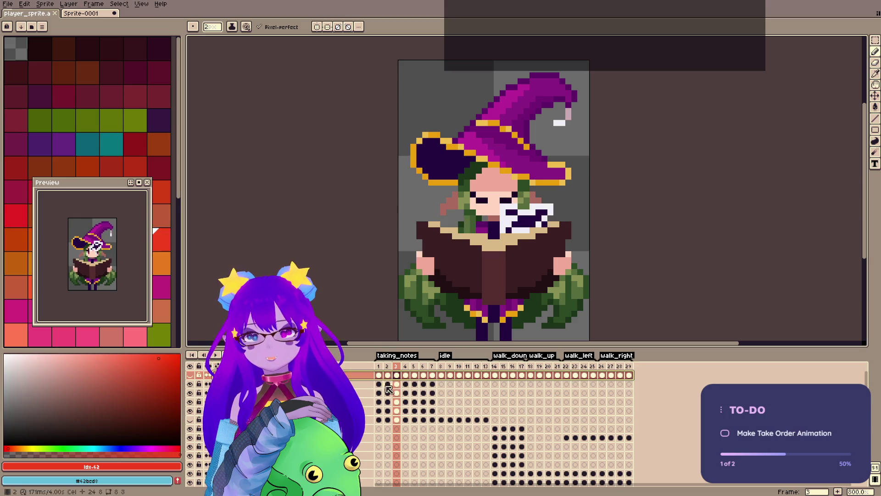
{"action": "left_click", "coordinate": [397, 384]}
{"action": "left_click", "coordinate": [496, 280]}
{"action": "key", "text": "ctrl+z"}
{"action": "key", "text": "minus"}
{"action": "left_click_drag", "start_coordinate": [521, 229], "coordinate": [510, 196]}
{"action": "key", "text": "ctrl+z"}
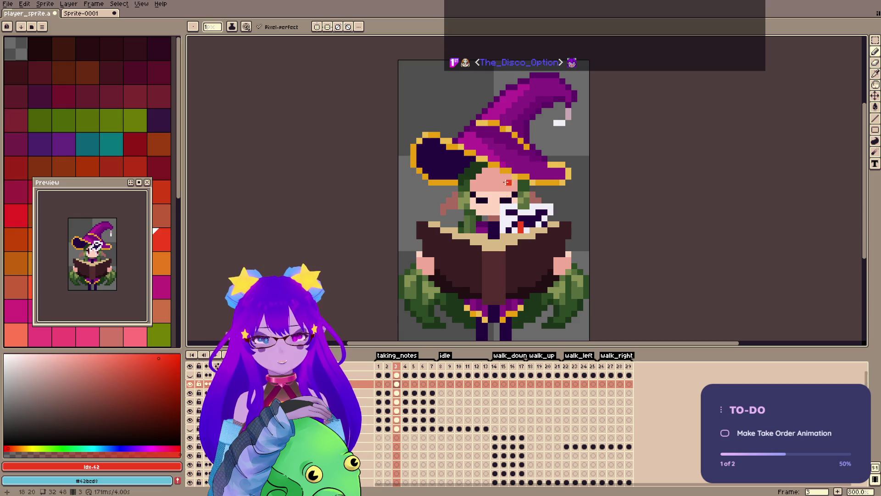
Save, then paint 1 px red pixels on the book and the witch's face in frame 3.
{"action": "key", "text": "v"}
{"action": "key", "text": "ctrl+s"}
{"action": "key", "text": "b"}
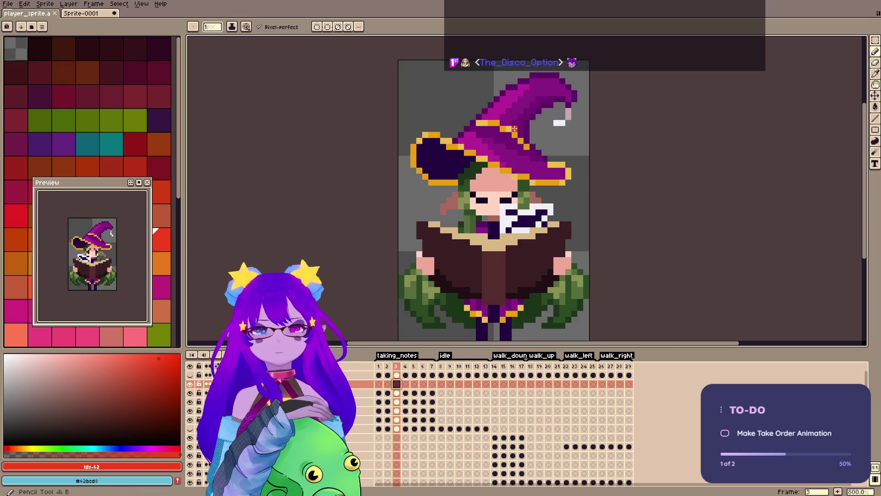
{"action": "left_click", "coordinate": [517, 227]}
{"action": "key", "text": "minus"}
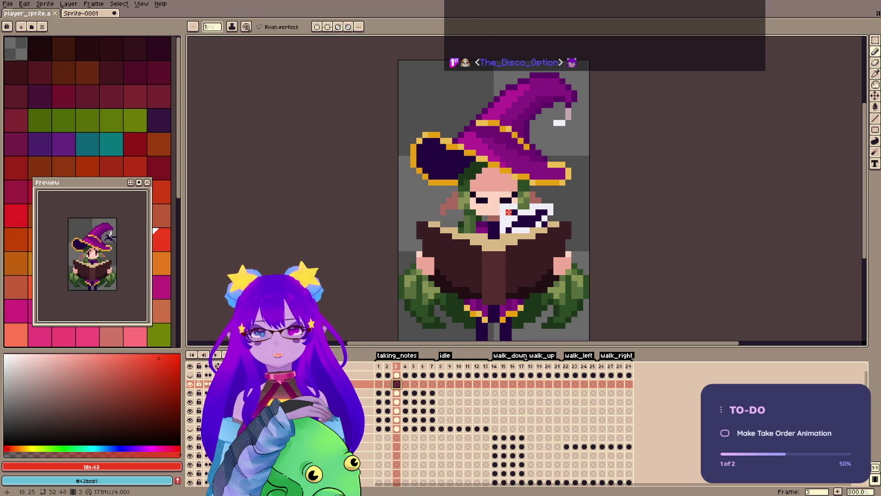
{"action": "left_click", "coordinate": [508, 209]}
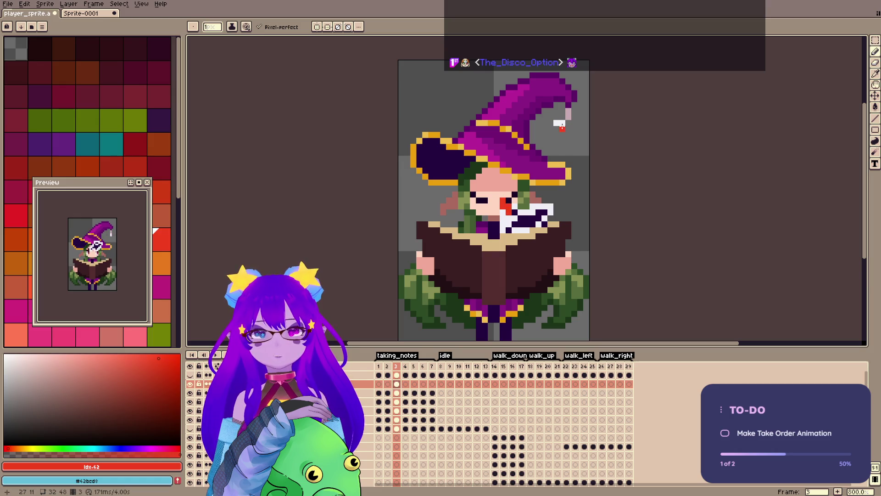
Add red marks to the white page on frame 5, save, then return to frame 3 with red selected.
{"action": "left_click", "coordinate": [405, 367]}
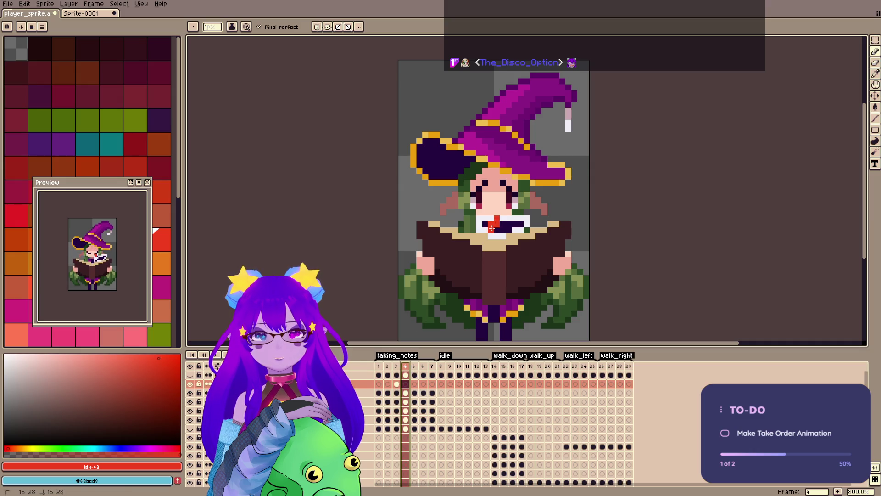
{"action": "key", "text": "."}
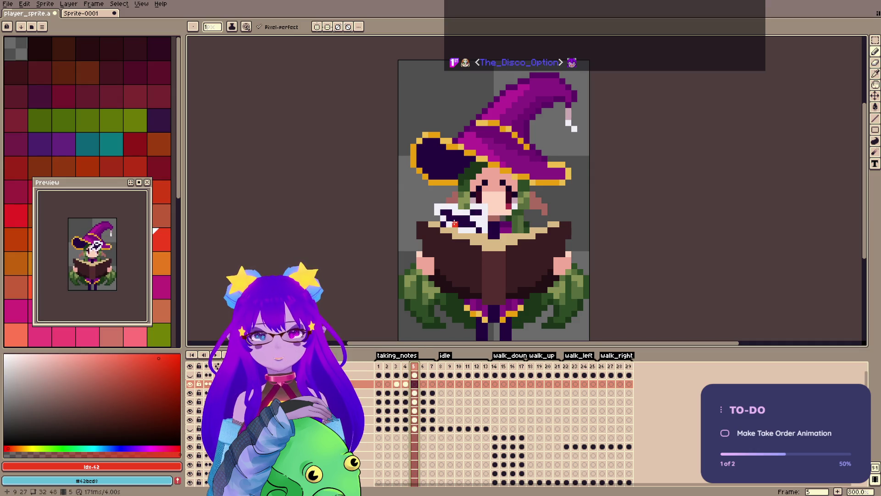
{"action": "left_click_drag", "start_coordinate": [443, 217], "coordinate": [449, 207]}
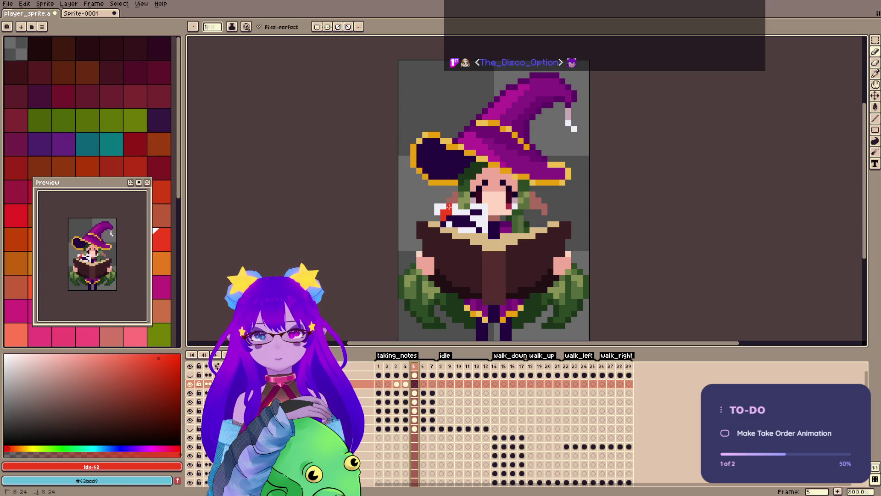
{"action": "left_click", "coordinate": [423, 375]}
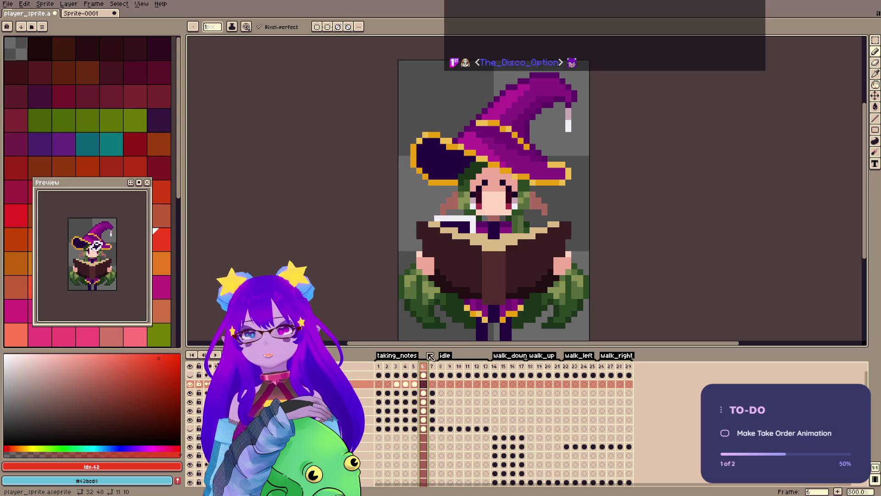
{"action": "key", "text": "Left"}
{"action": "key", "text": "Left"}
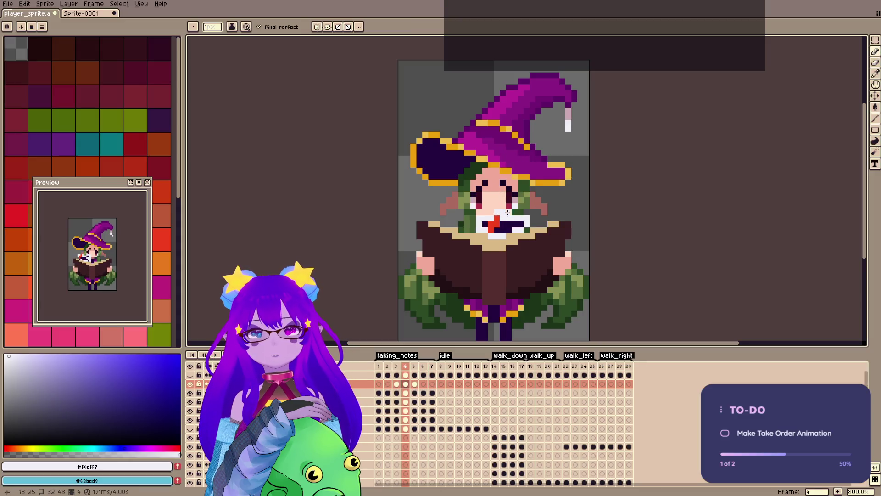
{"action": "key", "text": "Right"}
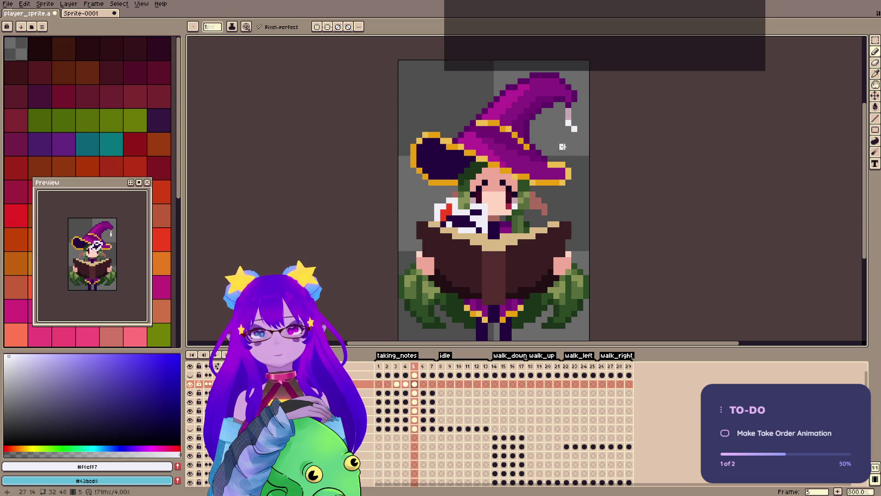
{"action": "key", "text": "Right"}
{"action": "key", "text": "ctrl+s"}
{"action": "left_click", "coordinate": [397, 366]}
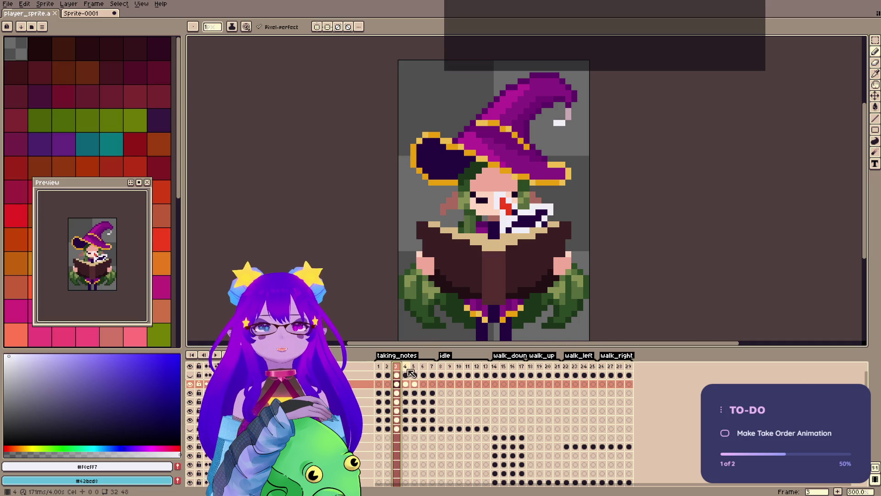
{"action": "left_click", "coordinate": [160, 238]}
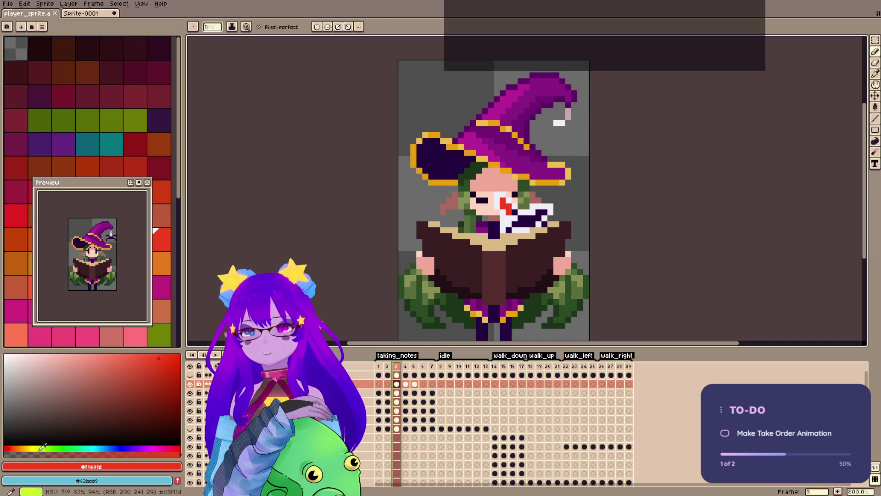
Pick orange, undo a stray Paint Bucket fill on frame 3, step to frame 5 and save.
{"action": "left_click", "coordinate": [15, 448]}
{"action": "key", "text": "g"}
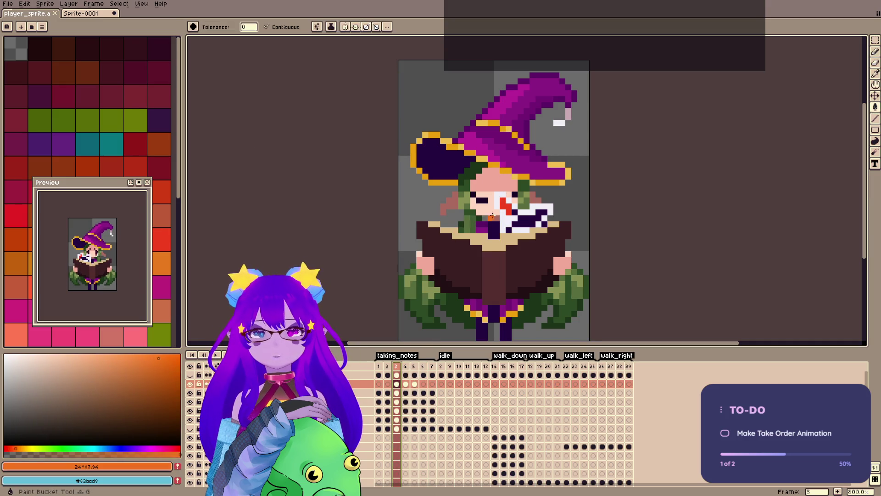
{"action": "left_click", "coordinate": [431, 105]}
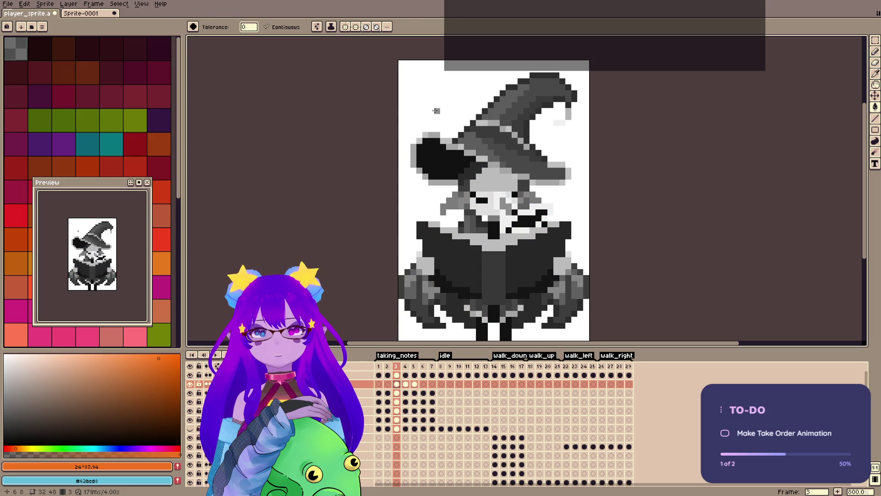
{"action": "key", "text": "ctrl+z"}
{"action": "key", "text": "Right"}
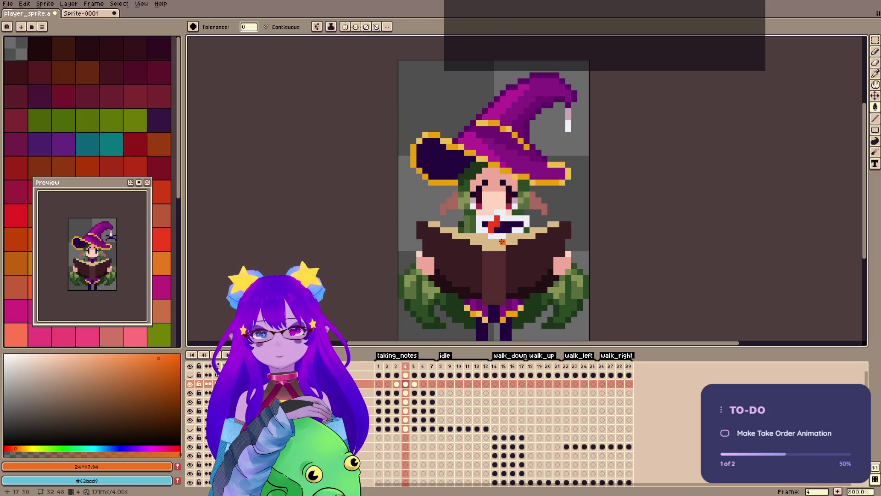
{"action": "key", "text": "Right"}
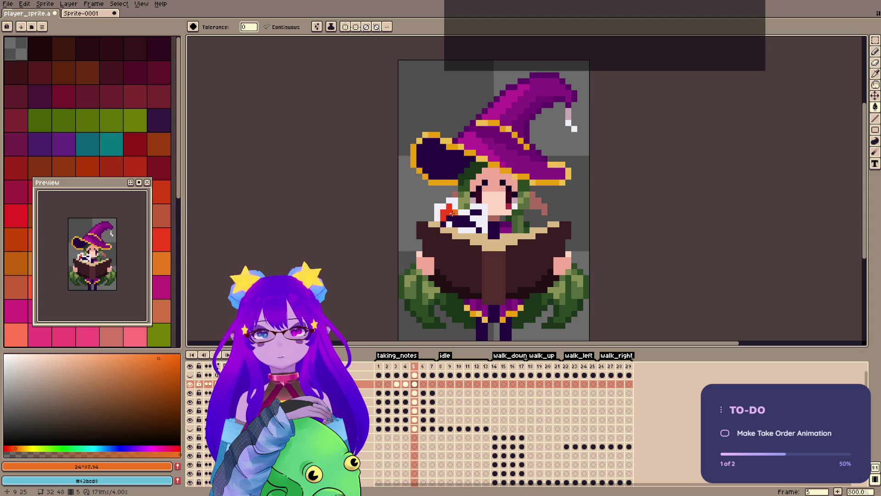
{"action": "key", "text": "ctrl+s"}
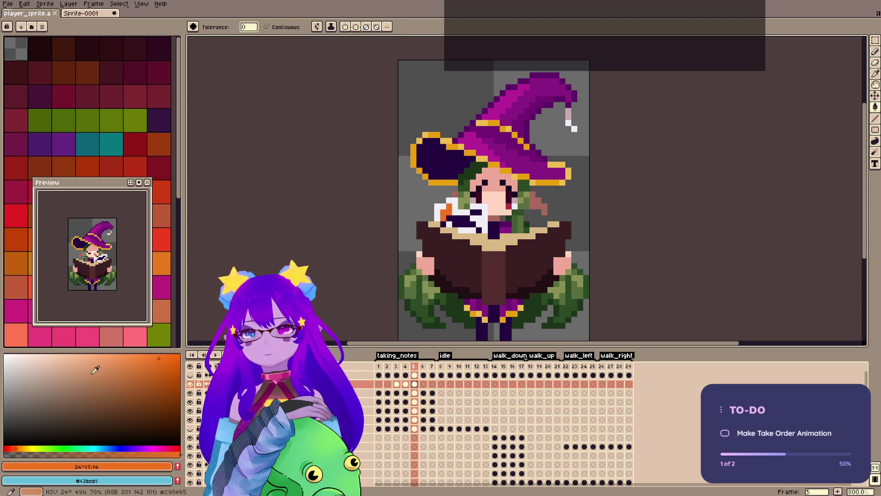
Paint a pink pixel on the notes with the Pencil, pick a redder colour, and check in greyscale.
{"action": "left_click", "coordinate": [129, 340]}
{"action": "key", "text": "b"}
{"action": "left_click", "coordinate": [449, 207]}
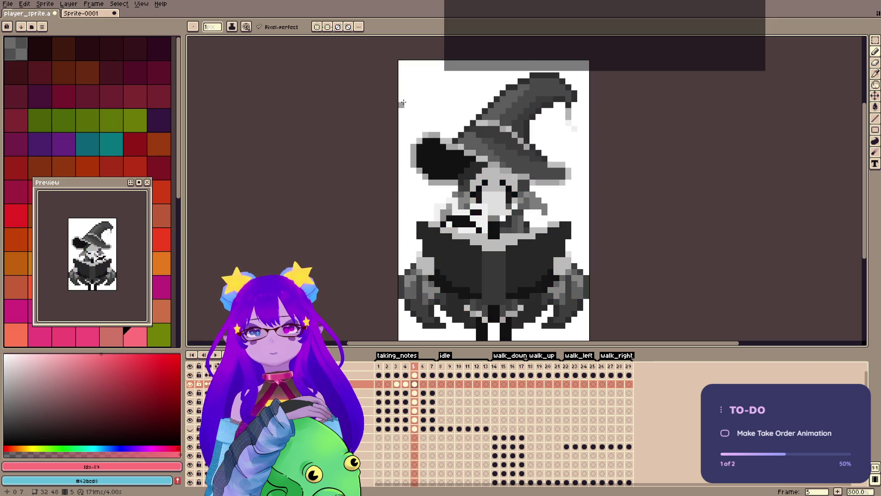
{"action": "left_click", "coordinate": [132, 357]}
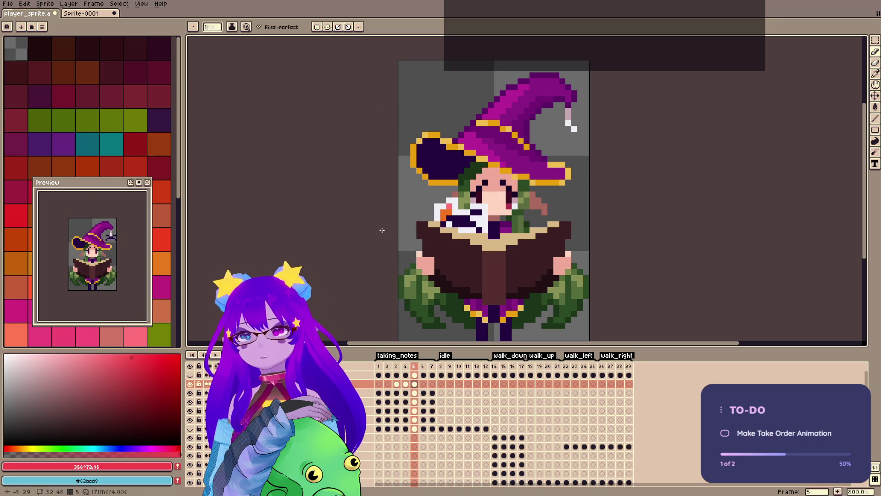
{"action": "key", "text": "ctrl+y"}
{"action": "key", "text": "ctrl+z"}
{"action": "key", "text": "ctrl+y"}
{"action": "key", "text": "ctrl+z"}
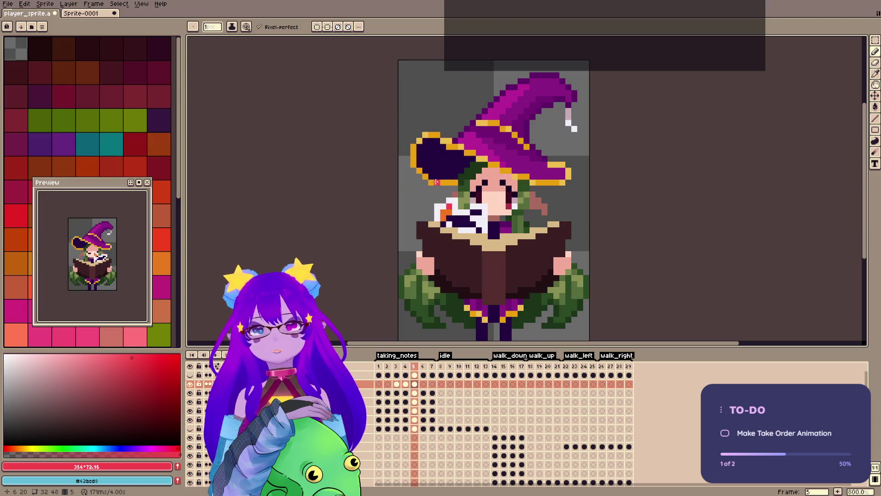
Step back a frame and save, then go to the first frame and save again.
{"action": "key", "text": "Left"}
{"action": "key", "text": "Left"}
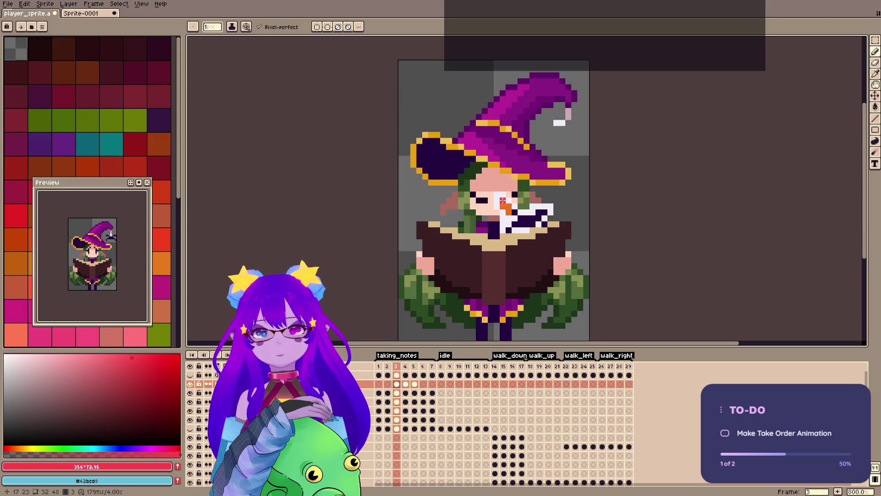
{"action": "key", "text": "ctrl+s"}
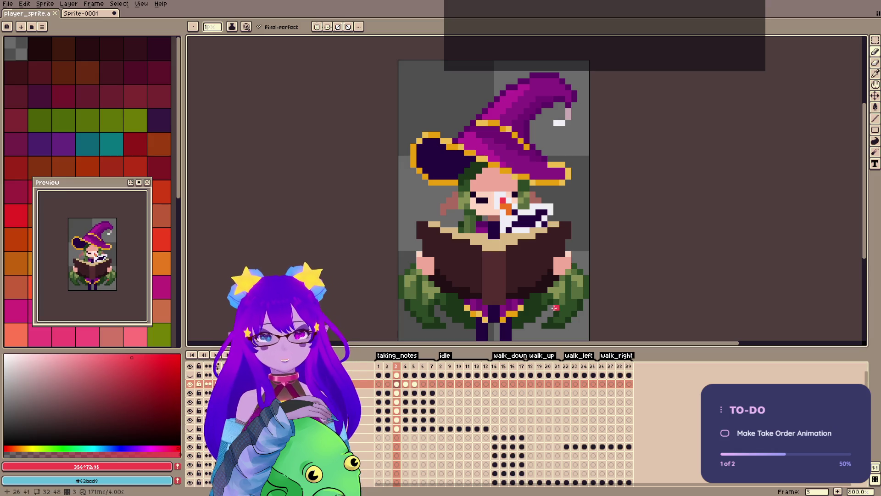
{"action": "left_click", "coordinate": [379, 367]}
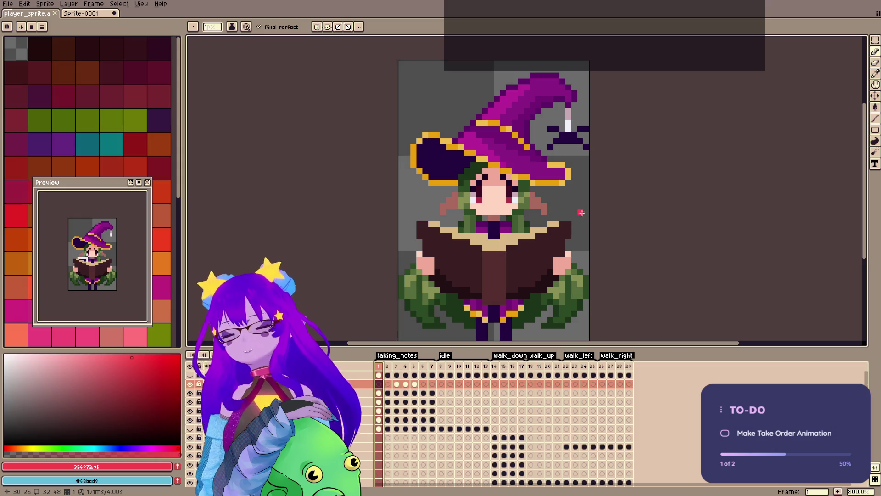
{"action": "key", "text": "ctrl+s"}
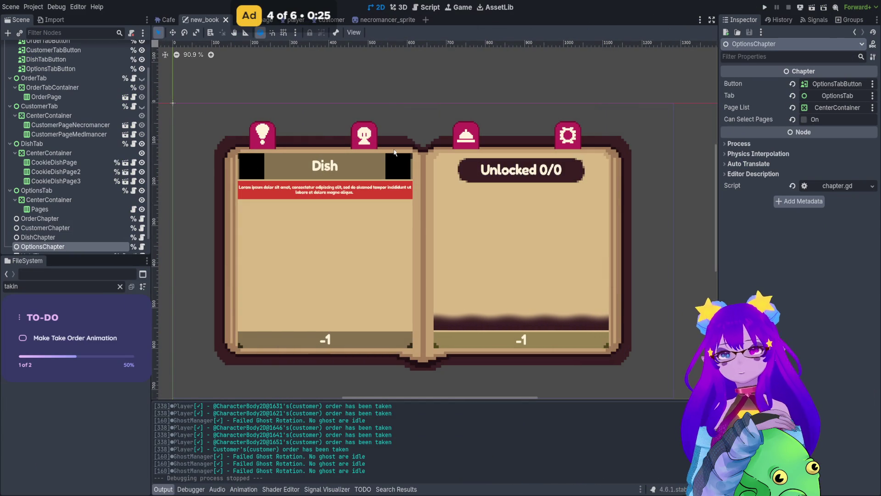
Switch to the player scene, save it, and select its Sprite node to inspect the witch.
{"action": "left_click", "coordinate": [287, 19]}
{"action": "scroll", "coordinate": [799, 184], "scroll_direction": "down", "scroll_amount": 1}
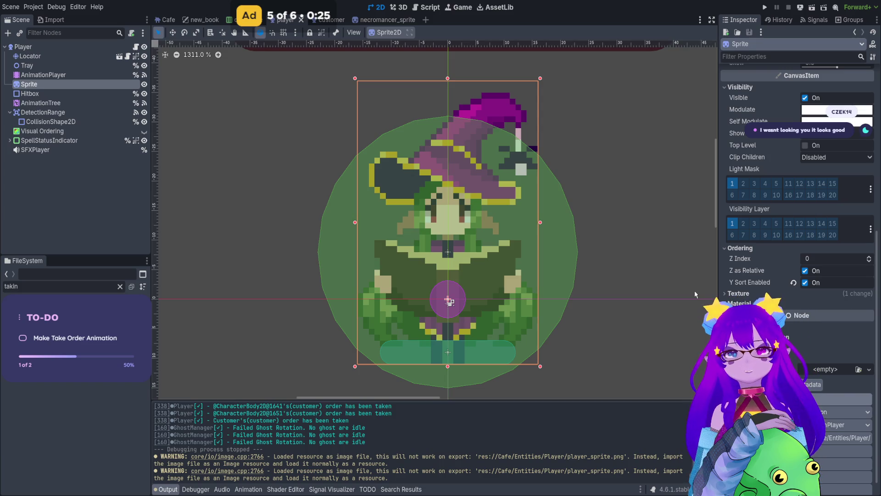
{"action": "key", "text": "ctrl+s"}
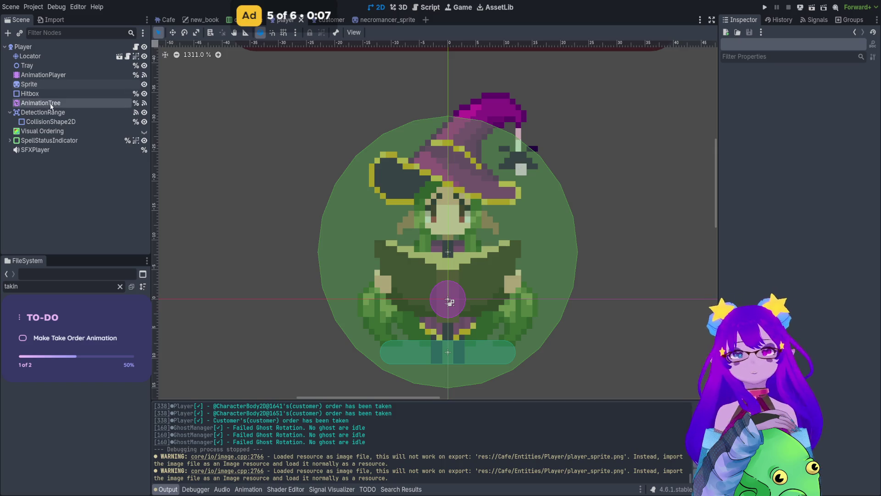
{"action": "left_click", "coordinate": [64, 84]}
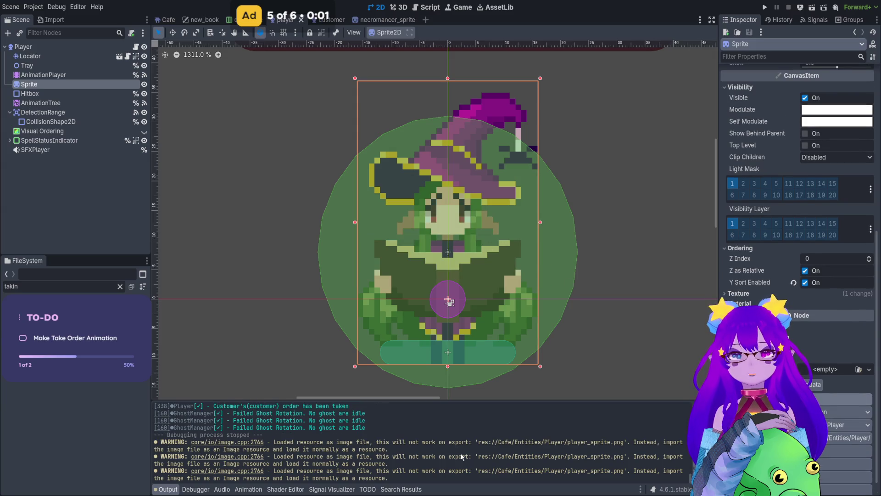
{"action": "key", "text": "ctrl+s"}
Select AnimationTree, preview the taking_notes animation, and save the player scene.
{"action": "left_click", "coordinate": [112, 104]}
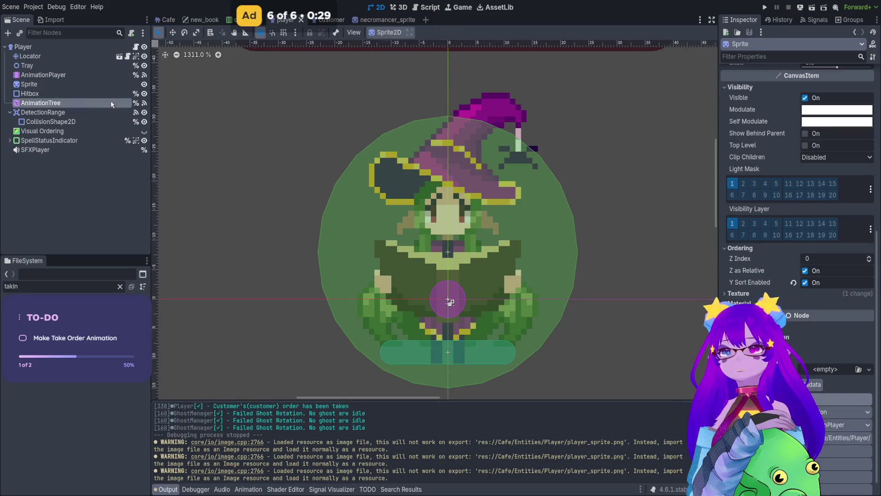
{"action": "left_click", "coordinate": [351, 393]}
{"action": "left_click", "coordinate": [338, 413]}
{"action": "key", "text": "ctrl+s"}
Run the game from the Cafe scene, stop it with F8, then return to player and run again.
{"action": "left_click", "coordinate": [166, 20]}
{"action": "left_click", "coordinate": [764, 8]}
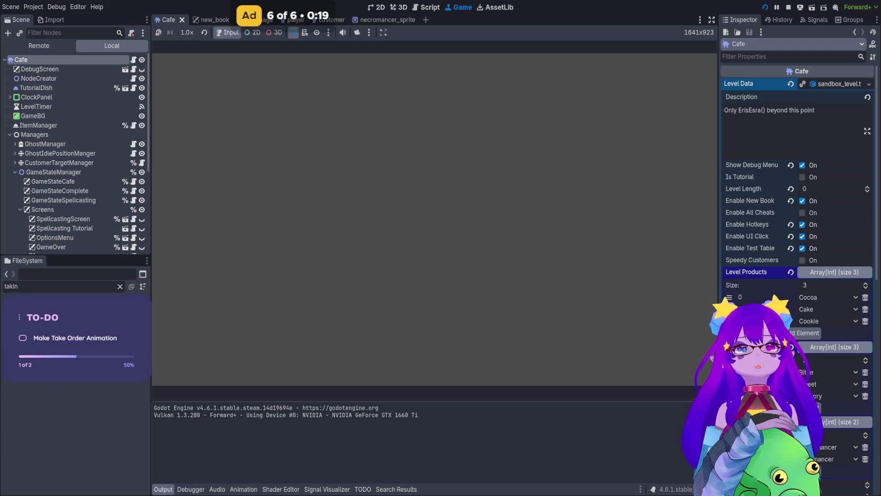
{"action": "key", "text": "F8"}
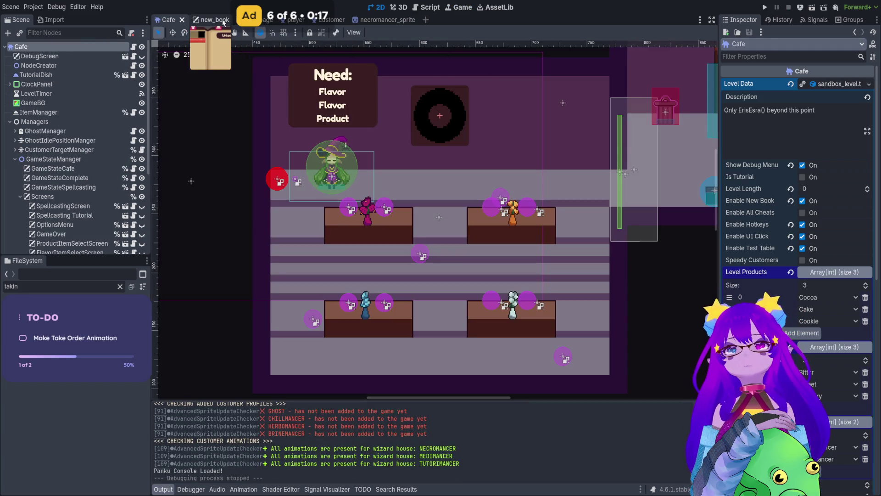
{"action": "left_click", "coordinate": [224, 20]}
{"action": "left_click", "coordinate": [324, 19]}
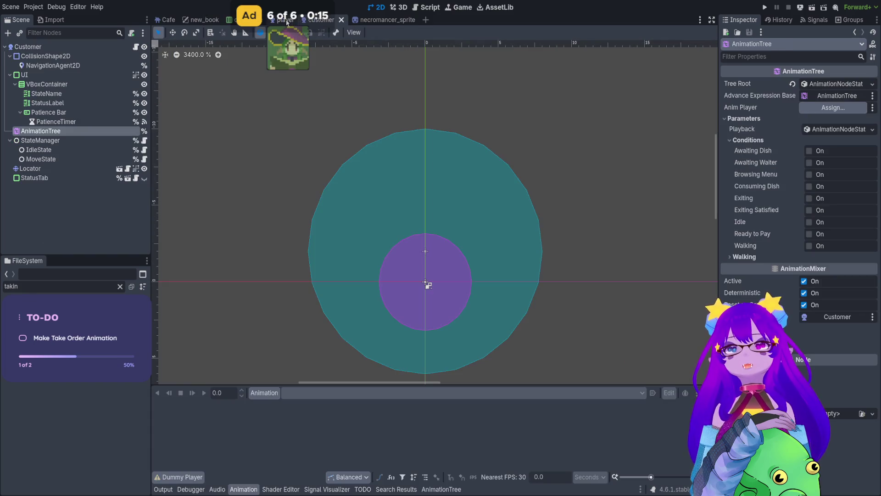
{"action": "left_click", "coordinate": [285, 20]}
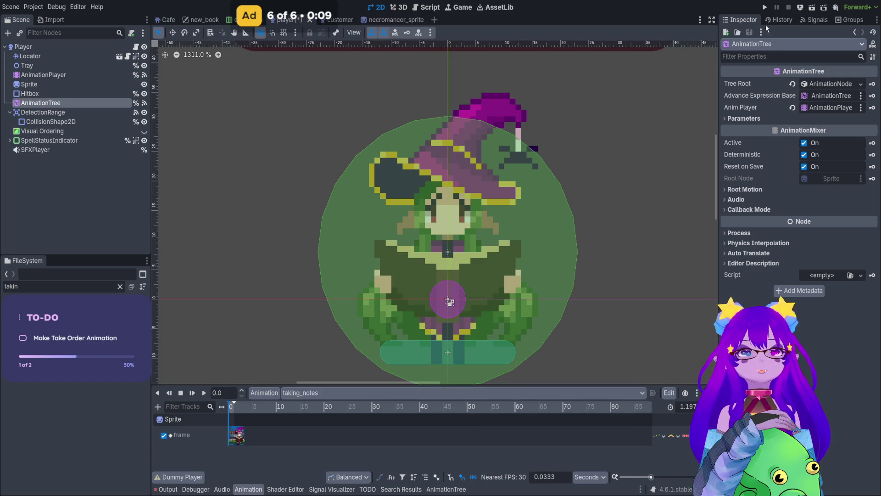
{"action": "left_click", "coordinate": [765, 8]}
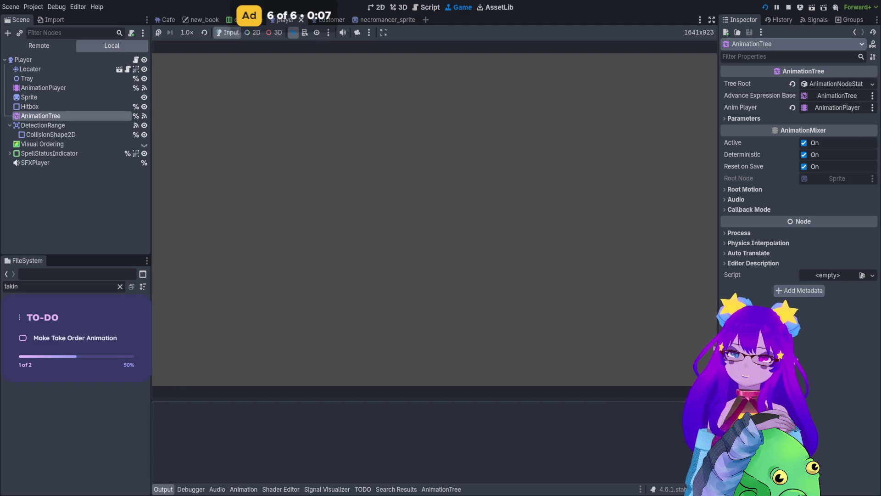
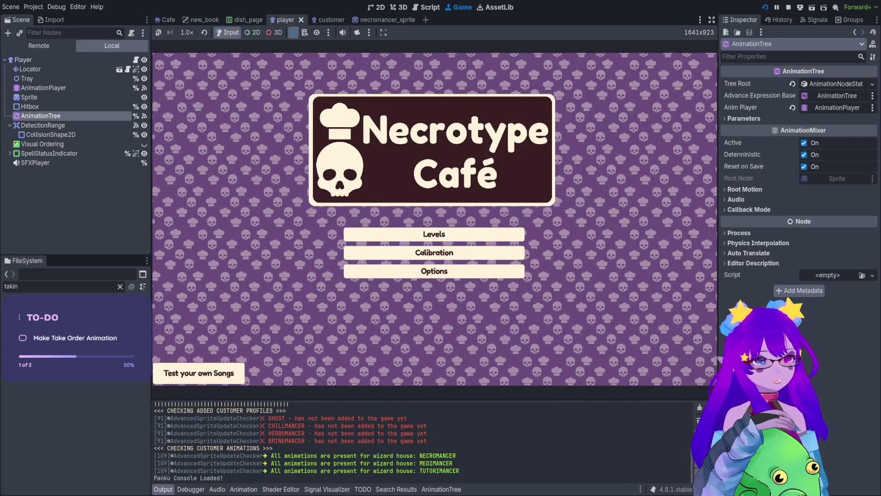
Enter the café level and spawn one queued customer with Cheats.spawn_customer().
{"action": "left_click", "coordinate": [434, 234]}
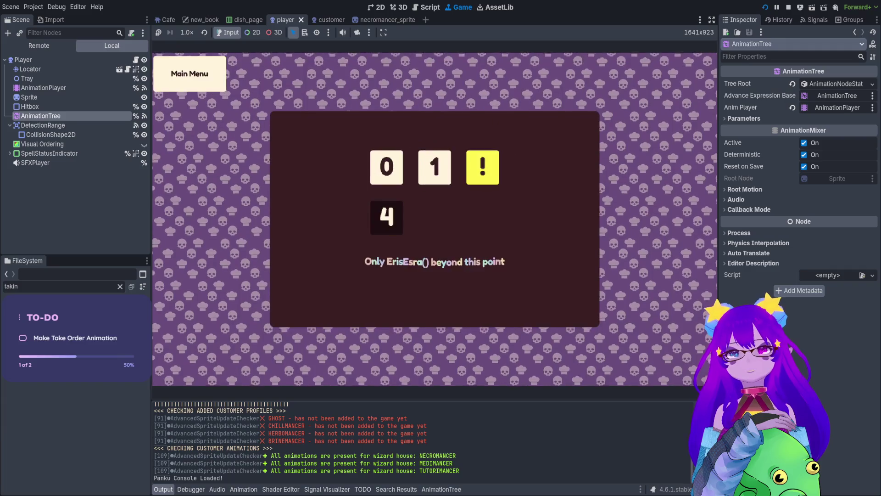
{"action": "key", "text": "grave"}
{"action": "type", "text": "s"}
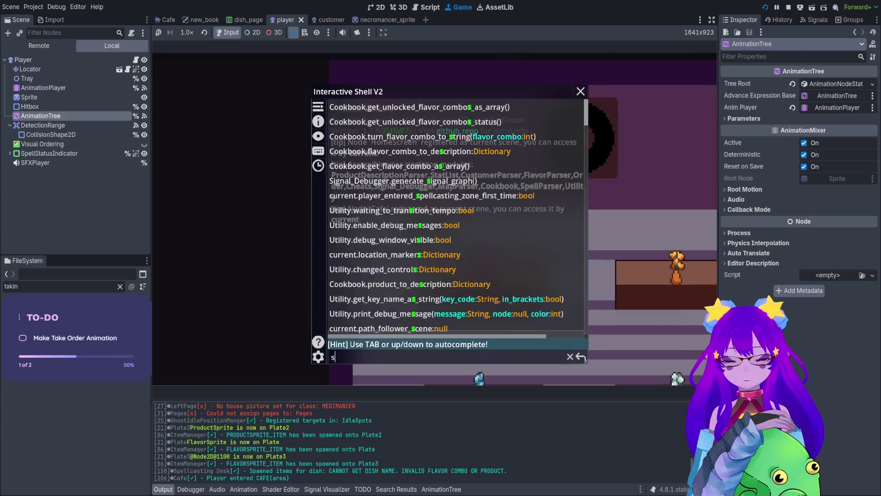
{"action": "type", "text": "pawn"}
{"action": "key", "text": "Down"}
{"action": "key", "text": "Down"}
{"action": "key", "text": "Down"}
{"action": "key", "text": "Return"}
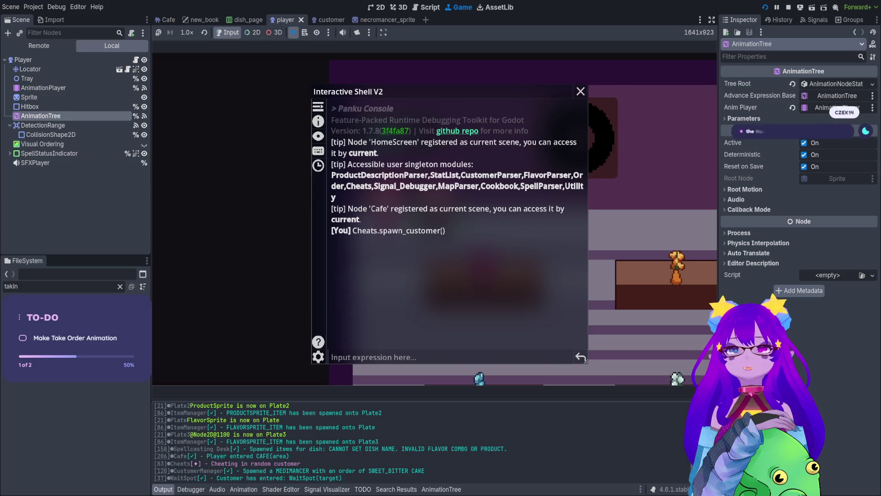
{"action": "key", "text": "grave"}
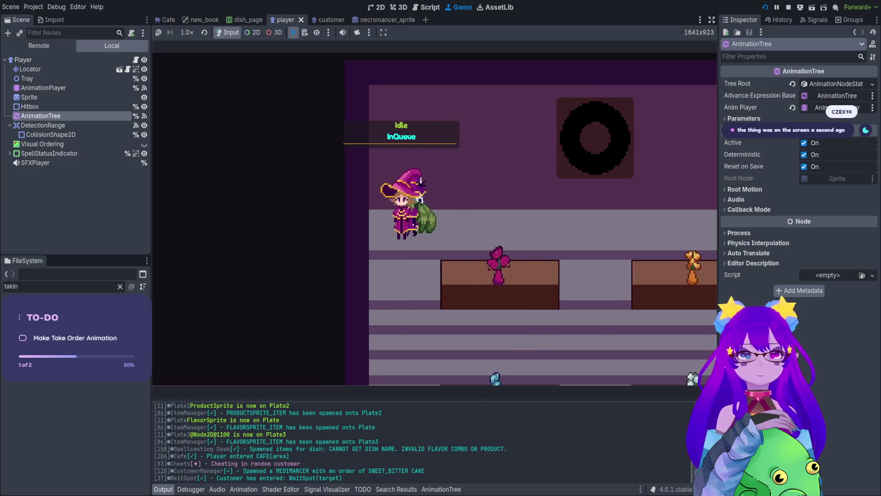
Fill every café seat using Cheats.spawn_and_seat_customers(10).
{"action": "key", "text": "grave"}
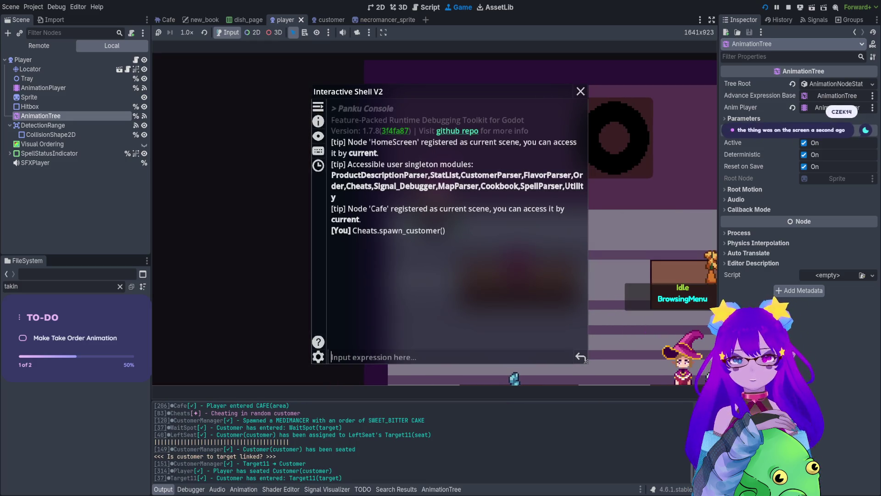
{"action": "type", "text": "spawn"}
{"action": "key", "text": "Down"}
{"action": "key", "text": "Down"}
{"action": "key", "text": "Down"}
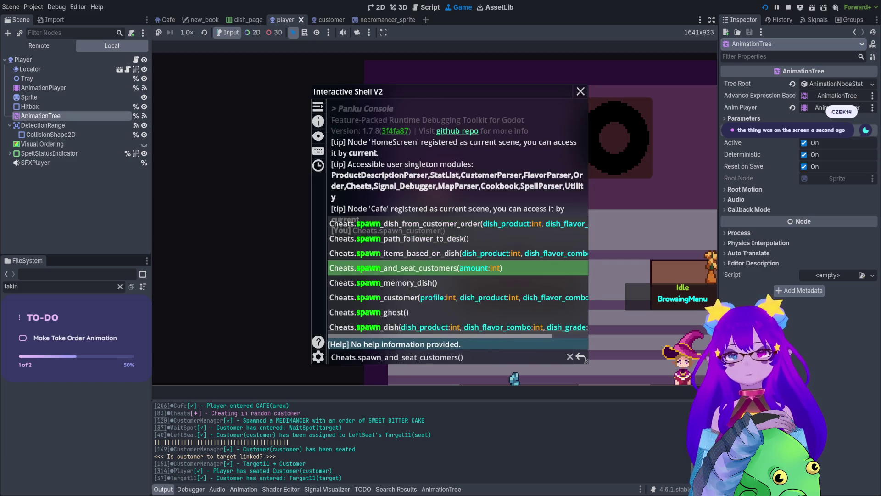
{"action": "type", "text": "10"}
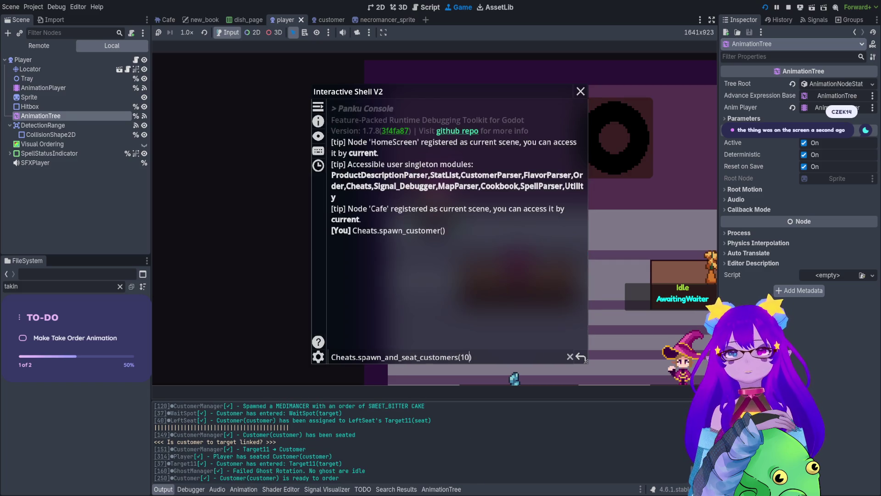
{"action": "key", "text": "Return"}
{"action": "key", "text": "Down"}
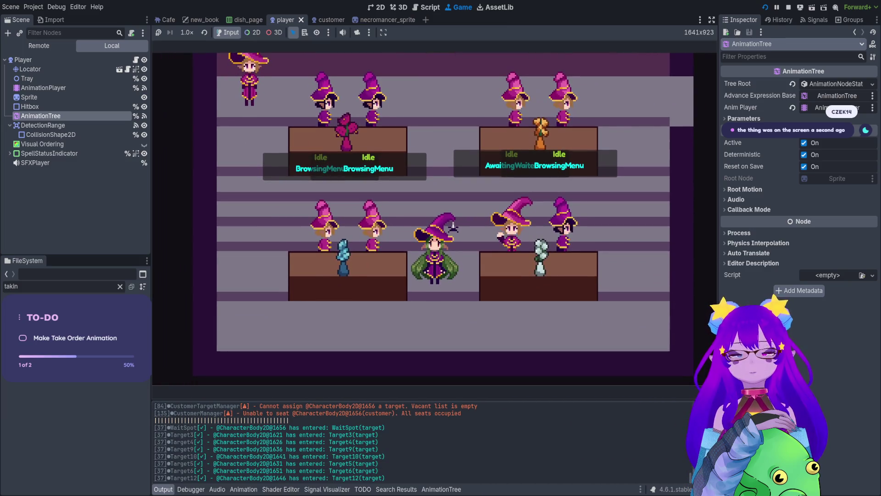
Take the orders of the bottom-row customers, right and left.
{"action": "key", "text": "Up"}
{"action": "key", "text": "Right"}
{"action": "key", "text": "e"}
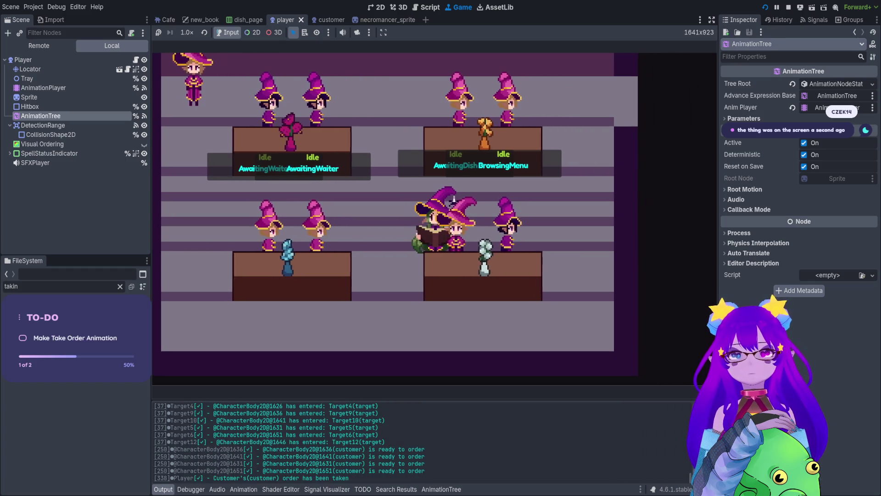
{"action": "key", "text": "Left"}
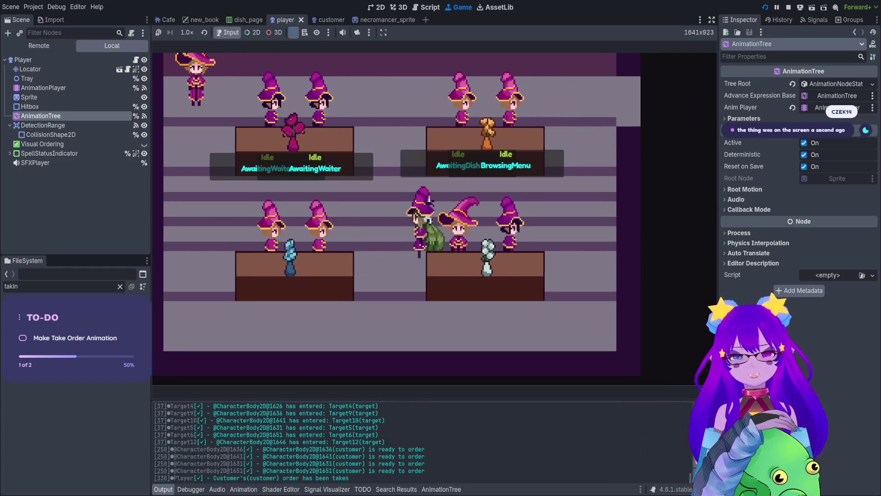
{"action": "key", "text": "e"}
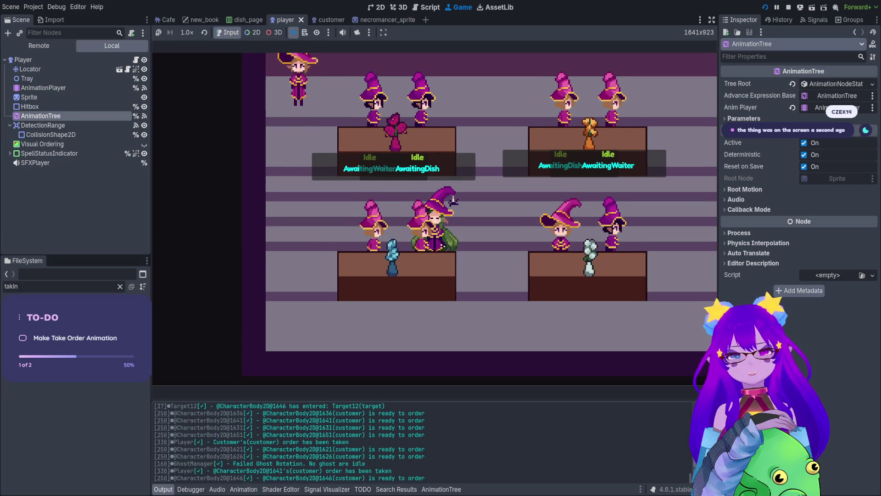
{"action": "key", "text": "Left"}
{"action": "key", "text": "e"}
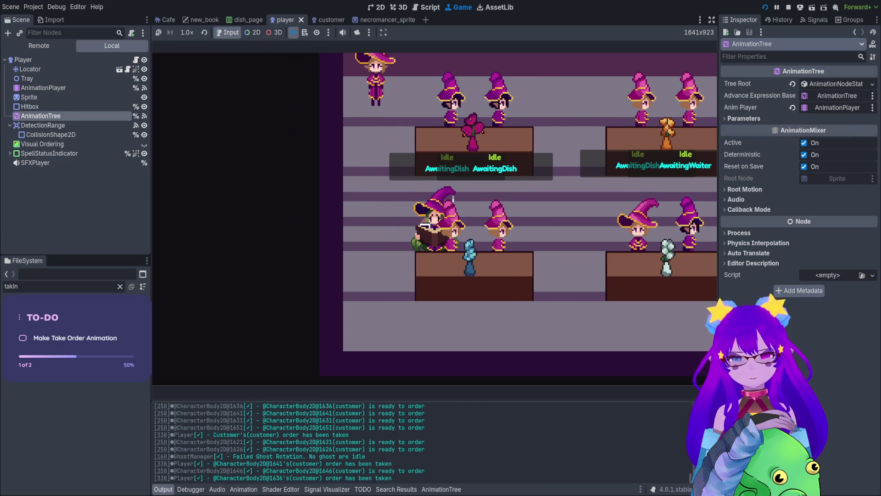
{"action": "key", "text": "Right"}
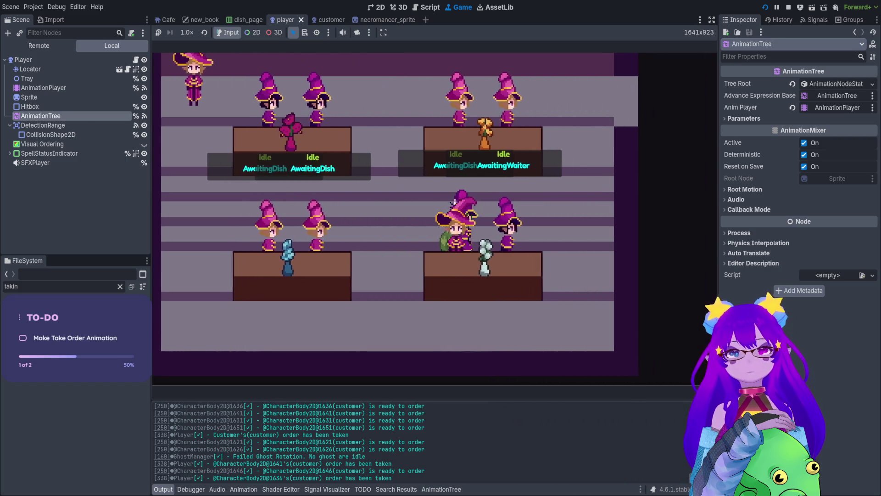
{"action": "key", "text": "e"}
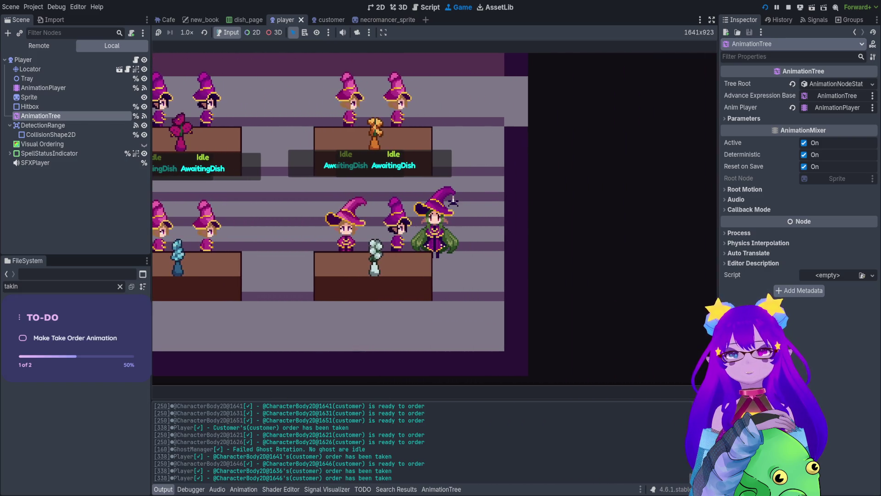
Take the remaining upper-right and left customers' orders.
{"action": "key", "text": "Up"}
{"action": "key", "text": "e"}
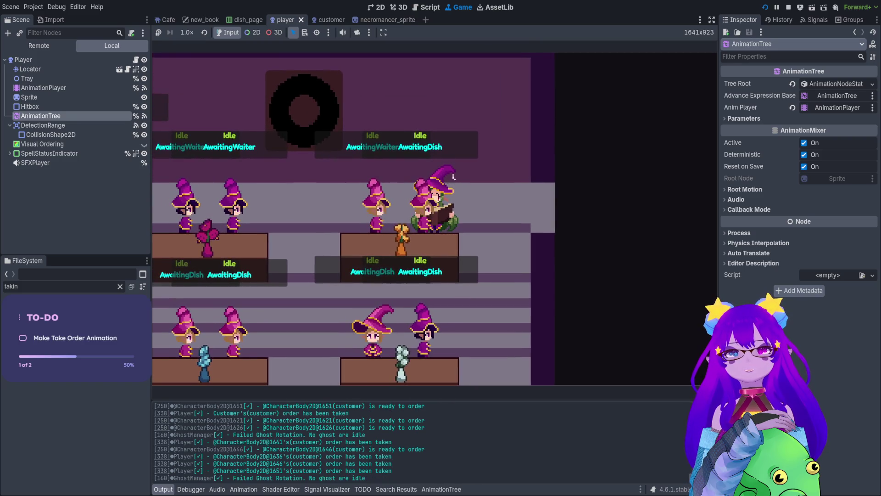
{"action": "key", "text": "Left"}
{"action": "key", "text": "e"}
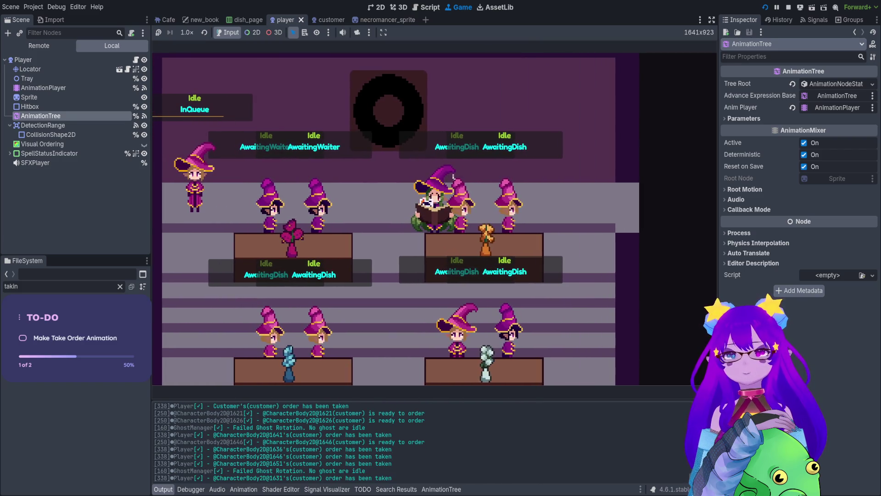
{"action": "key", "text": "Left"}
{"action": "key", "text": "e"}
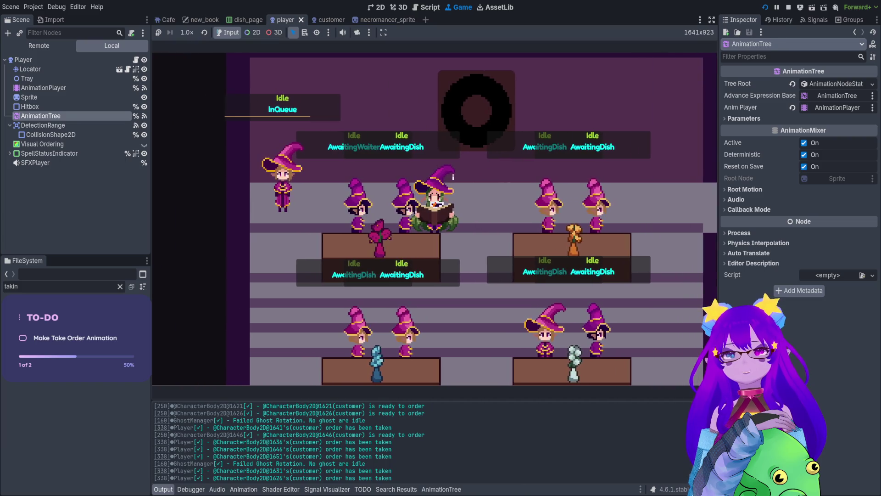
{"action": "key", "text": "Left"}
{"action": "key", "text": "e"}
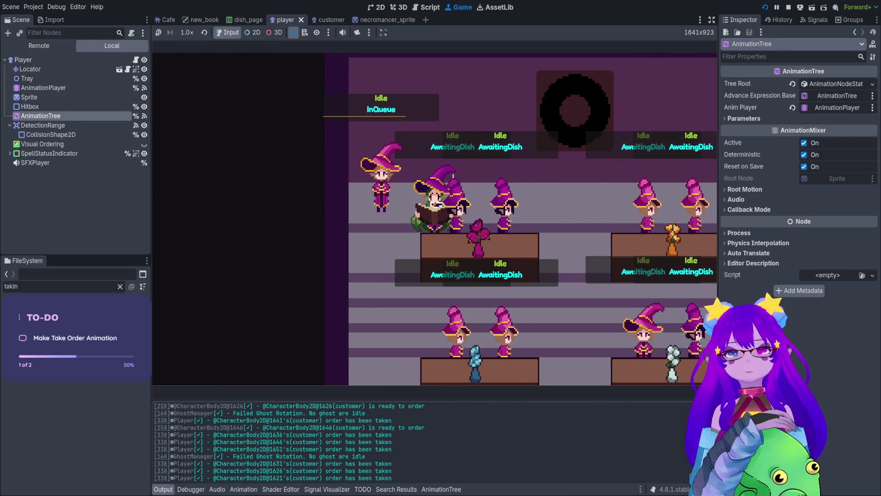
{"action": "key", "text": "Right"}
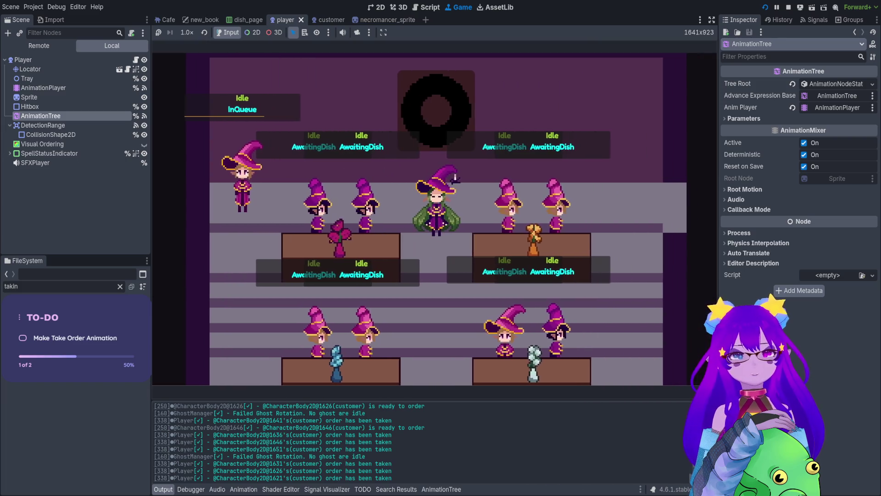
{"action": "key", "text": "grave"}
Restart the café with Cheats.restart() and reseat customers with Cheats.spawn_and_seat_customers().
{"action": "type", "text": "res"}
{"action": "key", "text": "Tab"}
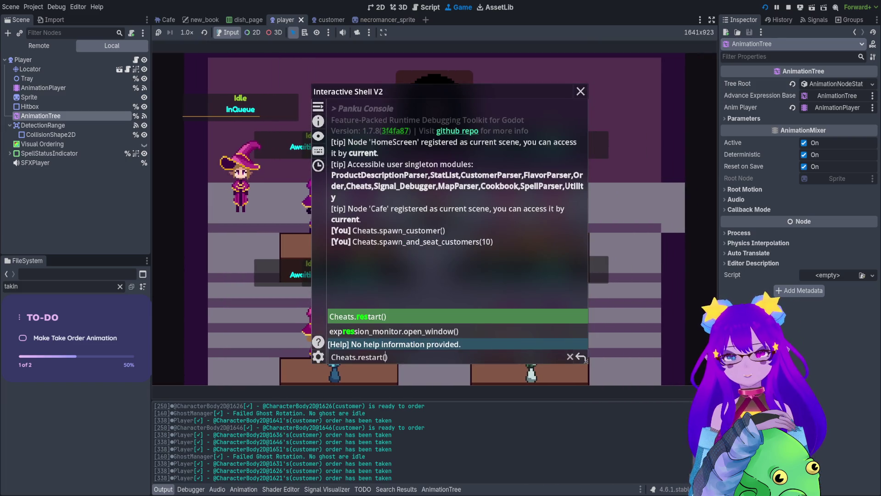
{"action": "key", "text": "Return"}
{"action": "key", "text": "grave"}
{"action": "type", "text": "seat"}
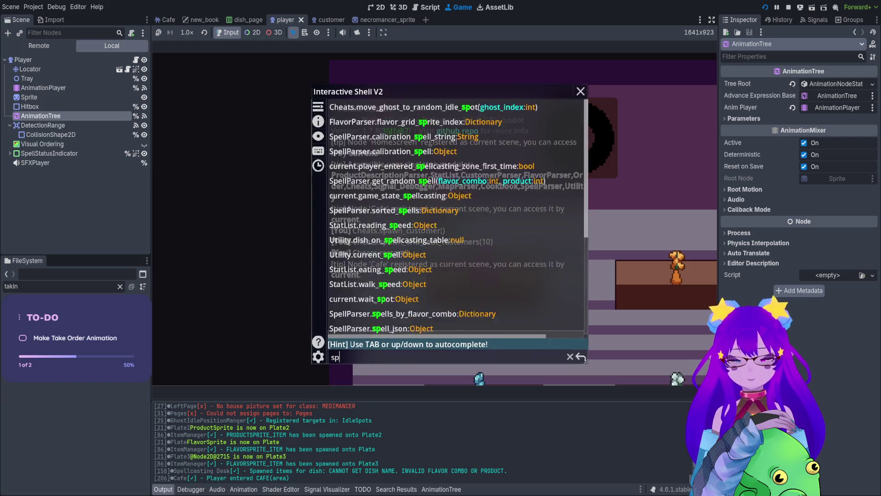
{"action": "key", "text": "Tab"}
{"action": "key", "text": "Return"}
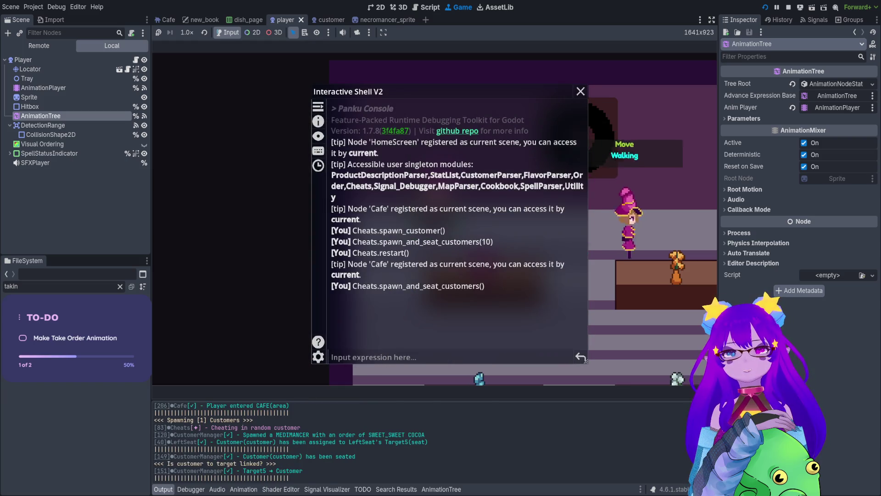
Rerun Cheats.spawn_and_seat_customers(10) from the console history.
{"action": "key", "text": "Up"}
{"action": "key", "text": "Down"}
{"action": "key", "text": "Up"}
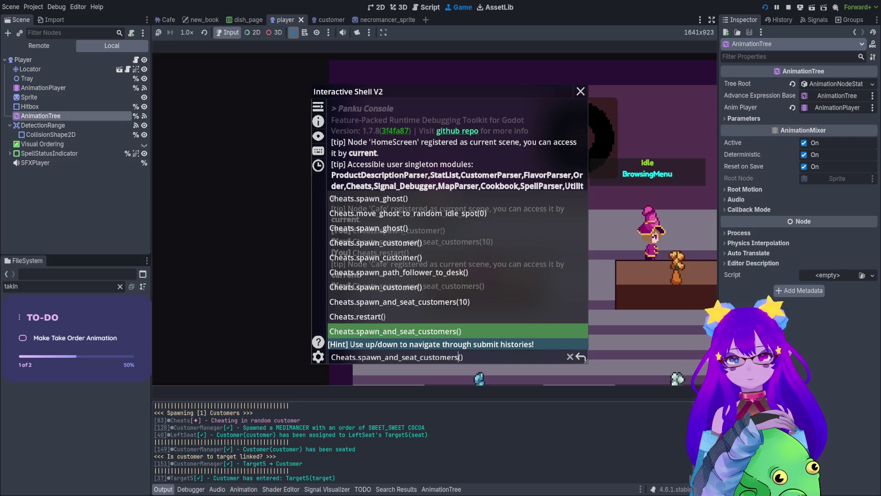
{"action": "key", "text": "Up"}
{"action": "key", "text": "Return"}
{"action": "key", "text": "grave"}
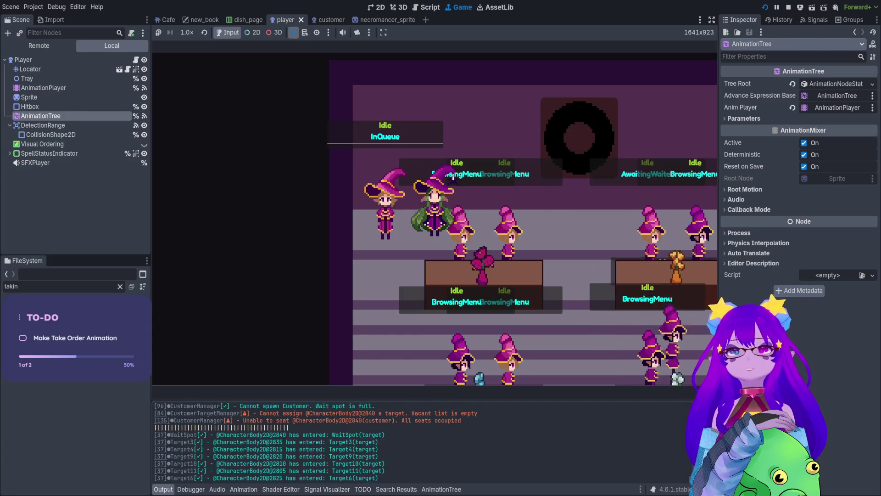
{"action": "key", "text": "d"}
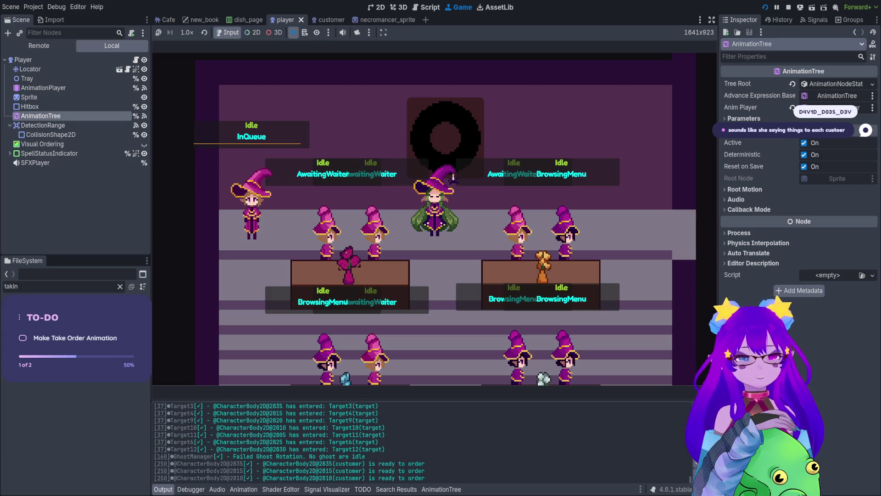
Take orders at the right, left and lower-right tables, then two more leftward.
{"action": "key", "text": "d"}
{"action": "key", "text": "s"}
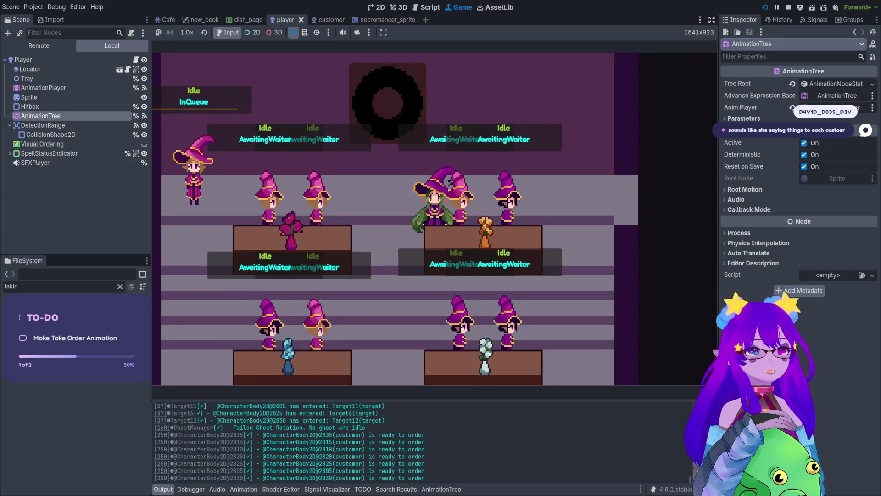
{"action": "key", "text": "e"}
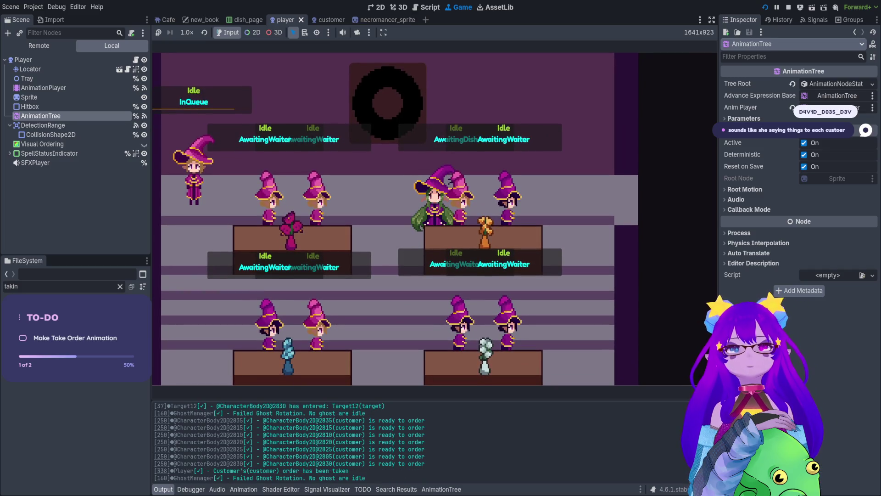
{"action": "key", "text": "a"}
{"action": "key", "text": "e"}
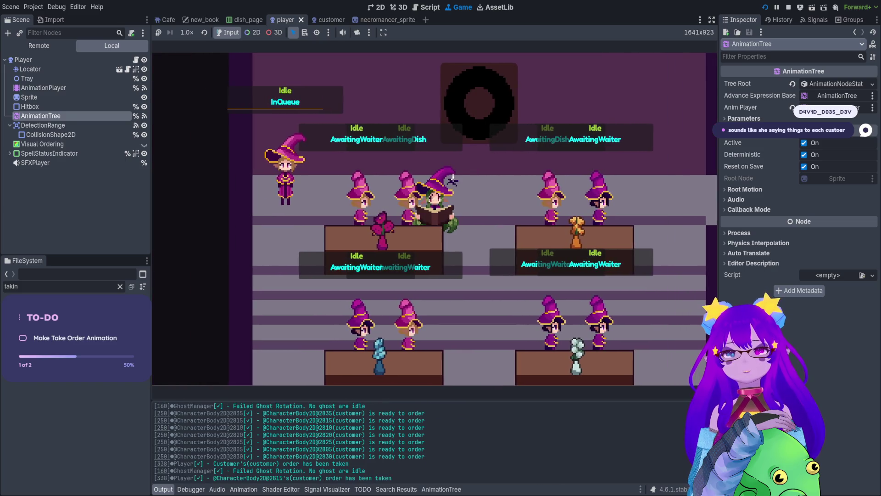
{"action": "key", "text": "s"}
{"action": "key", "text": "d"}
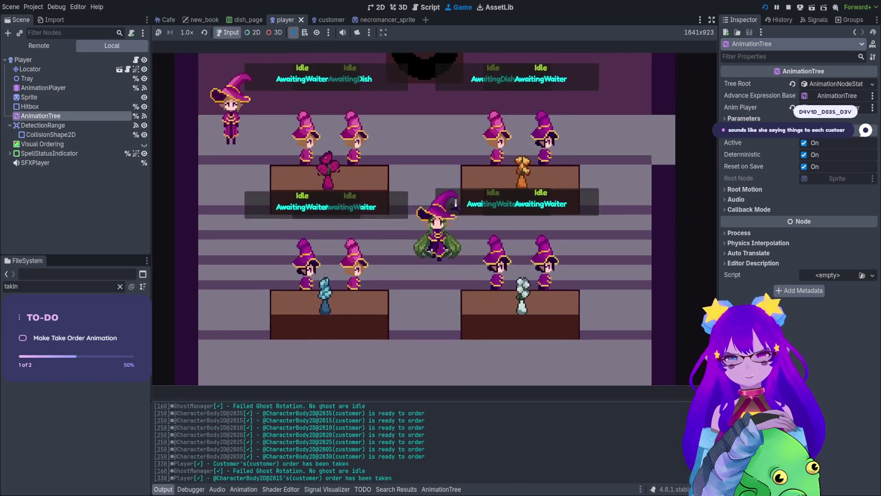
{"action": "key", "text": "e"}
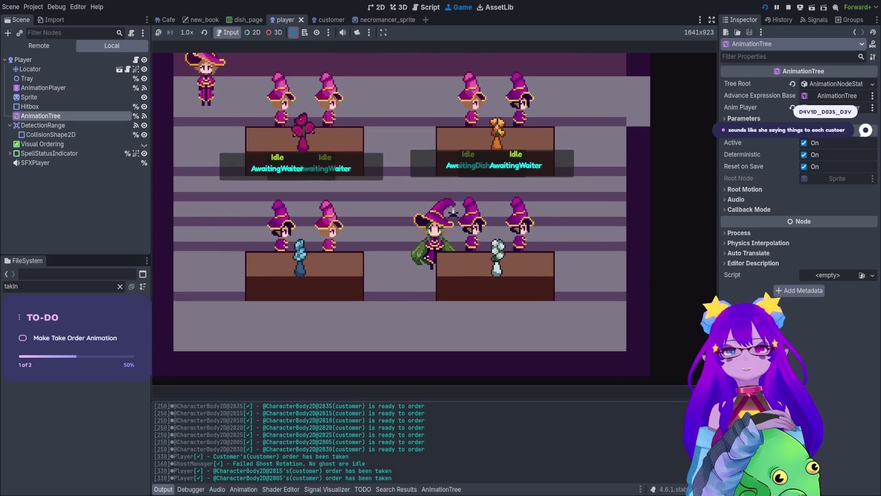
{"action": "key", "text": "a"}
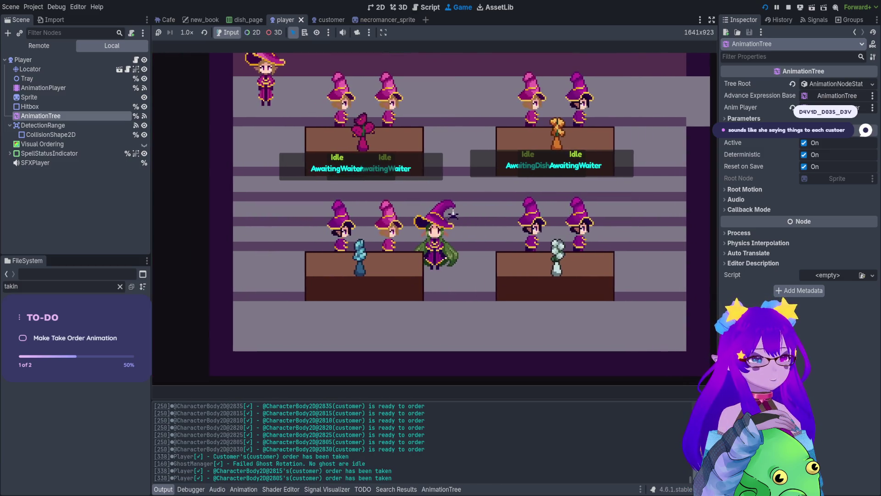
{"action": "key", "text": "a"}
{"action": "key", "text": "e"}
{"action": "key", "text": "a"}
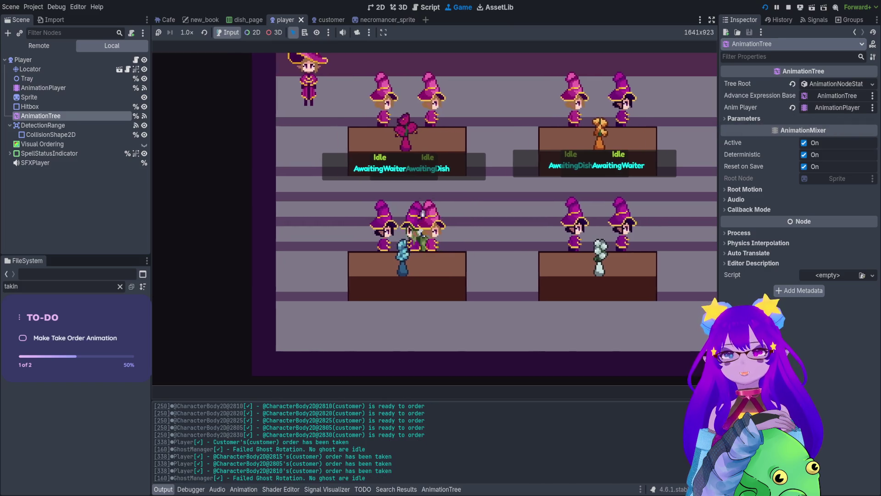
{"action": "key", "text": "e"}
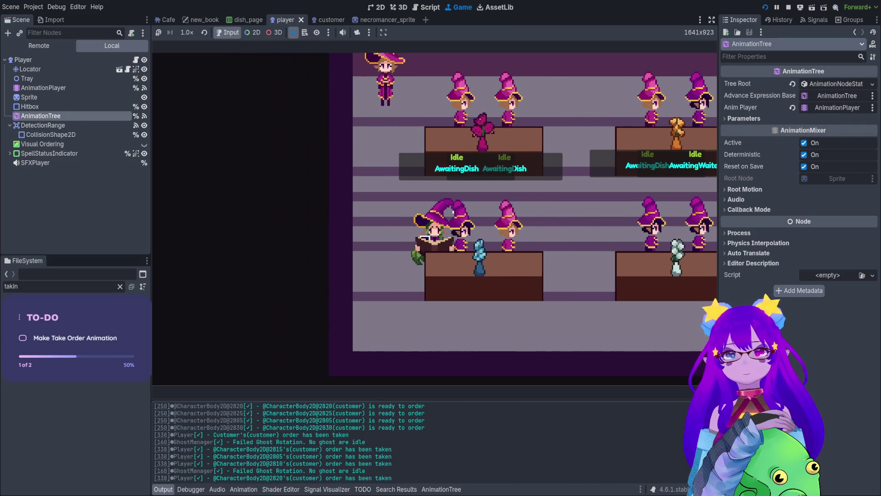
Take the upper table's order, then mute the running game's sound.
{"action": "key", "text": "d"}
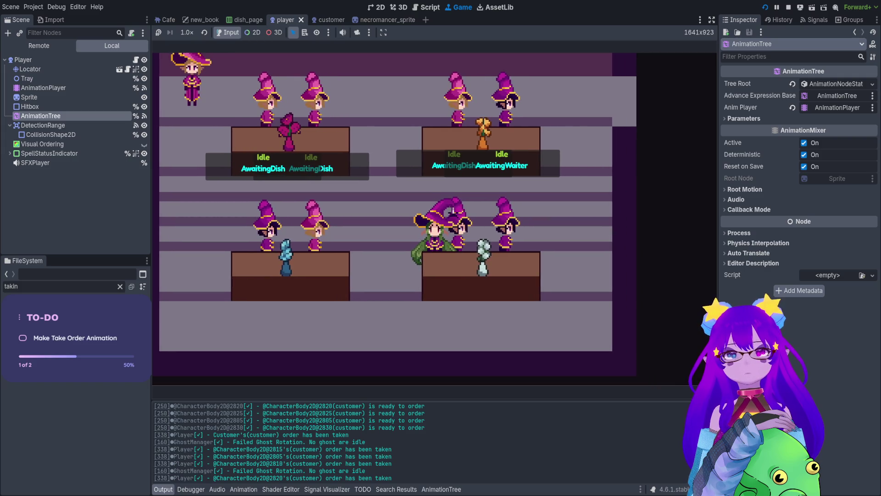
{"action": "key", "text": "d"}
{"action": "key", "text": "w"}
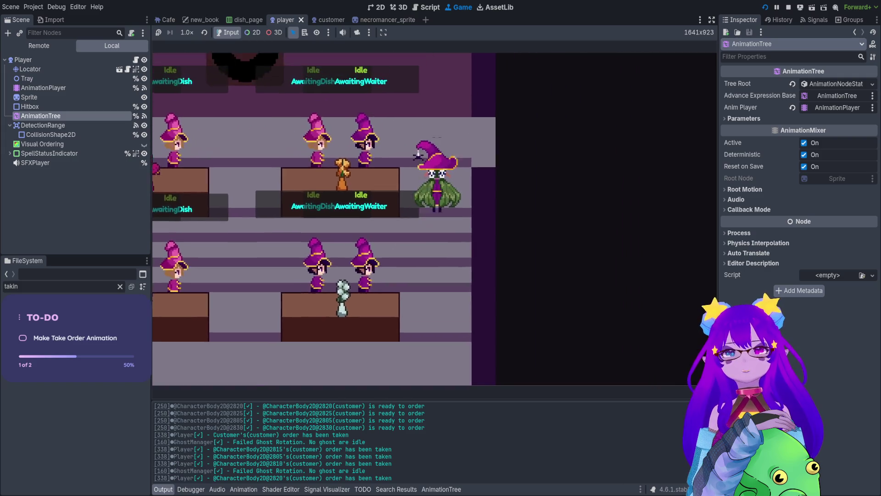
{"action": "key", "text": "e"}
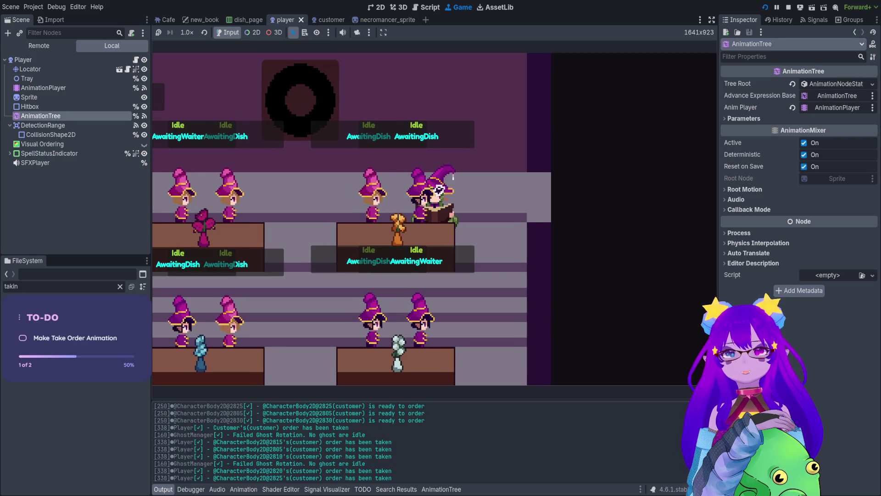
{"action": "key", "text": "d"}
{"action": "key", "text": "s"}
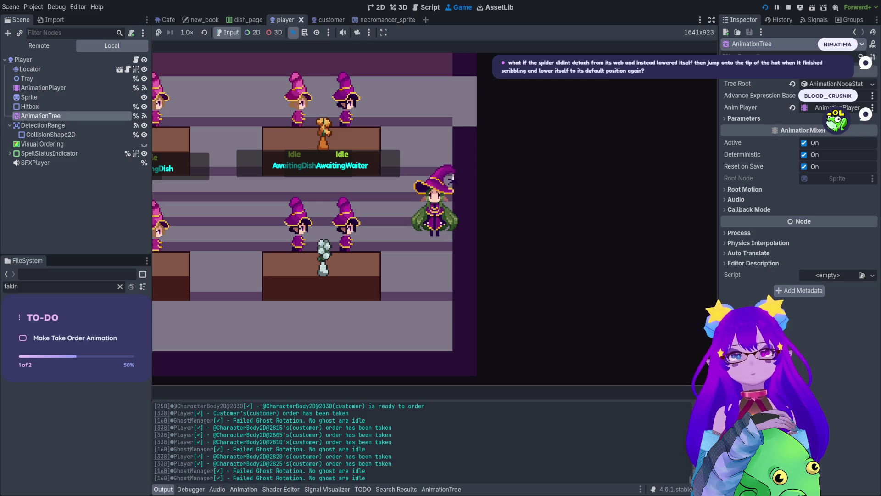
{"action": "key", "text": "Left"}
{"action": "key", "text": "Down"}
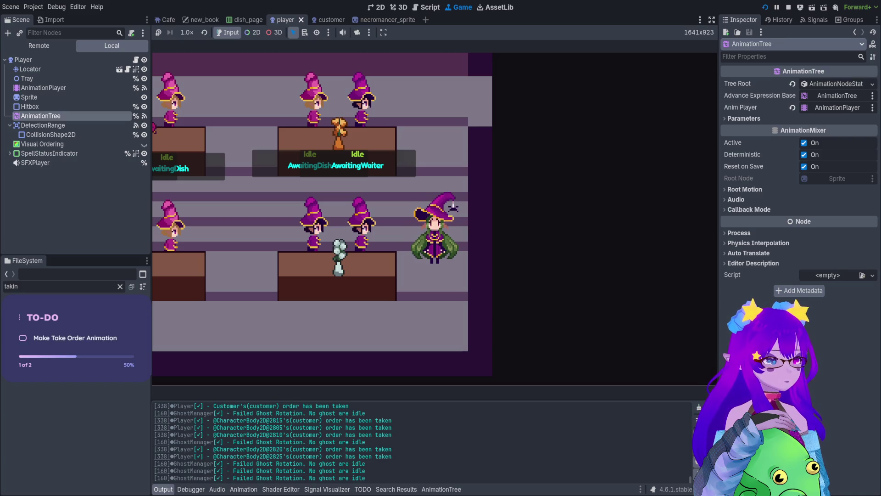
{"action": "left_click", "coordinate": [343, 33]}
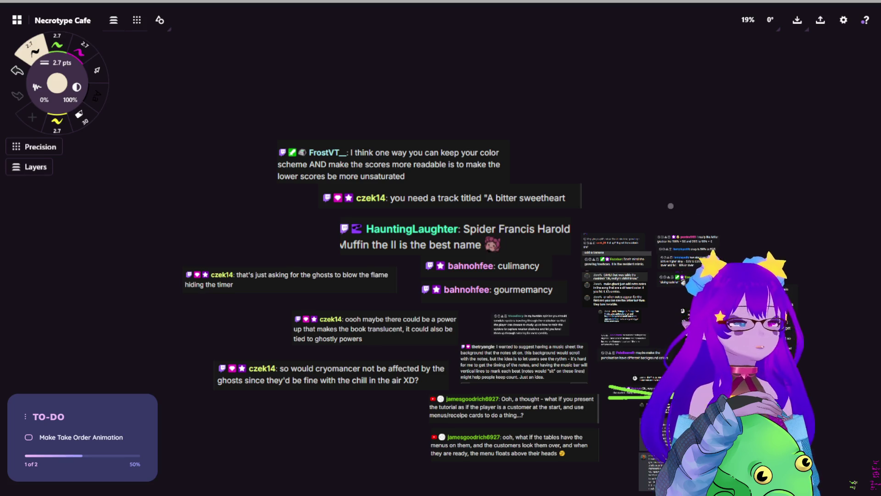
Paste the spider chat suggestion onto the Necrotype Cafe board and enlarge it beside the chat cards.
{"action": "left_click_drag", "start_coordinate": [674, 207], "coordinate": [637, 170]}
{"action": "scroll", "coordinate": [388, 199], "scroll_direction": "up", "scroll_amount": 5}
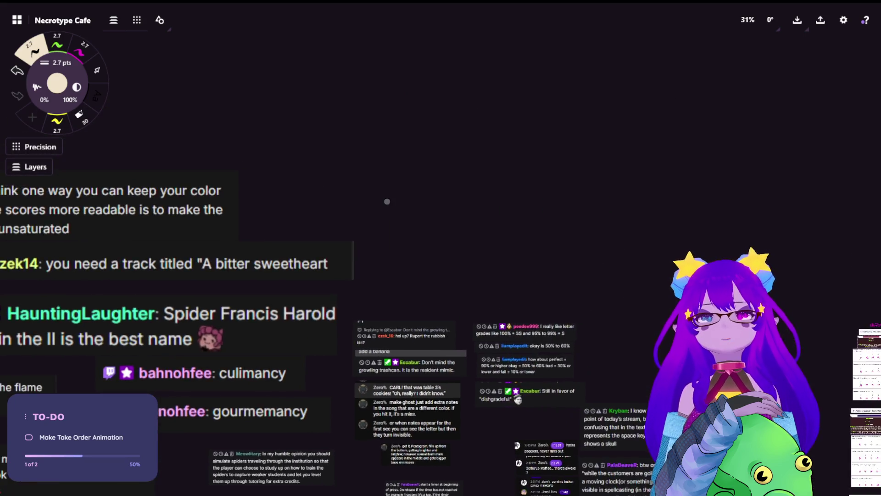
{"action": "key", "text": "ctrl+v"}
{"action": "scroll", "coordinate": [415, 255], "scroll_direction": "up", "scroll_amount": 3}
{"action": "mouse_move", "coordinate": [415, 256]}
{"action": "left_mouse_down"}
{"action": "mouse_move", "coordinate": [408, 208]}
{"action": "mouse_move", "coordinate": [408, 215]}
{"action": "left_mouse_up"}
{"action": "left_click", "coordinate": [470, 291]}
{"action": "scroll", "coordinate": [470, 291], "scroll_direction": "down", "scroll_amount": 5}
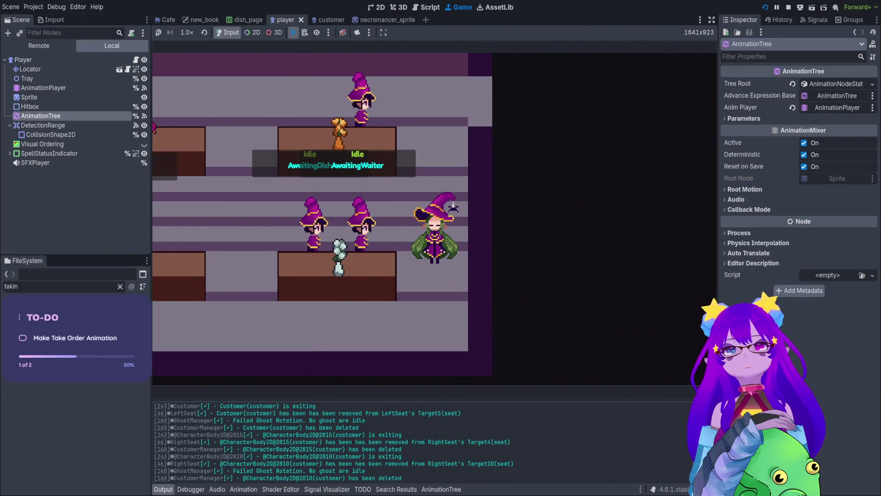
Walk the witch around the tables taking orders, then stop the game with F8.
{"action": "key", "text": "Left"}
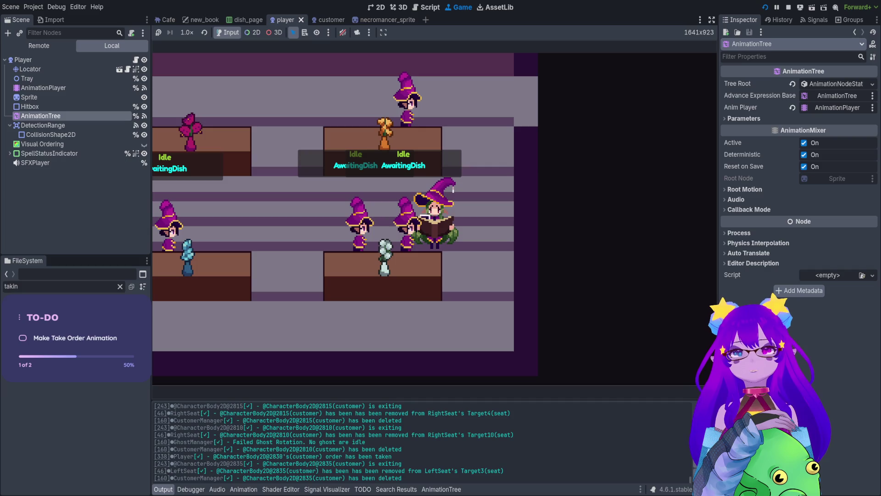
{"action": "key", "text": "Up"}
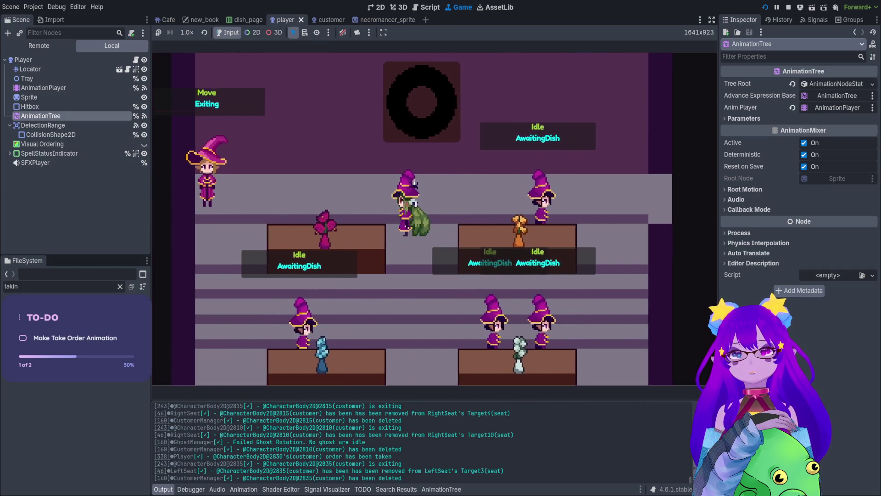
{"action": "key", "text": "Down"}
{"action": "key", "text": "Right"}
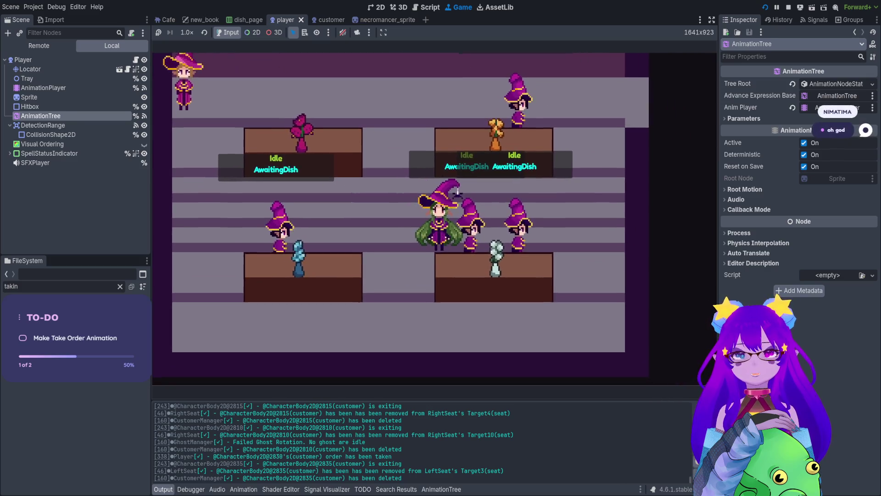
{"action": "key", "text": "Right"}
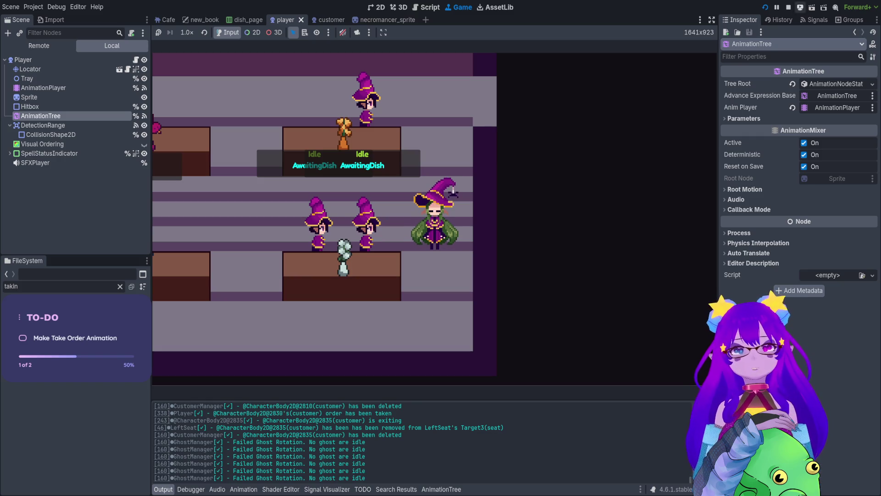
{"action": "key", "text": "F8"}
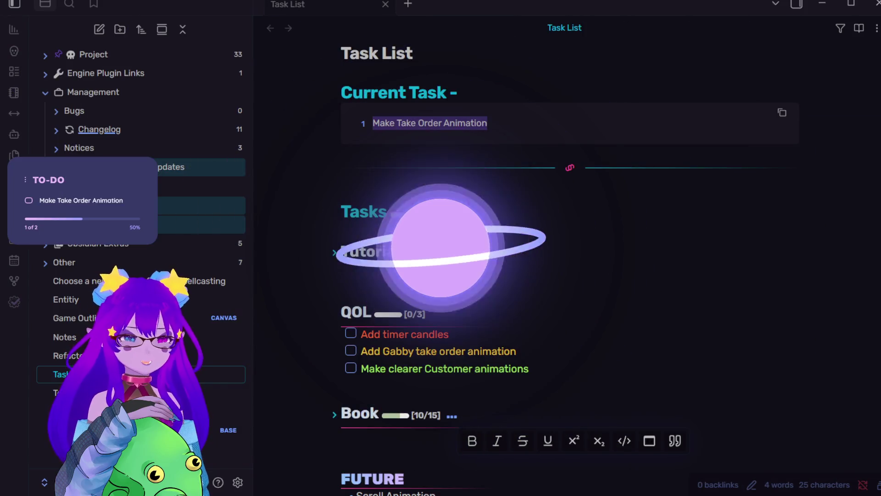
Select the Make Take Order Animation current task and tick 'Add Gabby take order animation'.
{"action": "left_click_drag", "start_coordinate": [487, 123], "coordinate": [373, 124]}
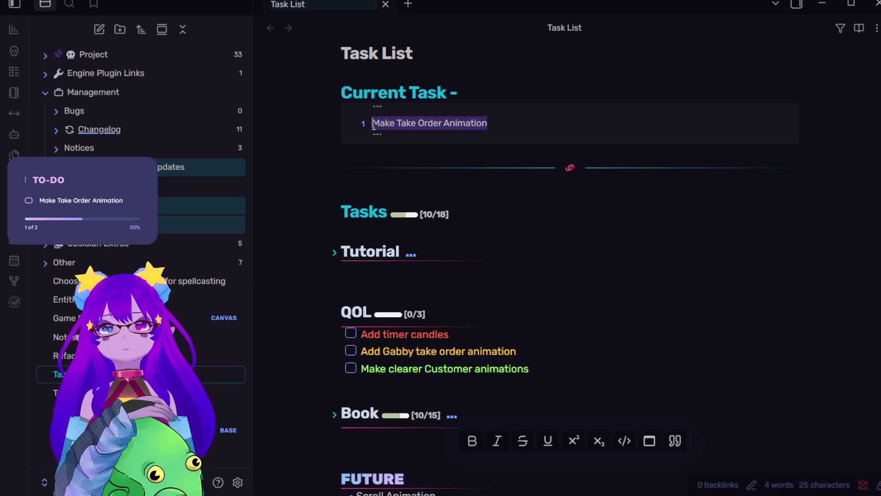
{"action": "key", "text": "alt+Tab"}
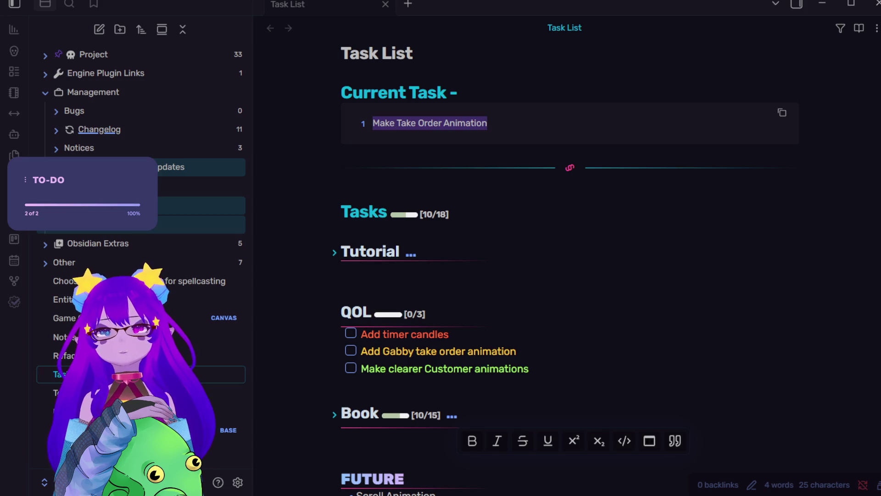
{"action": "left_click", "coordinate": [351, 350]}
{"action": "left_click", "coordinate": [357, 390]}
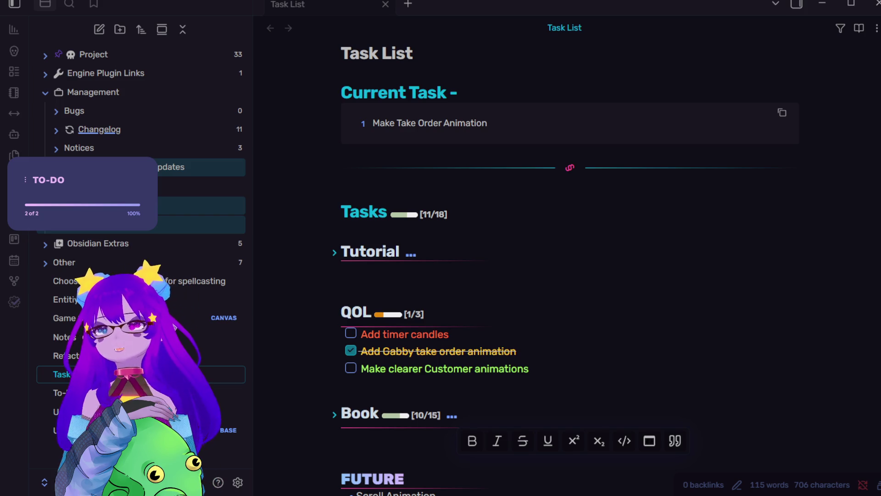
Return to the Task List note and place the cursor in the Current Task line.
{"action": "key", "text": "alt+Tab"}
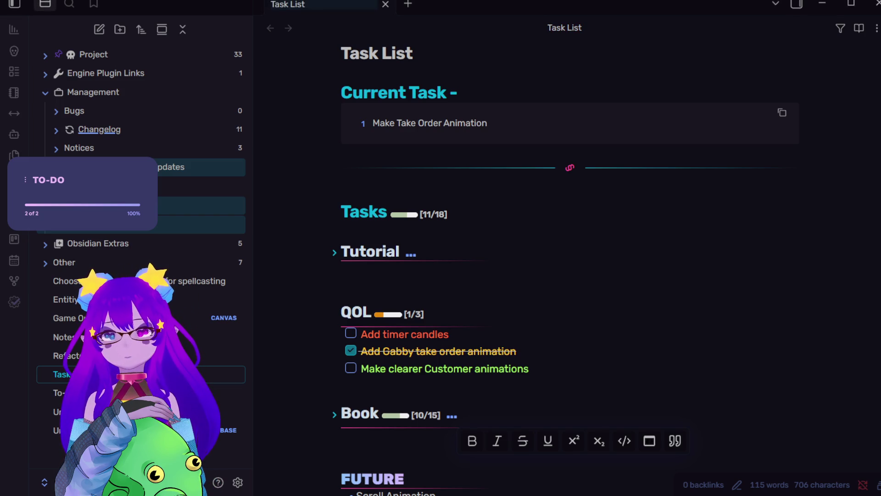
{"action": "left_click", "coordinate": [503, 125]}
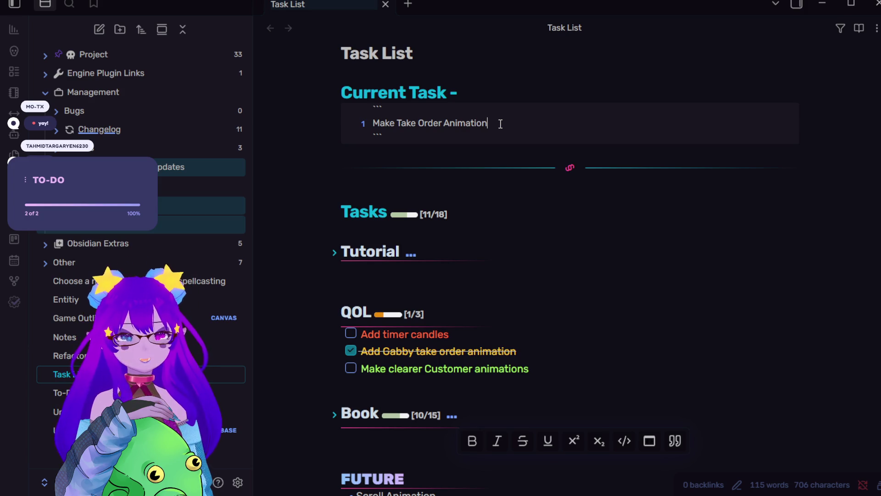
Replace the Current Task text with 'Make Candle Animation'.
{"action": "left_click_drag", "start_coordinate": [500, 124], "coordinate": [376, 131]}
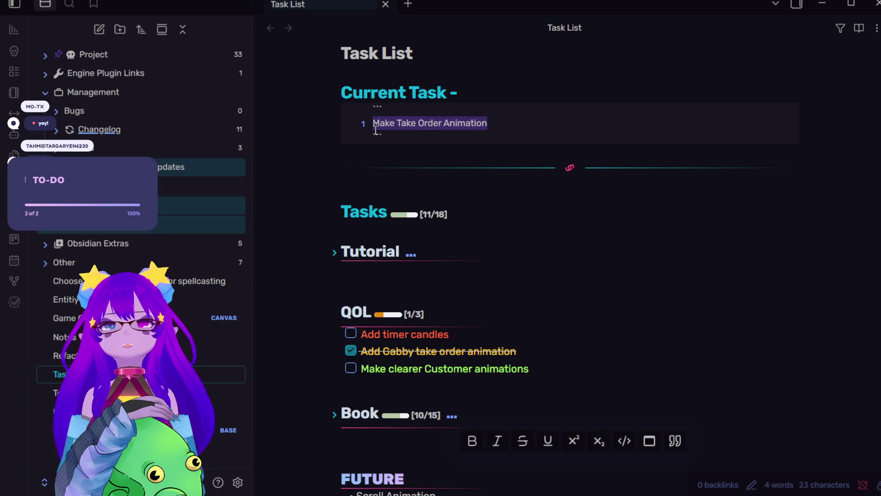
{"action": "type", "text": "Make "}
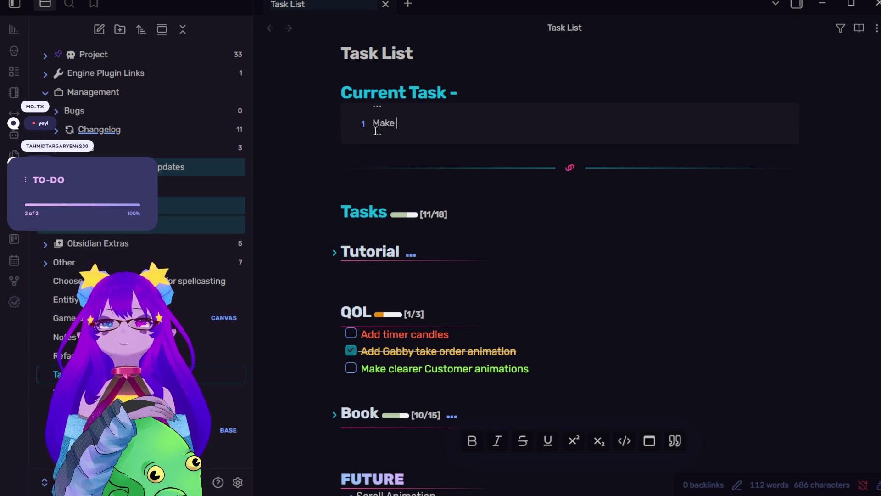
{"action": "type", "text": "candle"}
{"action": "key", "text": "BackSpace"}
{"action": "key", "text": "BackSpace"}
{"action": "key", "text": "BackSpace"}
{"action": "type", "text": "Candle An"}
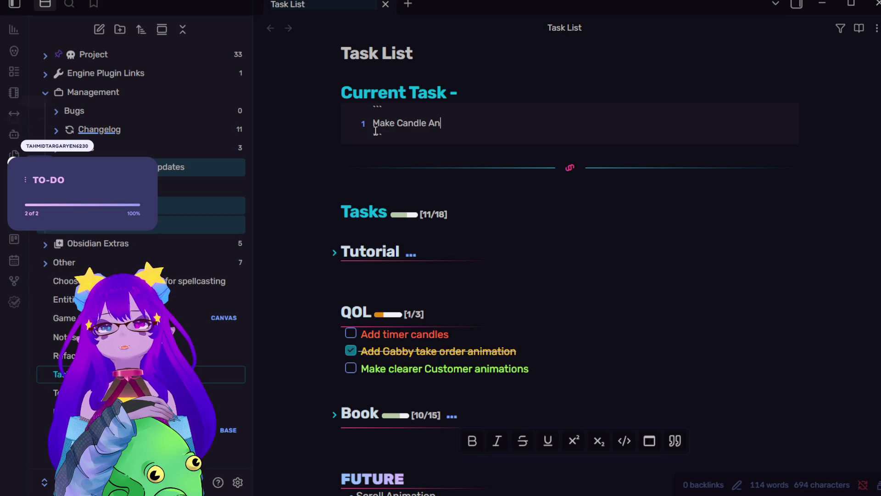
{"action": "type", "text": "imation"}
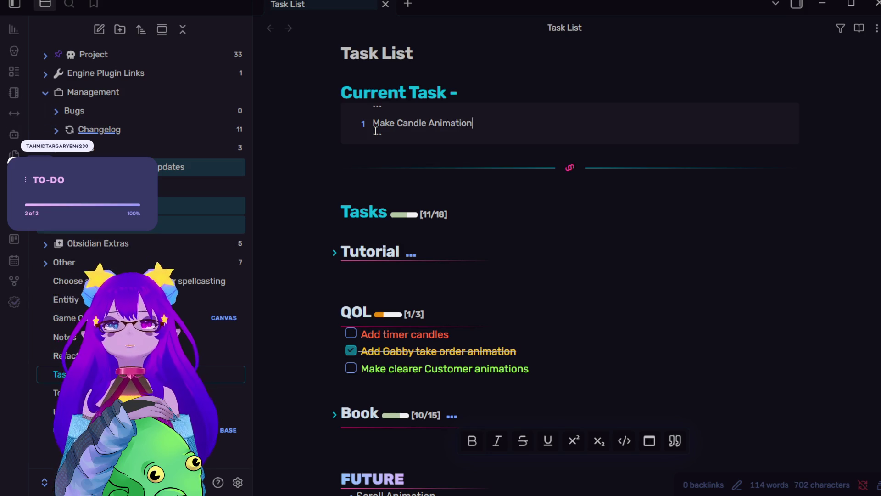
{"action": "left_click_drag", "start_coordinate": [473, 124], "coordinate": [374, 121]}
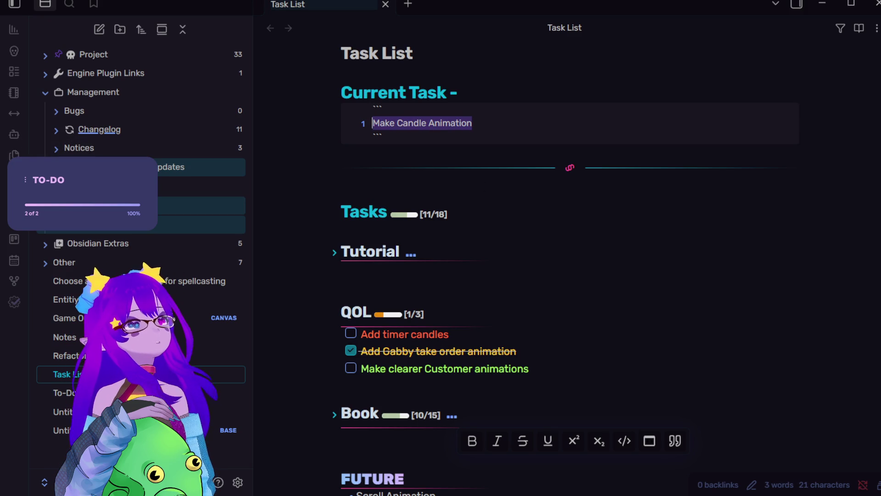
{"action": "key", "text": "alt+Tab"}
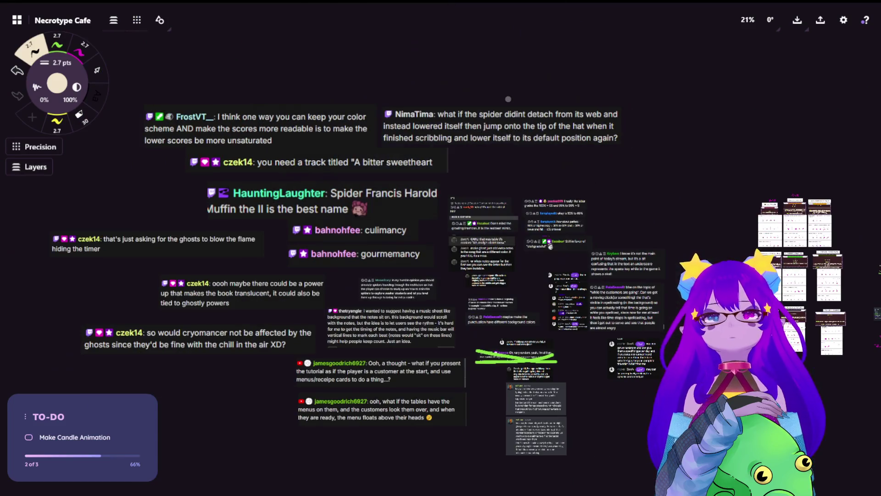
Pan and zoom around the Necrotype Cafe board to survey its notes.
{"action": "scroll", "coordinate": [508, 99], "scroll_direction": "down", "scroll_amount": 5}
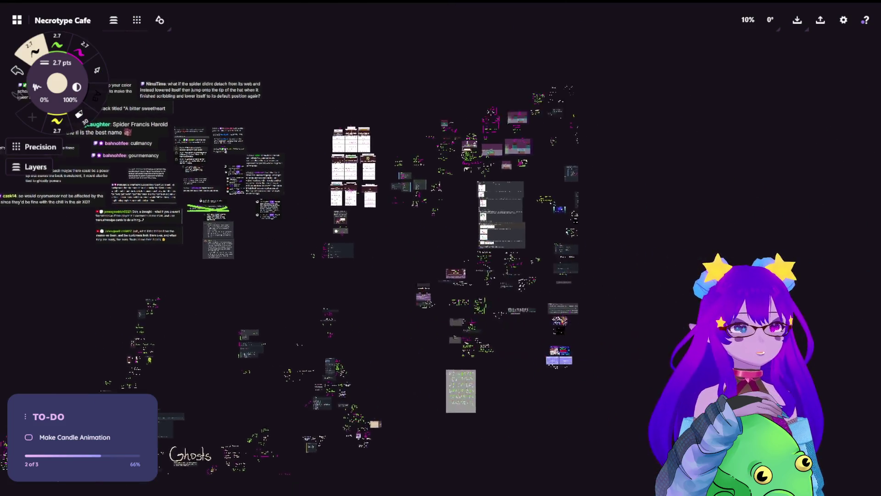
{"action": "mouse_move", "coordinate": [439, 57]}
{"action": "left_mouse_down"}
{"action": "mouse_move", "coordinate": [349, 103]}
{"action": "mouse_move", "coordinate": [337, 121]}
{"action": "left_mouse_up"}
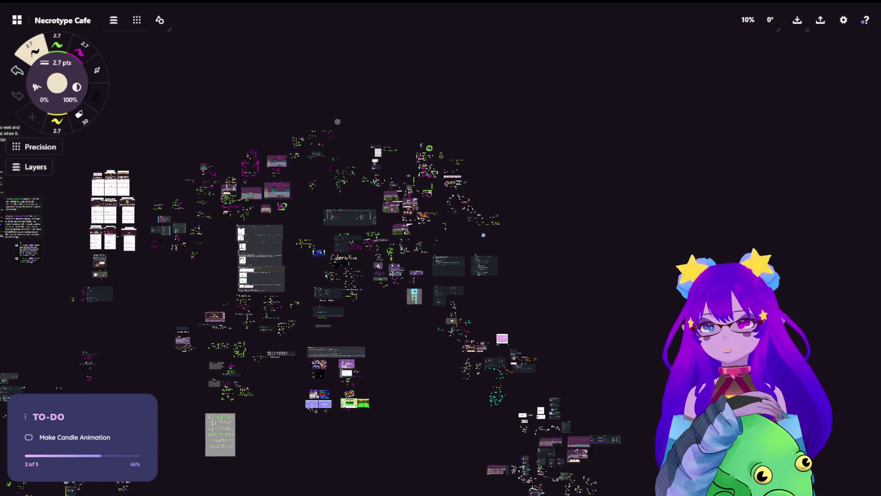
{"action": "scroll", "coordinate": [337, 121], "scroll_direction": "up", "scroll_amount": 1}
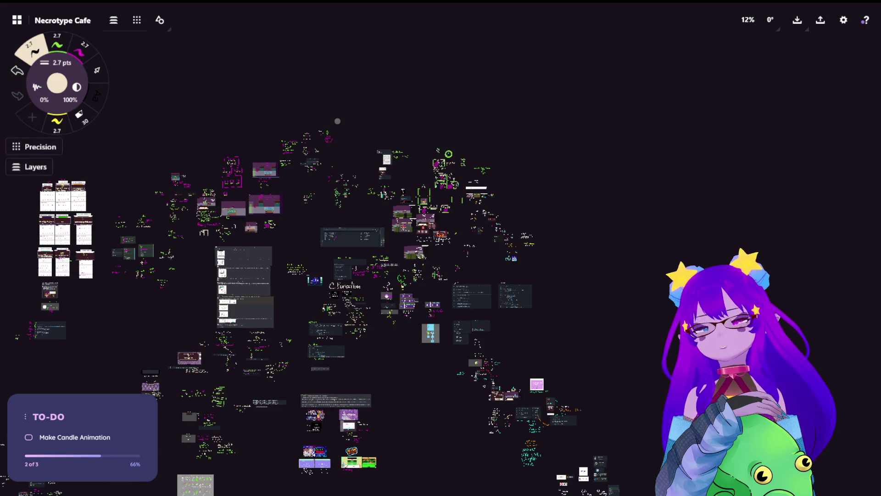
{"action": "scroll", "coordinate": [296, 122], "scroll_direction": "up", "scroll_amount": 3}
{"action": "scroll", "coordinate": [296, 122], "scroll_direction": "up", "scroll_amount": 2}
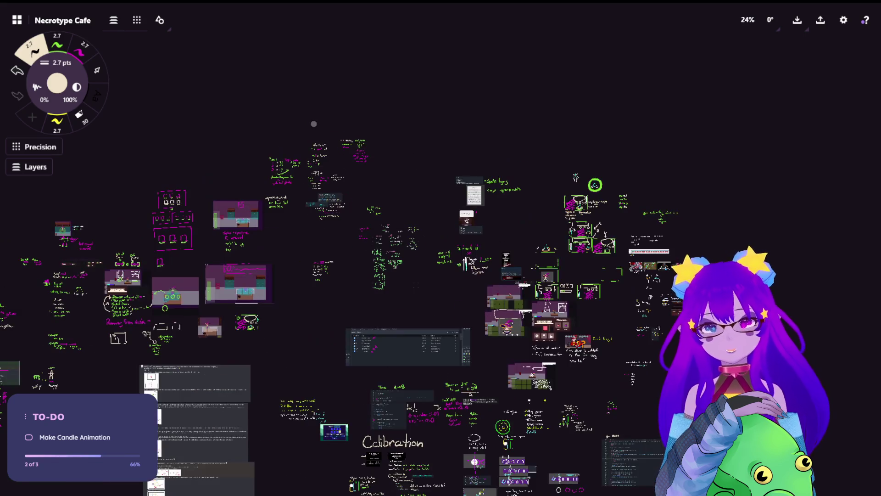
{"action": "scroll", "coordinate": [271, 258], "scroll_direction": "up", "scroll_amount": 4}
{"action": "scroll", "coordinate": [271, 259], "scroll_direction": "up", "scroll_amount": 2}
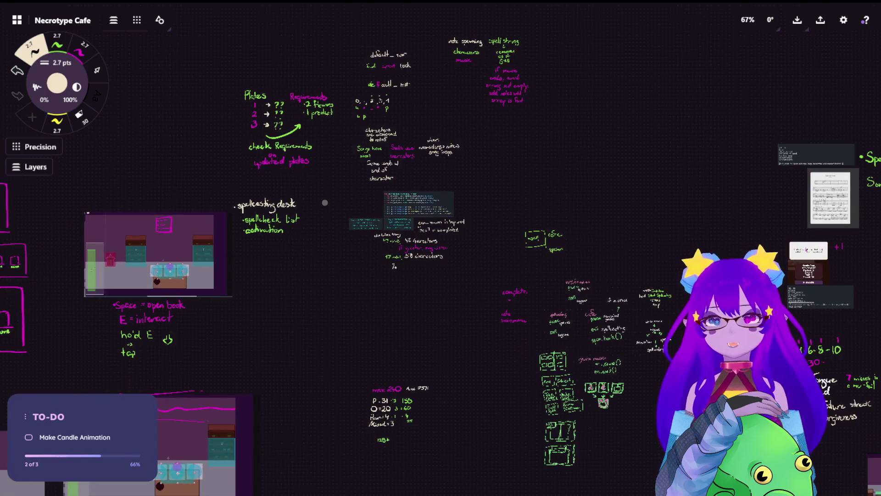
{"action": "left_click_drag", "start_coordinate": [352, 241], "coordinate": [357, 143]}
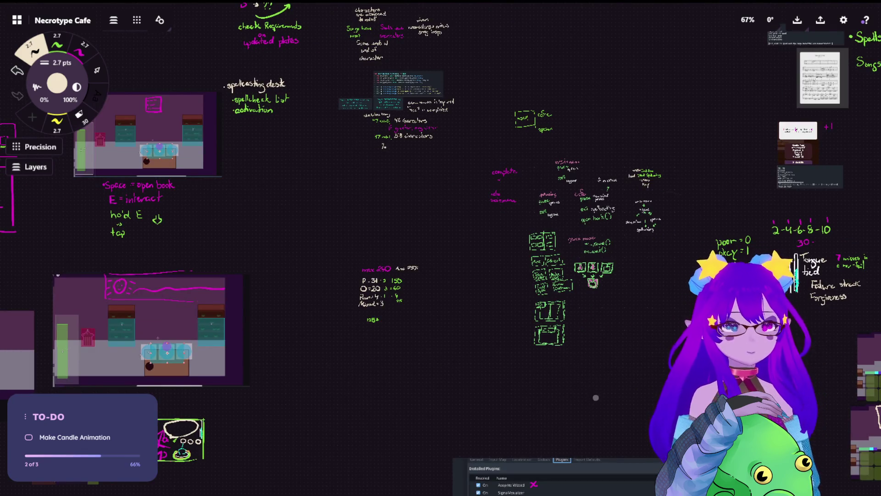
Zoom in on the bookshelf interaction checklist and menu notes.
{"action": "scroll", "coordinate": [595, 397], "scroll_direction": "down", "scroll_amount": 10}
{"action": "scroll", "coordinate": [595, 396], "scroll_direction": "right", "scroll_amount": 10}
{"action": "scroll", "coordinate": [555, 343], "scroll_direction": "down", "scroll_amount": 5}
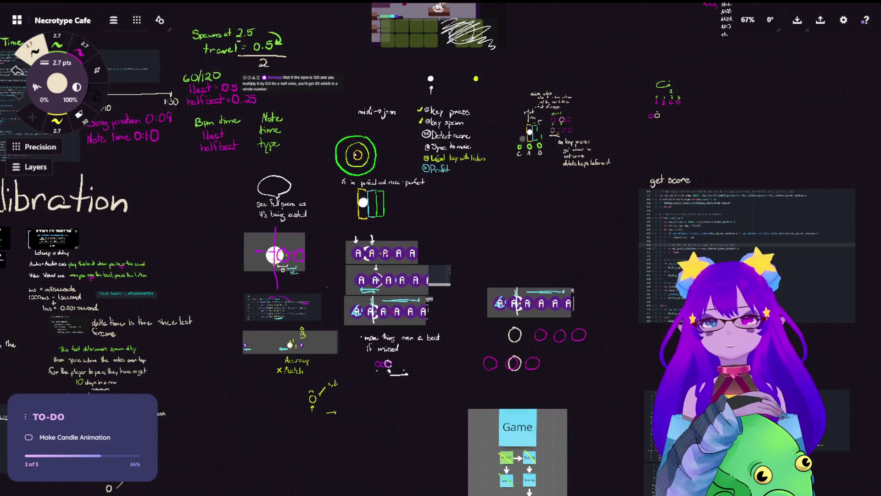
{"action": "scroll", "coordinate": [192, 159], "scroll_direction": "left", "scroll_amount": 8}
{"action": "scroll", "coordinate": [151, 286], "scroll_direction": "left", "scroll_amount": 5}
{"action": "scroll", "coordinate": [150, 287], "scroll_direction": "down", "scroll_amount": 2}
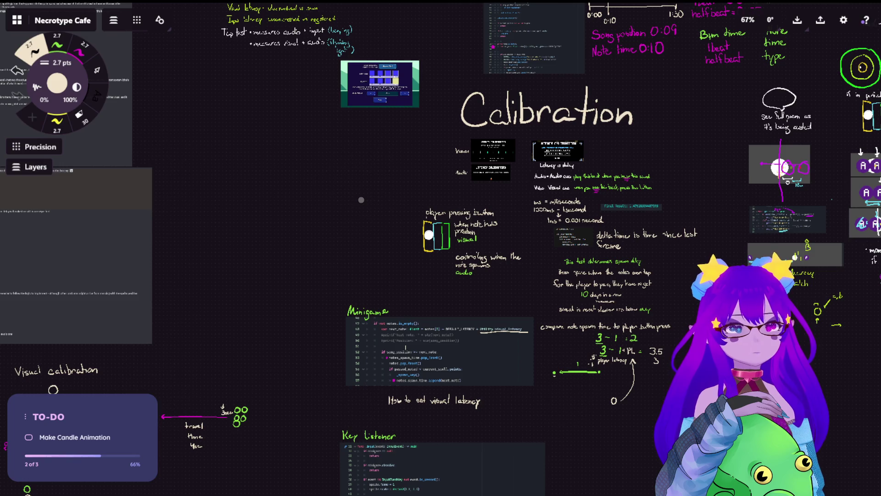
{"action": "scroll", "coordinate": [361, 199], "scroll_direction": "left", "scroll_amount": 10}
{"action": "scroll", "coordinate": [361, 200], "scroll_direction": "down", "scroll_amount": 4}
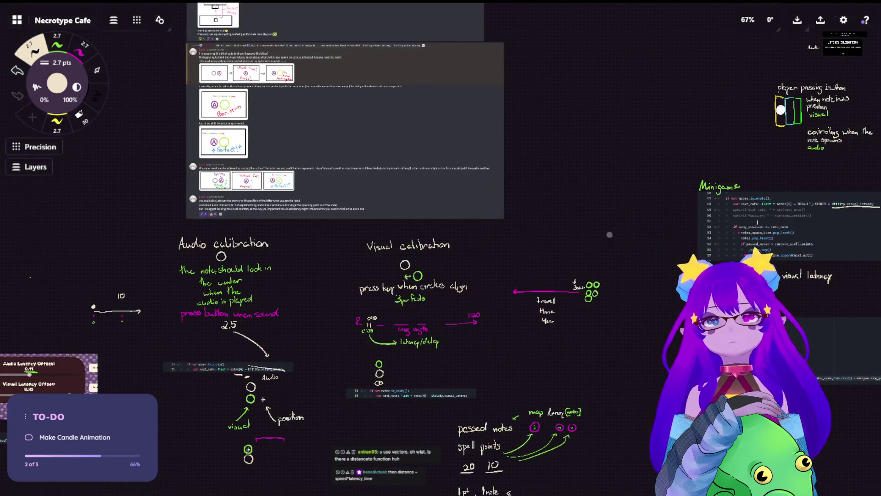
{"action": "scroll", "coordinate": [509, 303], "scroll_direction": "left", "scroll_amount": 5}
{"action": "scroll", "coordinate": [510, 303], "scroll_direction": "down", "scroll_amount": 1}
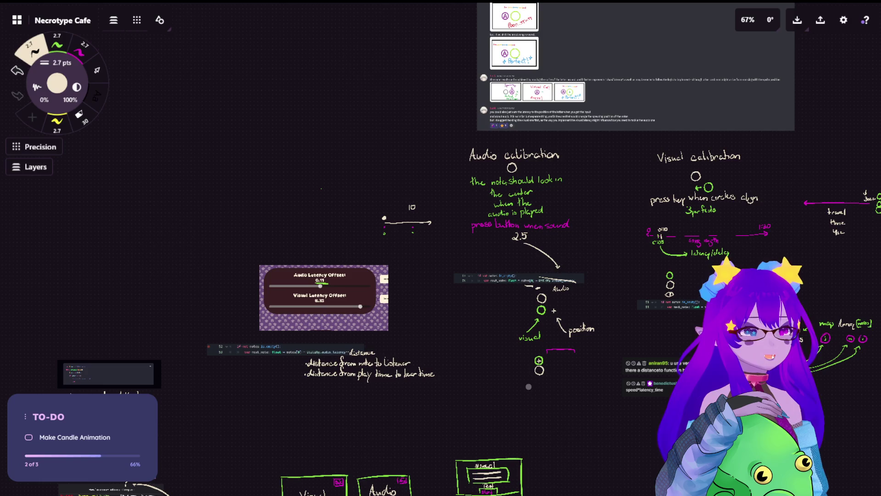
{"action": "scroll", "coordinate": [386, 389], "scroll_direction": "down", "scroll_amount": 3}
{"action": "scroll", "coordinate": [386, 389], "scroll_direction": "left", "scroll_amount": 3}
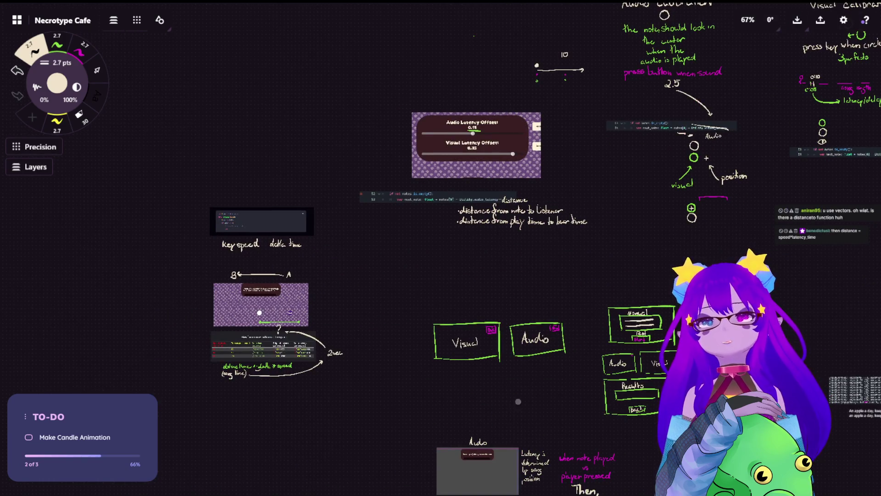
{"action": "scroll", "coordinate": [491, 410], "scroll_direction": "down", "scroll_amount": 3}
{"action": "scroll", "coordinate": [491, 409], "scroll_direction": "left", "scroll_amount": 1}
{"action": "scroll", "coordinate": [618, 235], "scroll_direction": "down", "scroll_amount": 5}
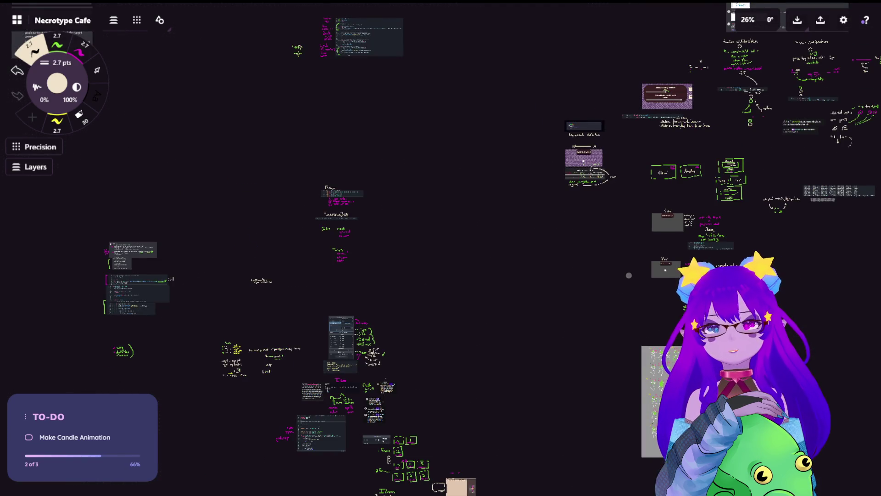
{"action": "scroll", "coordinate": [495, 299], "scroll_direction": "left", "scroll_amount": 2}
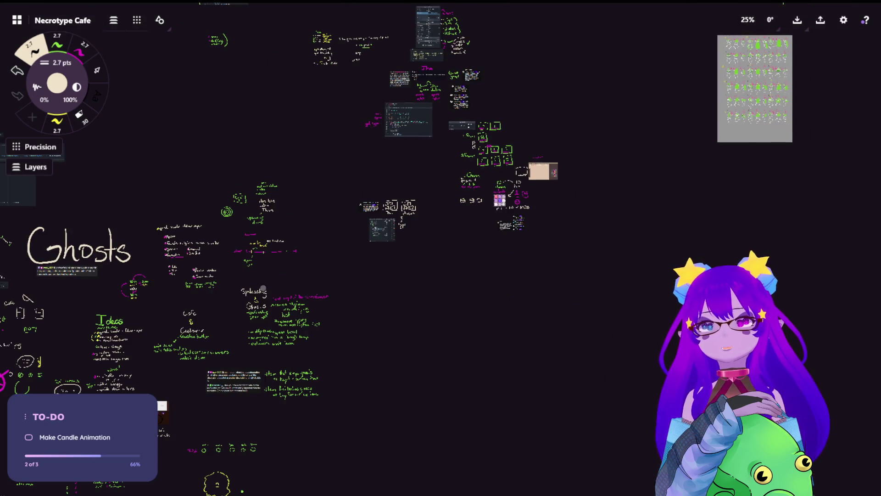
{"action": "scroll", "coordinate": [624, 158], "scroll_direction": "left", "scroll_amount": 5}
{"action": "scroll", "coordinate": [624, 158], "scroll_direction": "down", "scroll_amount": 2}
{"action": "scroll", "coordinate": [599, 129], "scroll_direction": "left", "scroll_amount": 10}
{"action": "scroll", "coordinate": [598, 130], "scroll_direction": "up", "scroll_amount": 1}
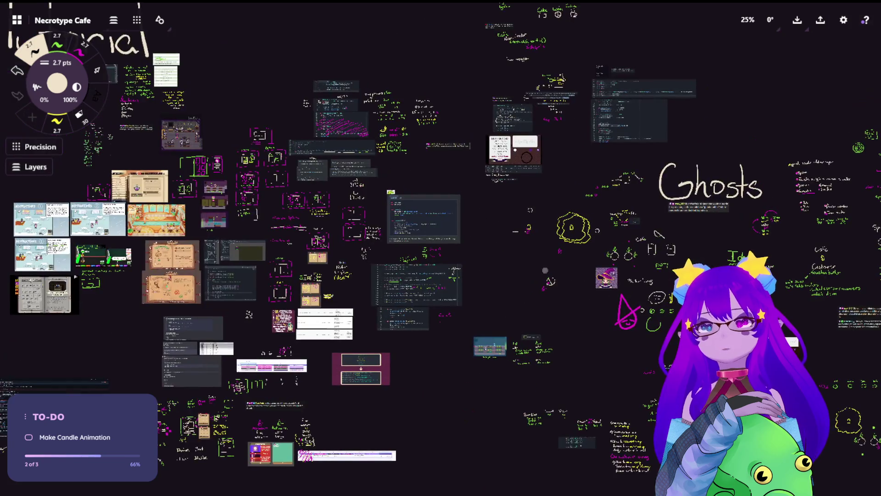
{"action": "scroll", "coordinate": [602, 233], "scroll_direction": "right", "scroll_amount": 5}
{"action": "scroll", "coordinate": [601, 233], "scroll_direction": "up", "scroll_amount": 2}
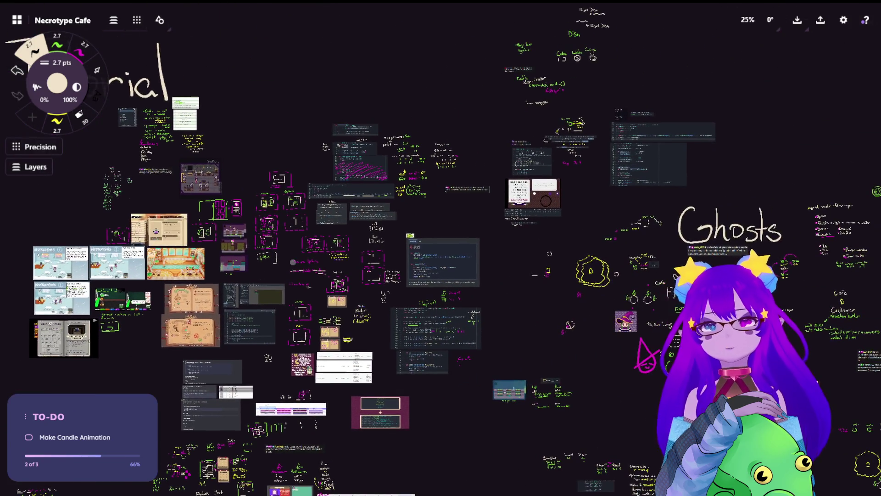
{"action": "scroll", "coordinate": [601, 233], "scroll_direction": "up", "scroll_amount": 3}
{"action": "scroll", "coordinate": [601, 233], "scroll_direction": "right", "scroll_amount": 12}
{"action": "scroll", "coordinate": [601, 233], "scroll_direction": "up", "scroll_amount": 2}
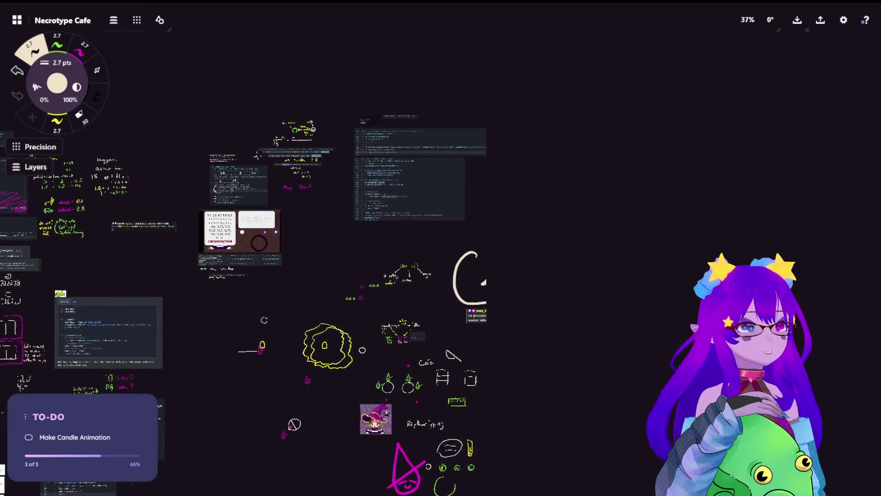
{"action": "scroll", "coordinate": [601, 234], "scroll_direction": "down", "scroll_amount": 2}
{"action": "scroll", "coordinate": [602, 233], "scroll_direction": "right", "scroll_amount": 10}
{"action": "scroll", "coordinate": [601, 233], "scroll_direction": "up", "scroll_amount": 6}
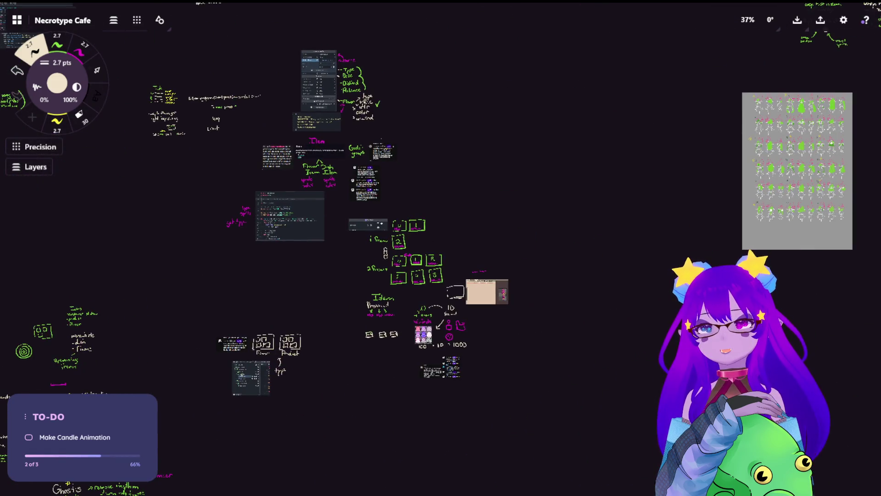
{"action": "scroll", "coordinate": [601, 233], "scroll_direction": "right", "scroll_amount": 3}
{"action": "scroll", "coordinate": [601, 233], "scroll_direction": "up", "scroll_amount": 3}
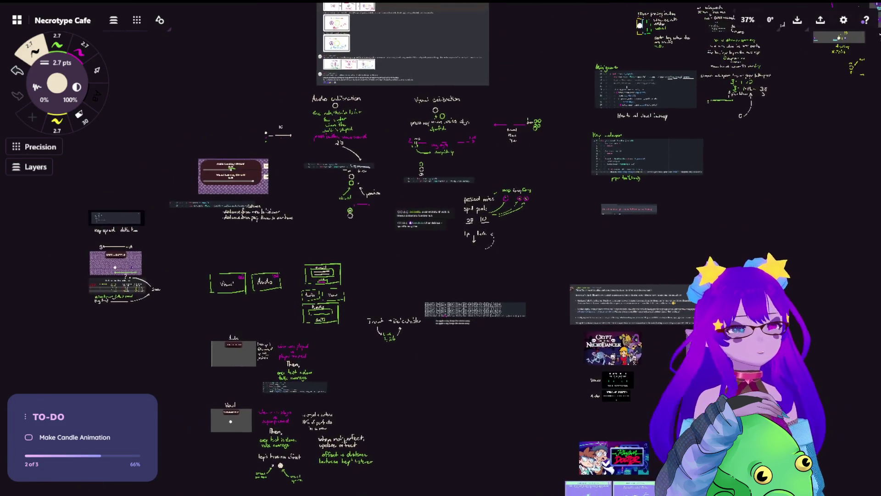
{"action": "scroll", "coordinate": [601, 233], "scroll_direction": "up", "scroll_amount": 2}
{"action": "scroll", "coordinate": [601, 233], "scroll_direction": "right", "scroll_amount": 2}
{"action": "scroll", "coordinate": [601, 233], "scroll_direction": "up", "scroll_amount": 3}
{"action": "scroll", "coordinate": [288, 249], "scroll_direction": "right", "scroll_amount": 4}
{"action": "scroll", "coordinate": [288, 248], "scroll_direction": "up", "scroll_amount": 2}
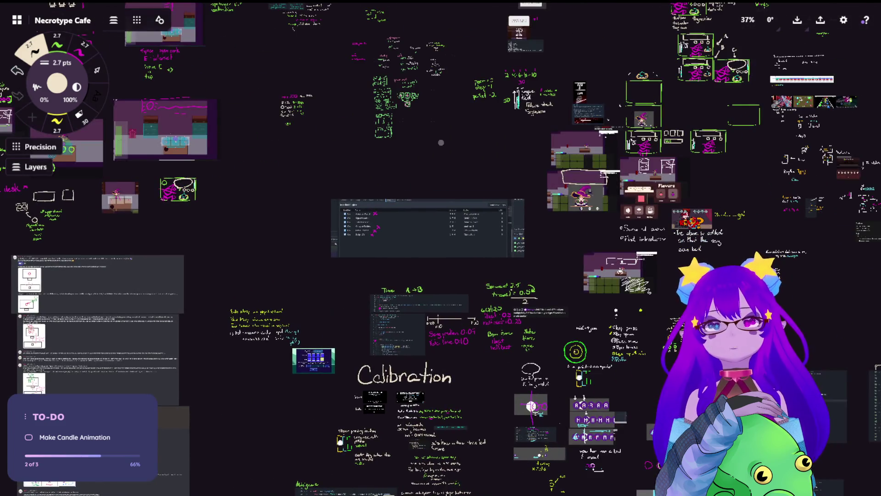
{"action": "scroll", "coordinate": [288, 249], "scroll_direction": "up", "scroll_amount": 3}
{"action": "scroll", "coordinate": [288, 249], "scroll_direction": "right", "scroll_amount": 2}
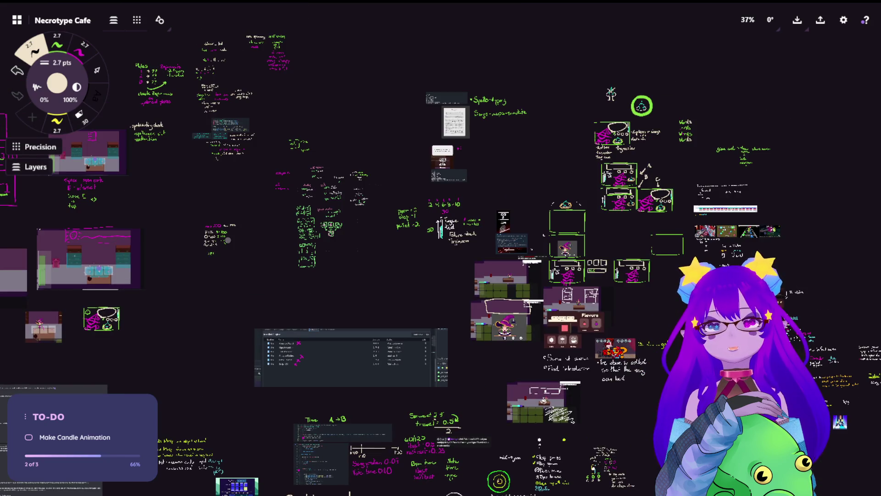
{"action": "scroll", "coordinate": [288, 249], "scroll_direction": "left", "scroll_amount": 8}
{"action": "scroll", "coordinate": [295, 296], "scroll_direction": "up", "scroll_amount": 5}
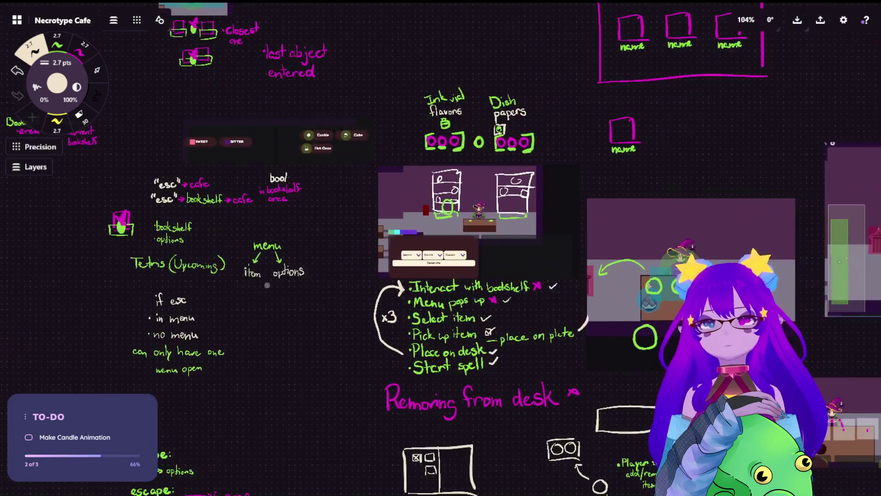
{"action": "scroll", "coordinate": [496, 166], "scroll_direction": "right", "scroll_amount": 2}
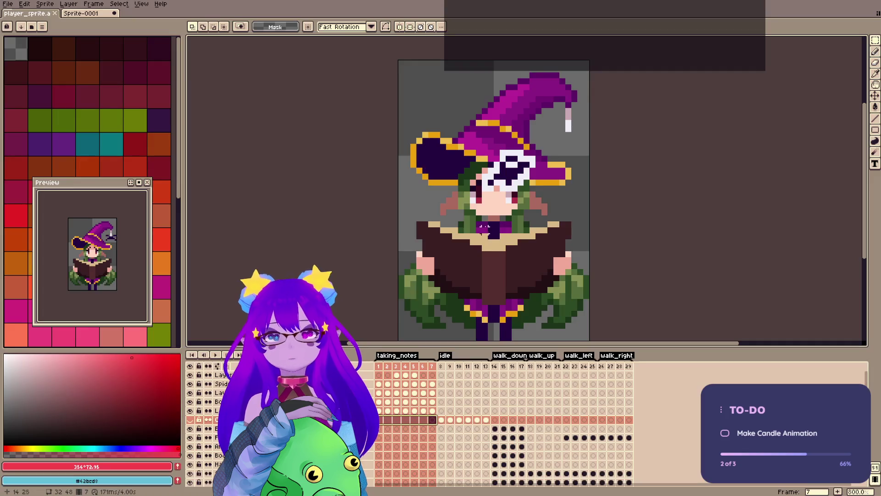
Close the Sprite-0001 document in Aseprite, discarding its unsaved changes.
{"action": "scroll", "coordinate": [478, 197], "scroll_direction": "down", "scroll_amount": 2}
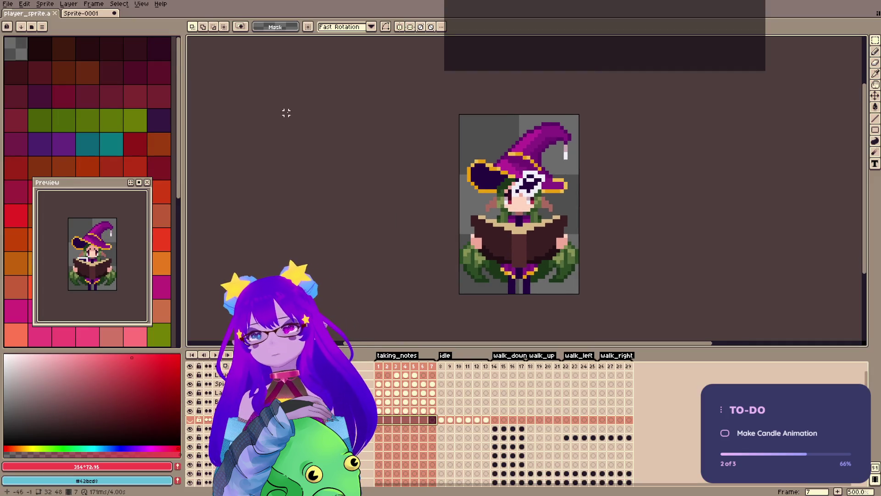
{"action": "left_click", "coordinate": [94, 13]}
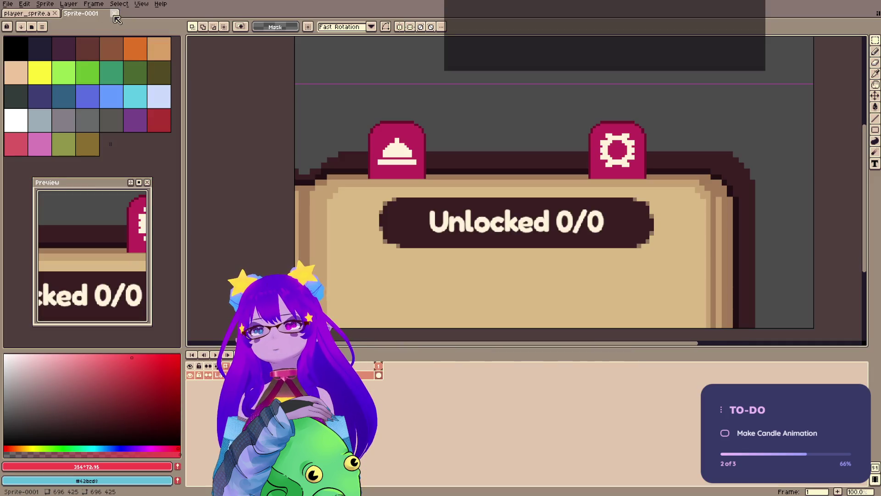
{"action": "left_click", "coordinate": [114, 13]}
{"action": "left_click", "coordinate": [433, 266]}
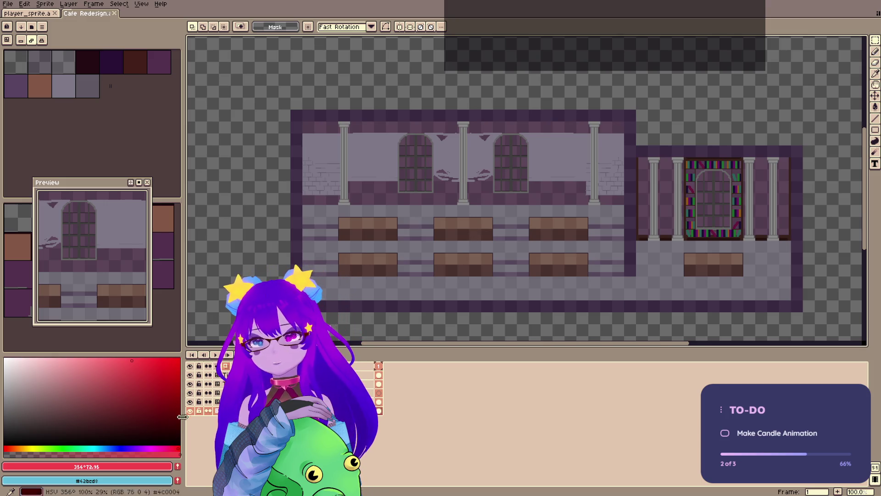
Raise the BG layer's opacity from 64% to 100% in Layer Properties.
{"action": "key", "text": "shift+p"}
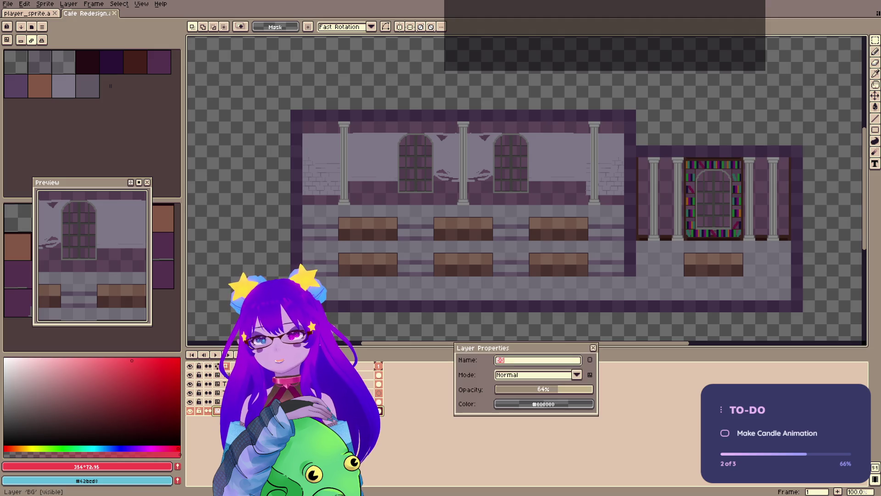
{"action": "left_click_drag", "start_coordinate": [570, 391], "coordinate": [616, 389]}
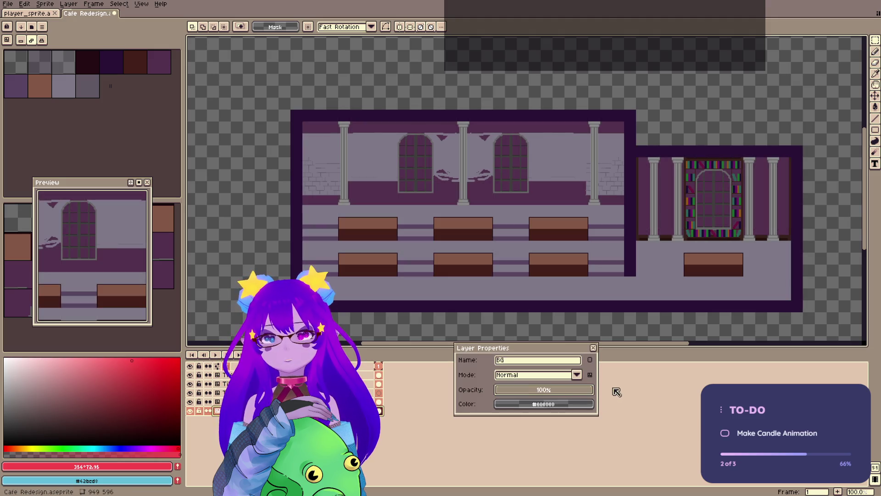
{"action": "left_click", "coordinate": [595, 349]}
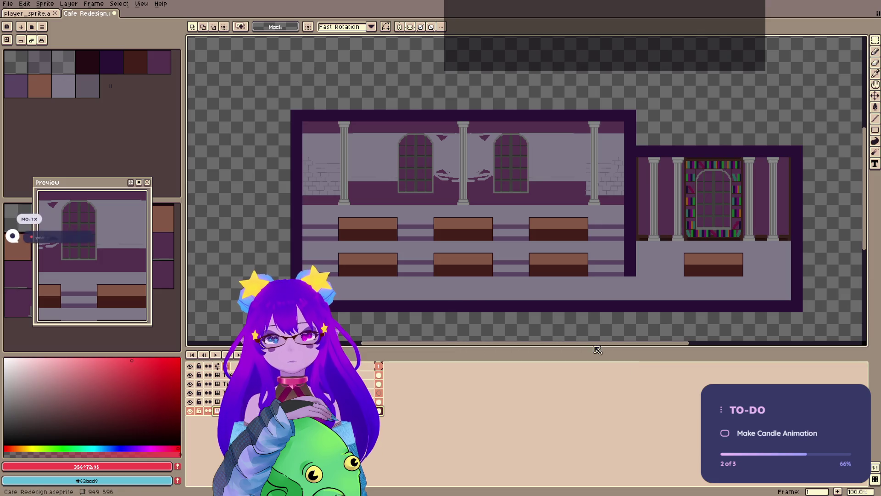
Zoom in on the bookshelf room and centre it in view.
{"action": "scroll", "coordinate": [641, 262], "scroll_direction": "up", "scroll_amount": 1}
{"action": "left_click_drag", "start_coordinate": [702, 196], "coordinate": [397, 269]}
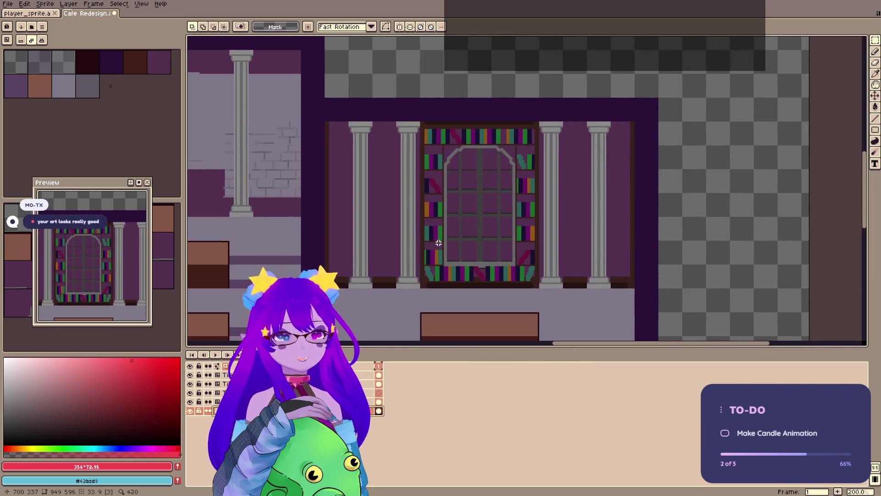
{"action": "scroll", "coordinate": [472, 225], "scroll_direction": "up", "scroll_amount": 1}
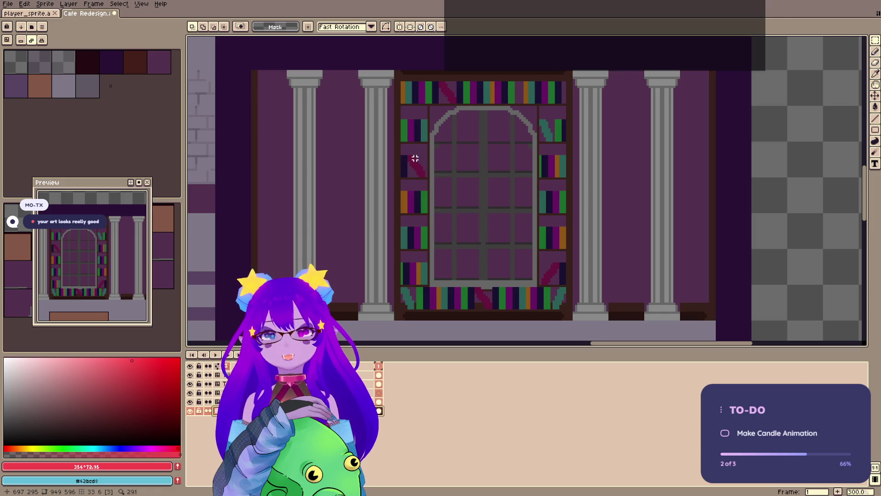